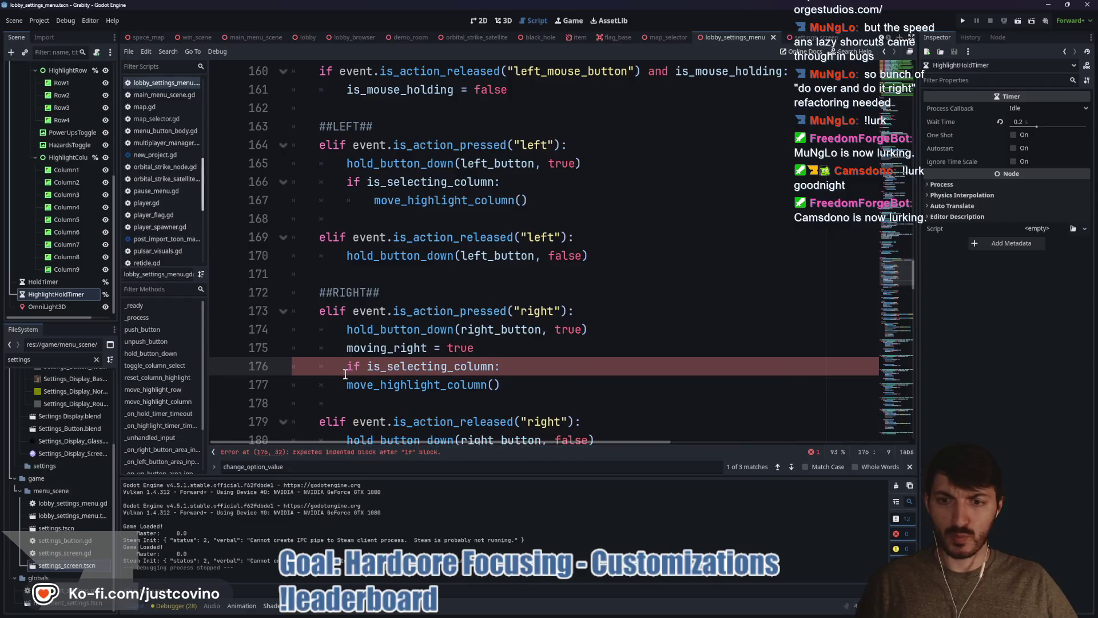
# - Indent the move_highlight_column() call on line 177 under if is_selecting_column
pyautogui.press('Down')
pyautogui.press('Tab')
pyautogui.scroll(-1, 529, 352)
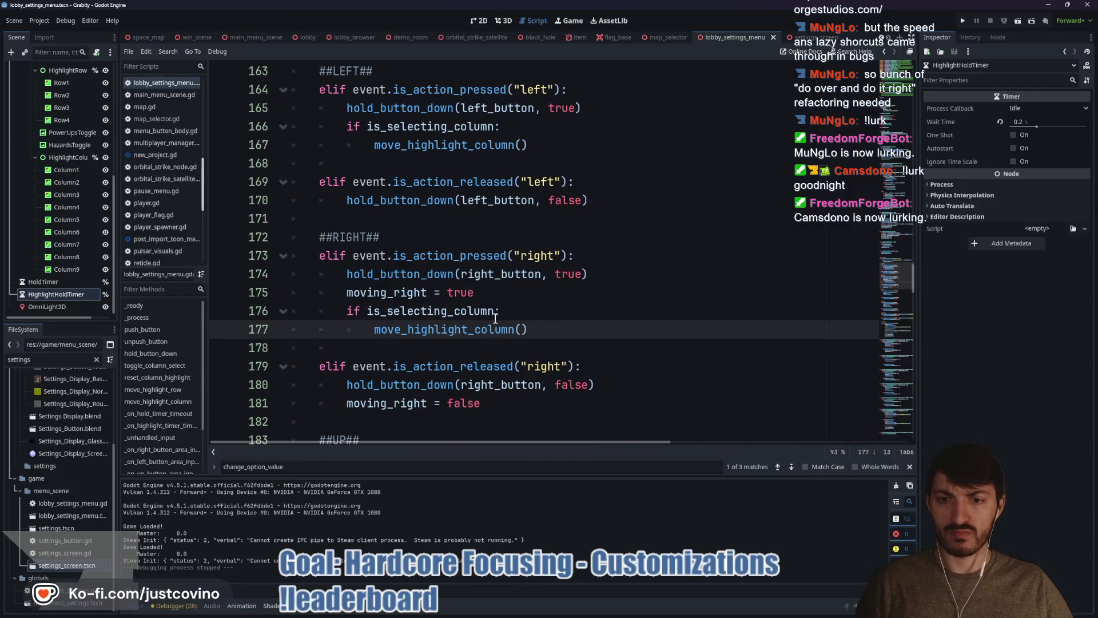
pyautogui.scroll(1, 515, 350)
# - Search the script for moving_right and scroll to the right-button area input handler
pyautogui.doubleClick(424, 347)
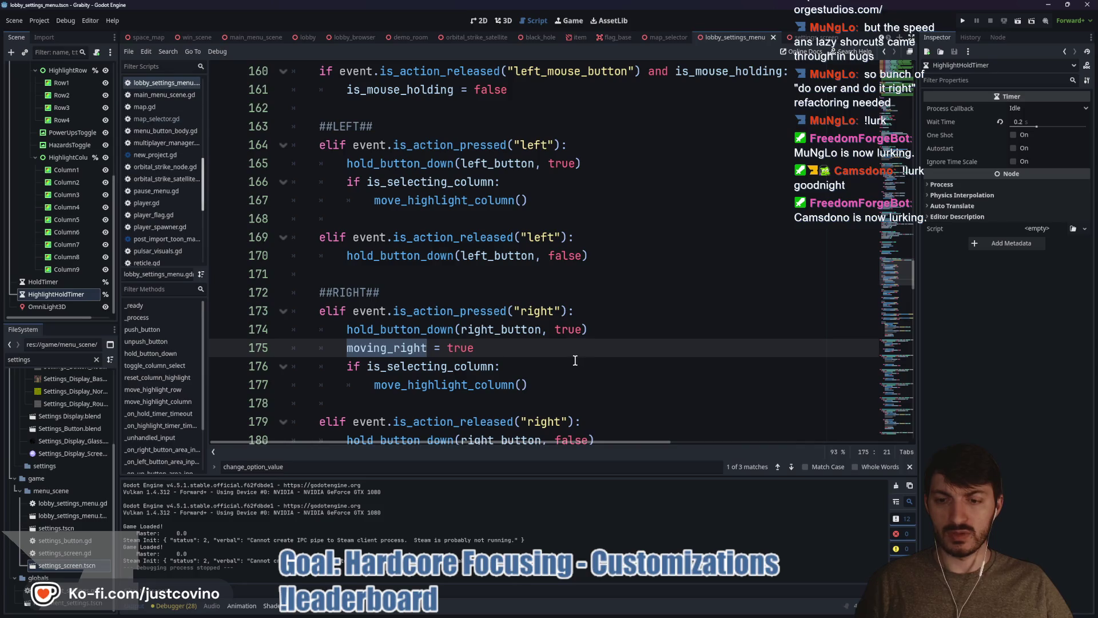
pyautogui.hotkey('ctrl', 'f')
pyautogui.click(778, 468)
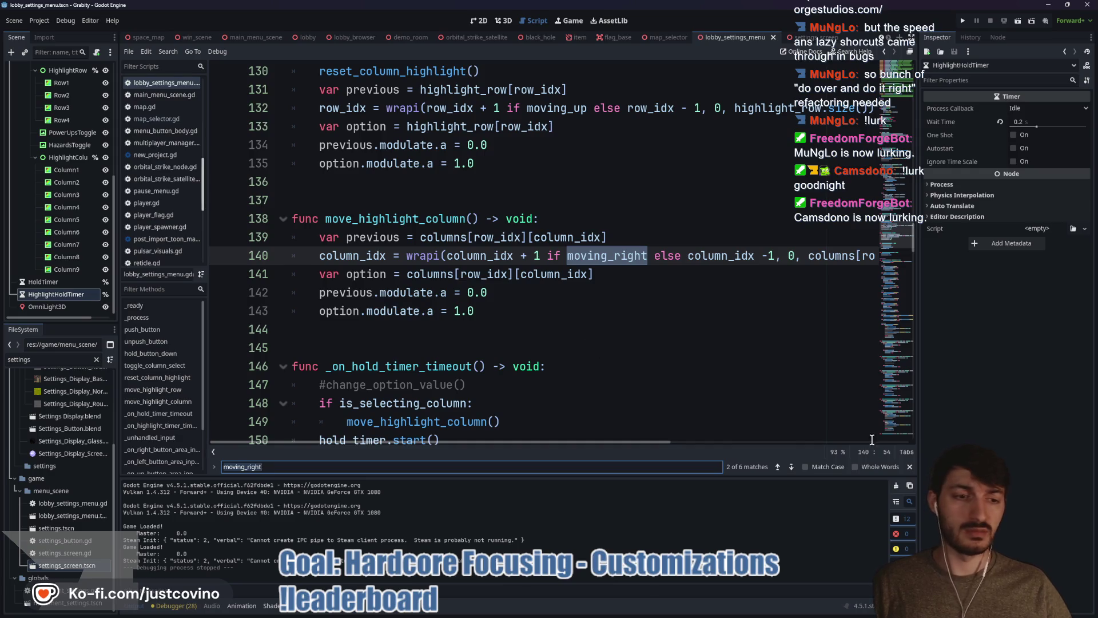
pyautogui.press('Escape')
pyautogui.scroll(-20, 572, 350)
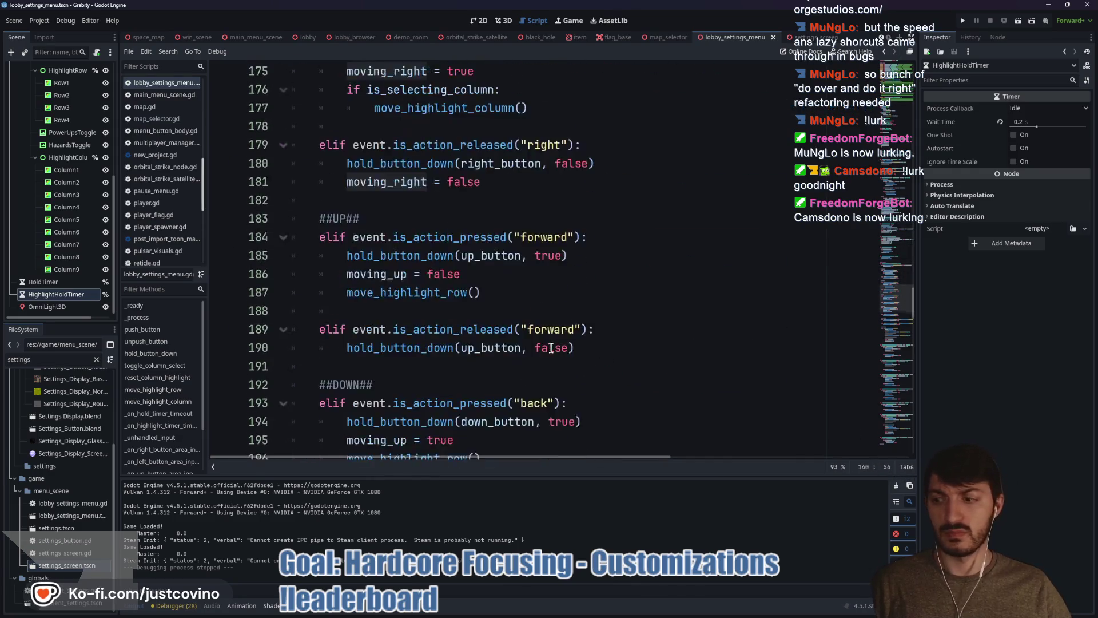
pyautogui.scroll(-5, 551, 348)
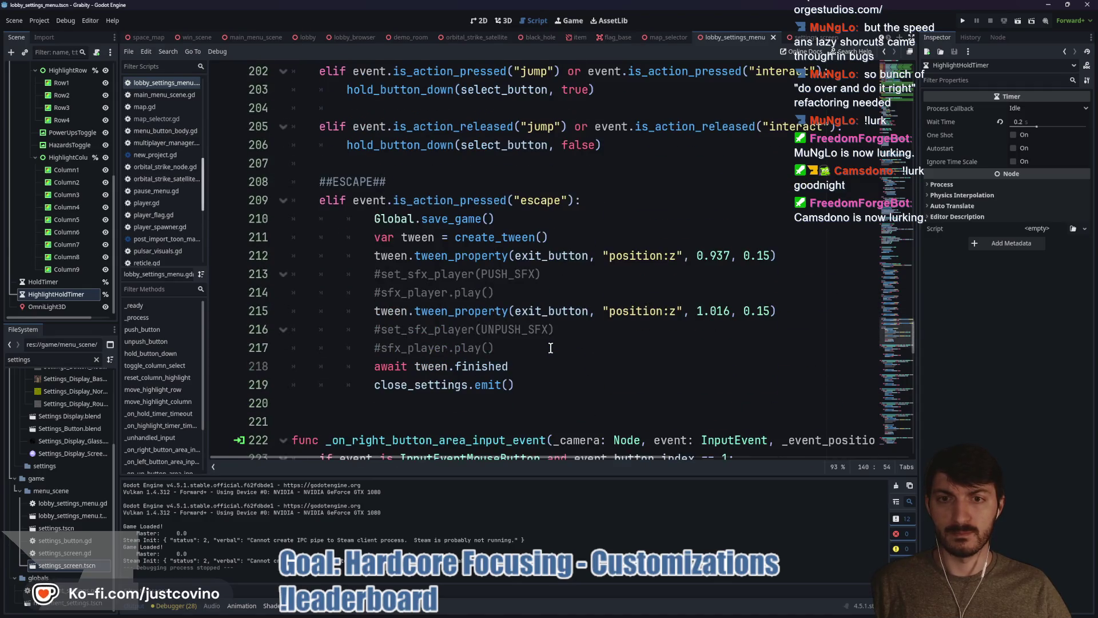
pyautogui.scroll(-2, 491, 348)
pyautogui.scroll(2, 477, 328)
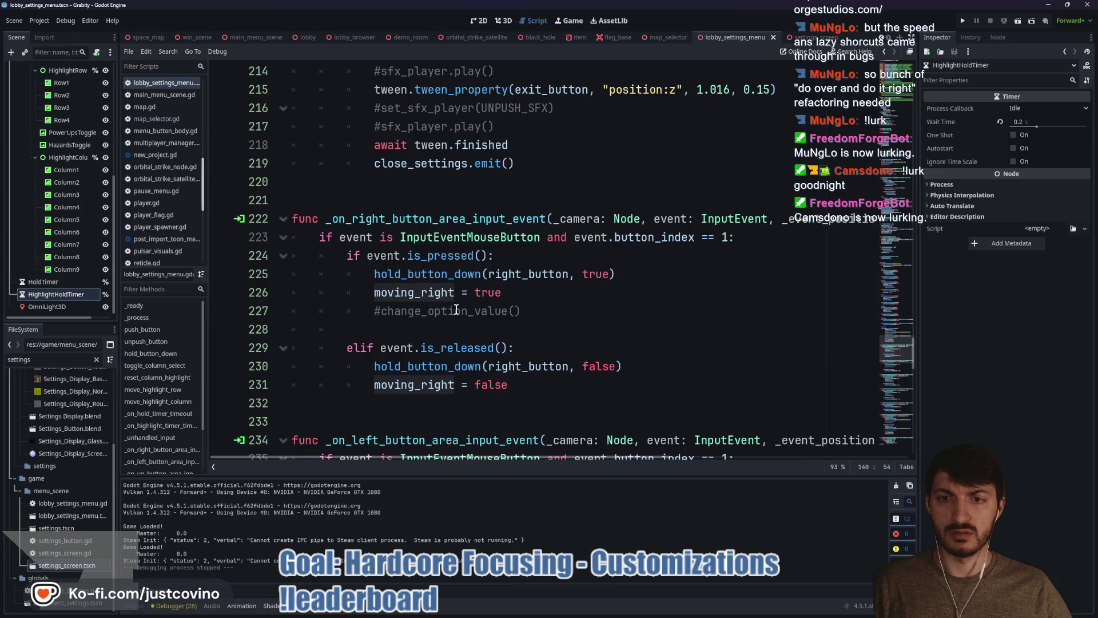
# - Replace the right handler's commented line with an indented is_selecting_column column-move block, then save
pyautogui.click(526, 309)
pyautogui.hotkey('shift', 'Home')
pyautogui.hotkey('shift', 'Home')
pyautogui.write('if is_selecting_column: \t\tmove_highlight_column()')
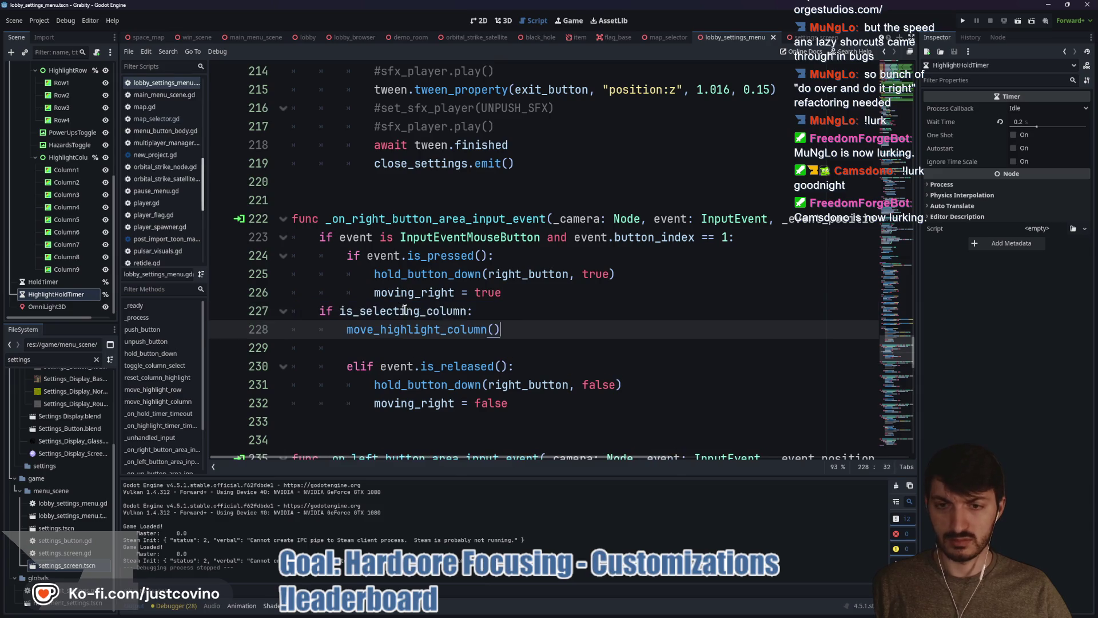
pyautogui.click(313, 311)
pyautogui.press('Tab')
pyautogui.press('Tab')
pyautogui.click(345, 329)
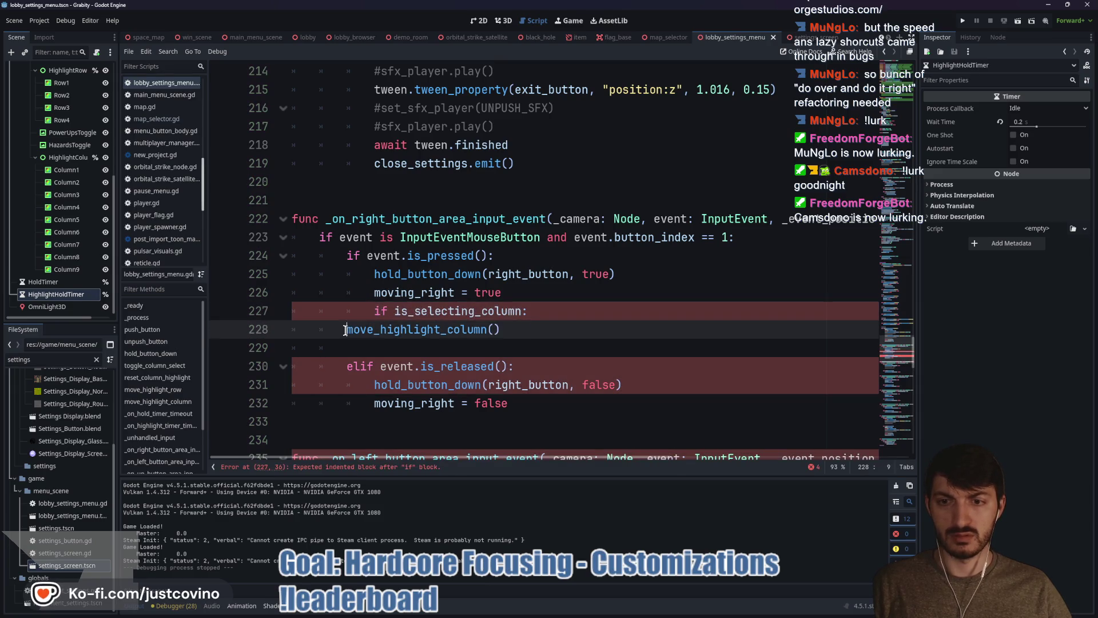
pyautogui.press('Tab')
pyautogui.click(507, 312)
pyautogui.hotkey('ctrl', 's')
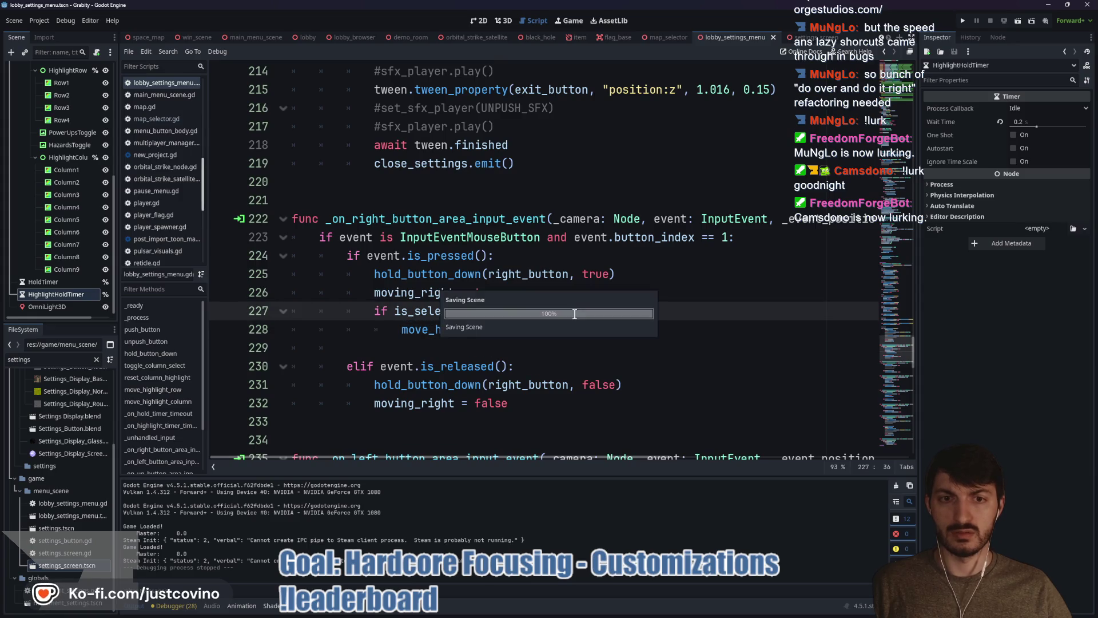
# - Replace the left handler's two commented lines with the same indented is_selecting_column block
pyautogui.scroll(-3, 555, 317)
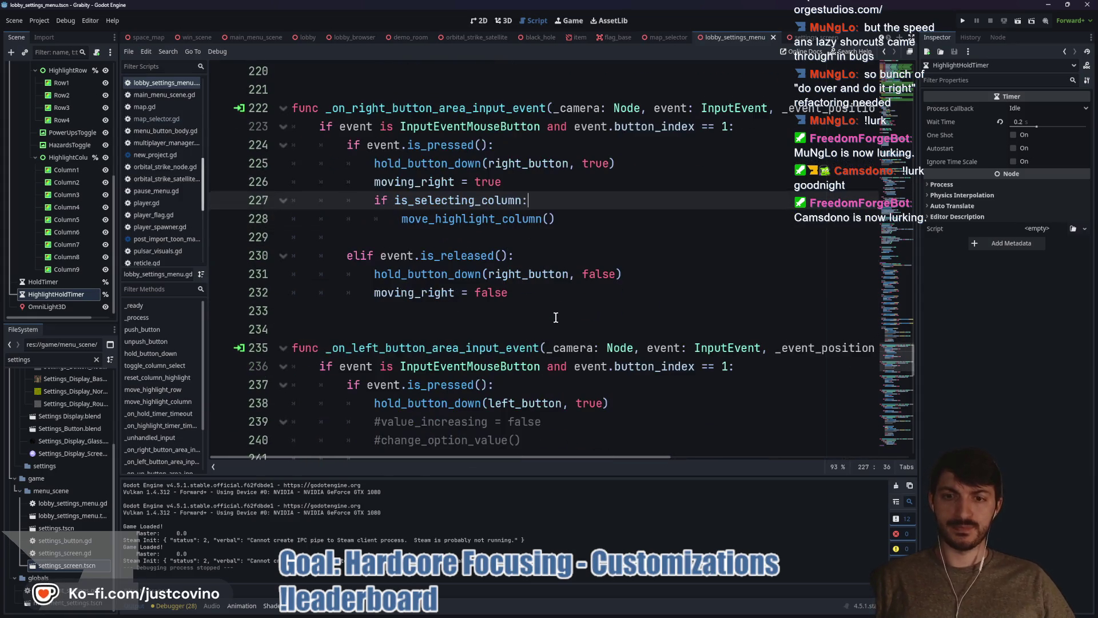
pyautogui.moveTo(542, 389); pyautogui.dragTo(370, 368)
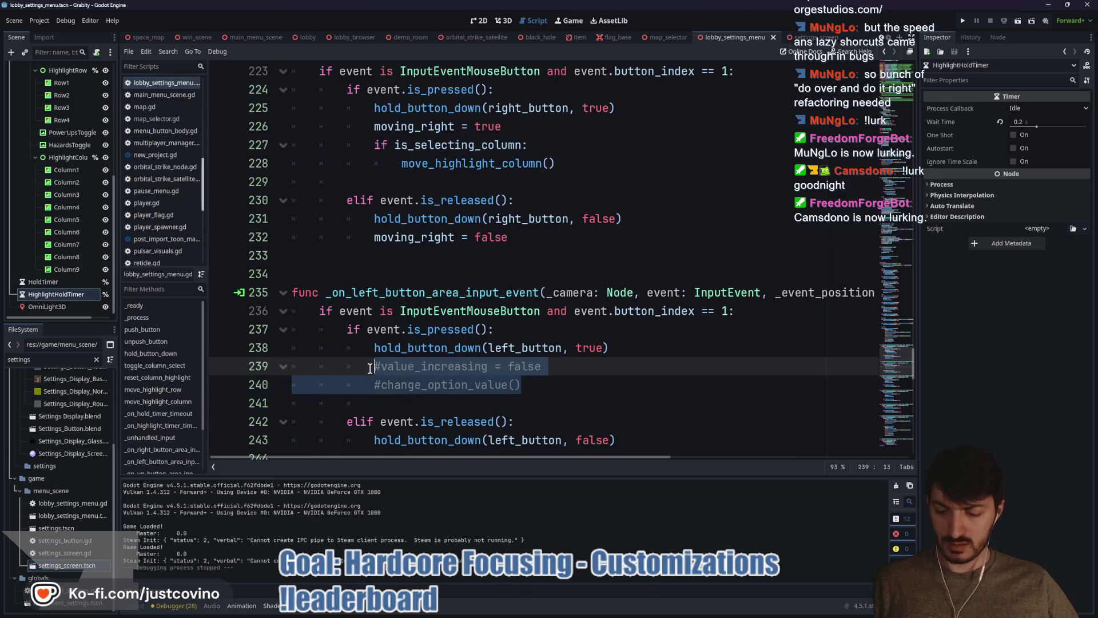
pyautogui.write('if is_selecting_column: \t\tmove_highlight_column()')
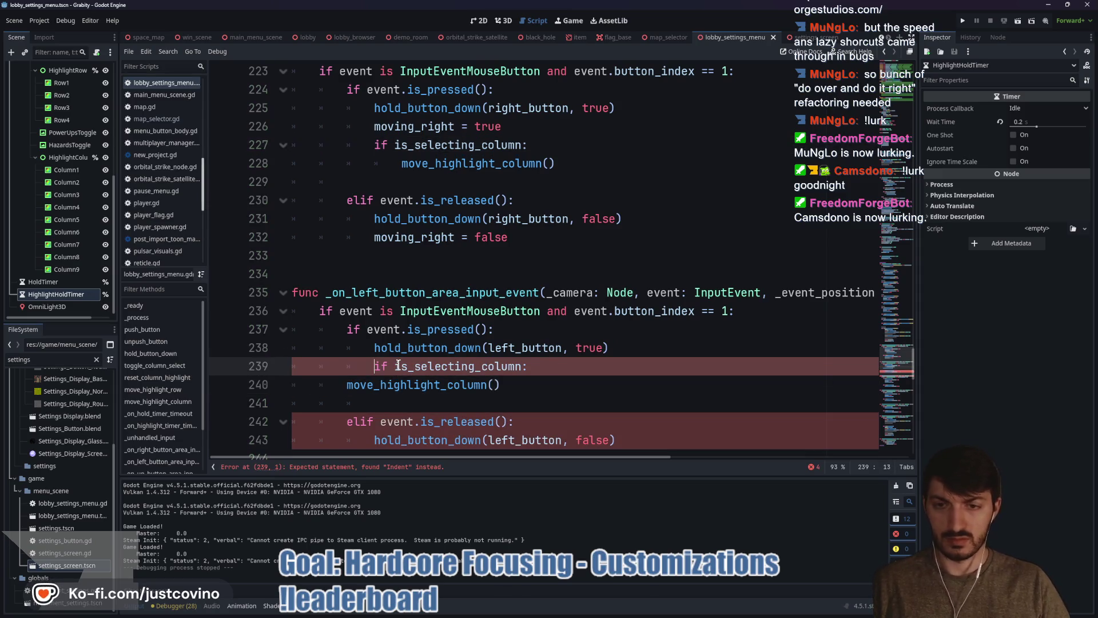
pyautogui.click(347, 385)
pyautogui.press('Tab')
pyautogui.press('Tab')
pyautogui.click(595, 387)
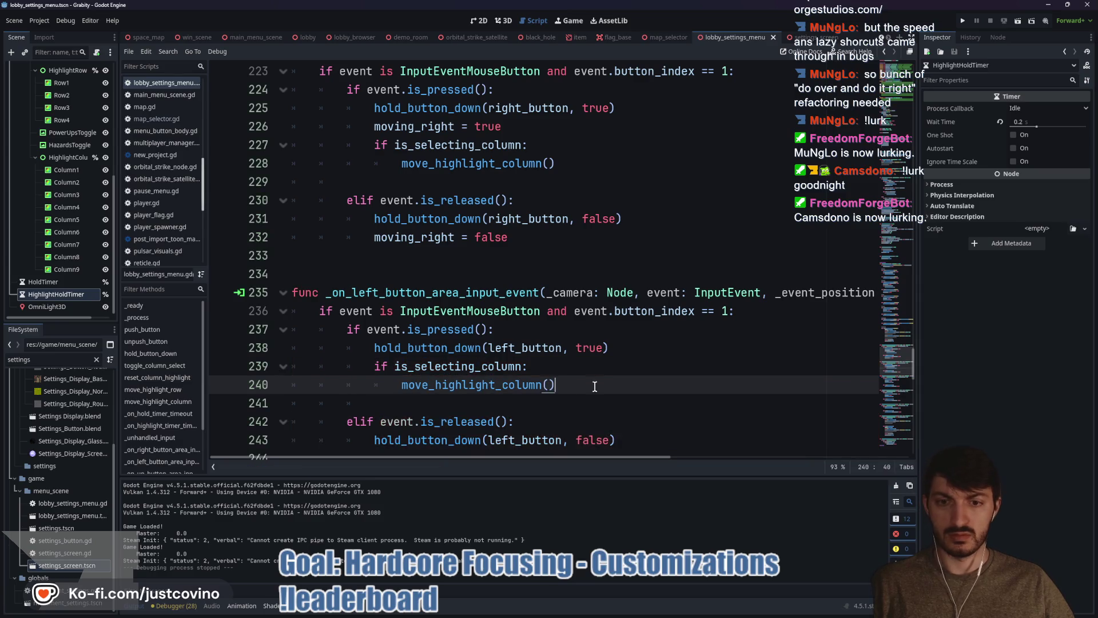
pyautogui.scroll(-2, 550, 376)
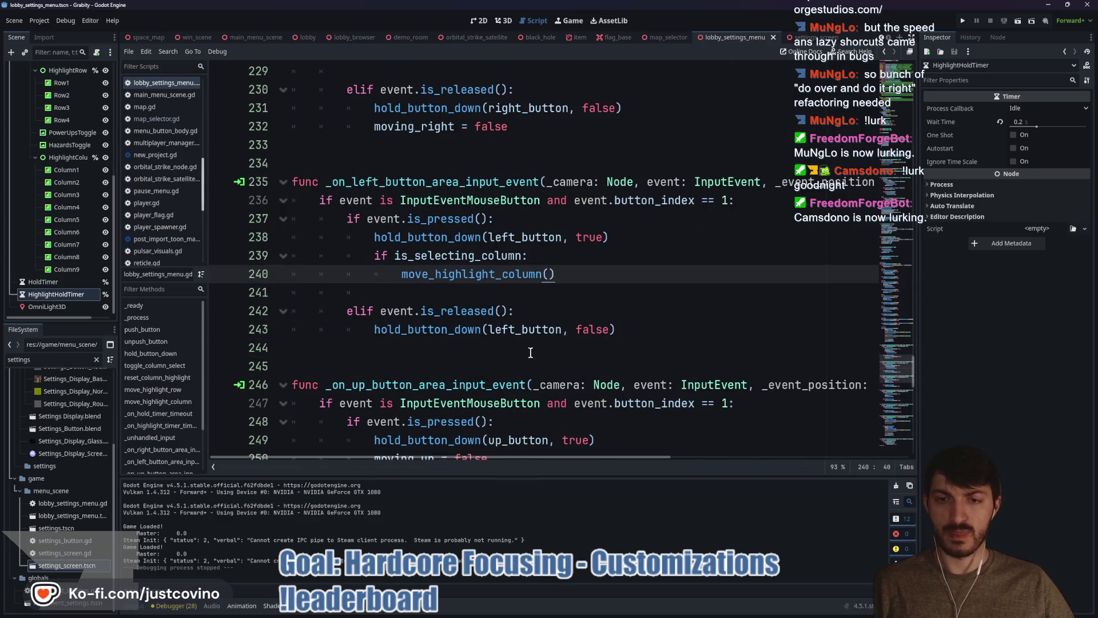
pyautogui.scroll(-1, 530, 352)
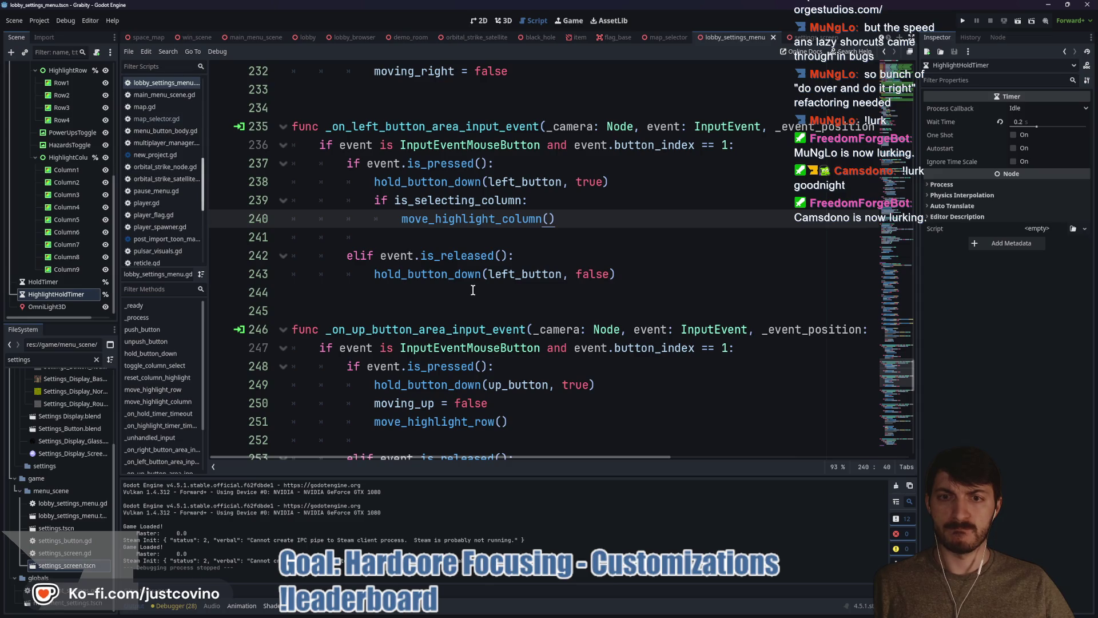
pyautogui.scroll(-2, 473, 290)
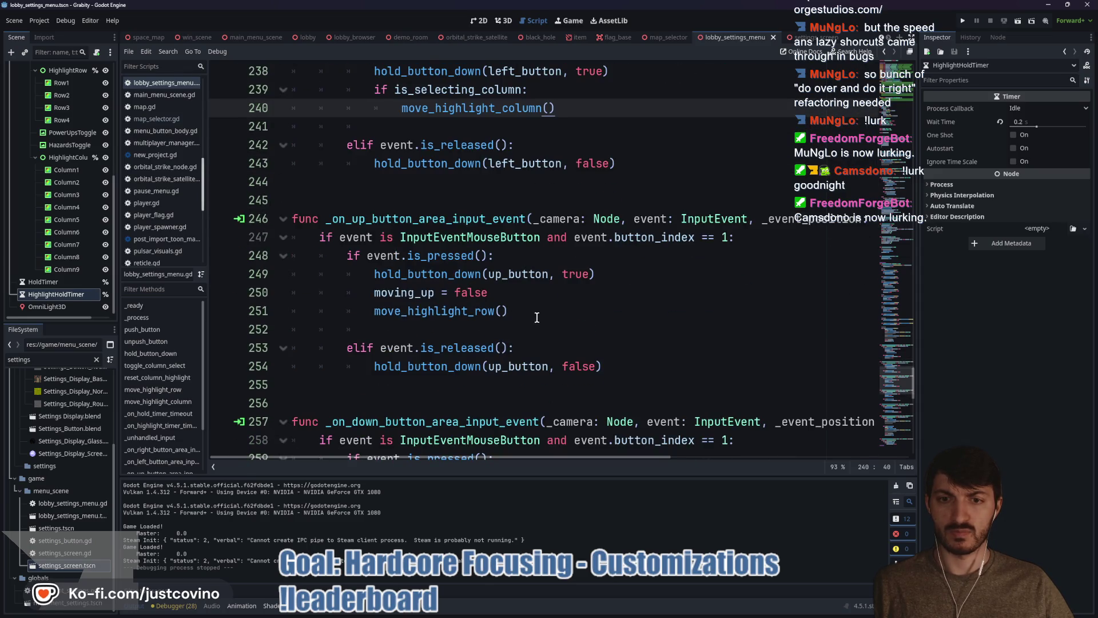
# - Review the move_highlight_row call and the left and right input handlers in the script
pyautogui.doubleClick(413, 314)
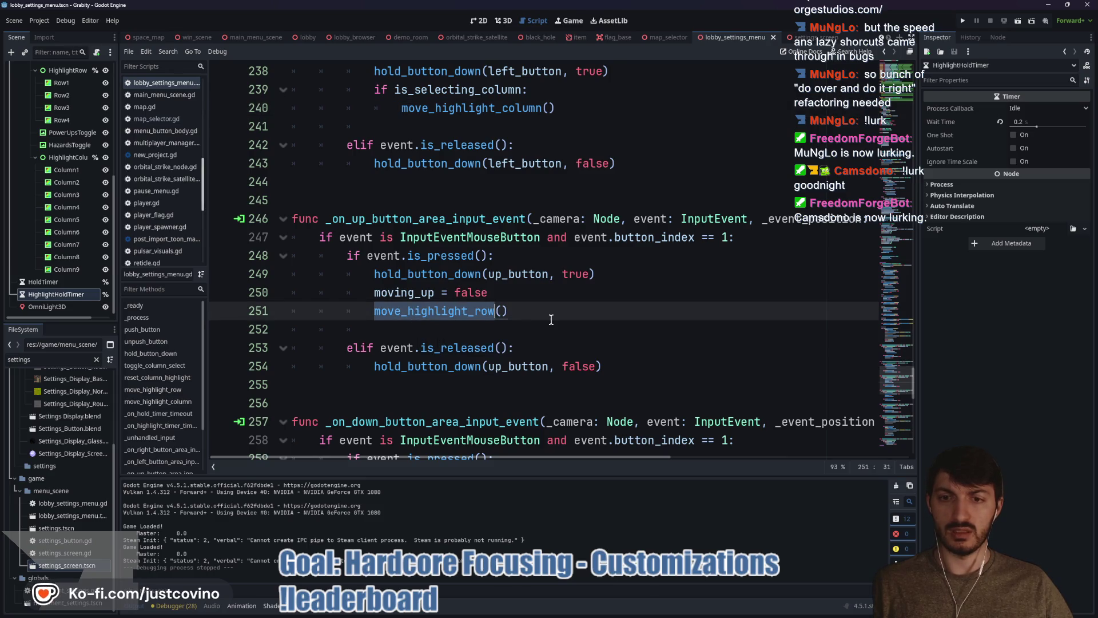
pyautogui.scroll(-1, 551, 319)
pyautogui.scroll(-3, 530, 290)
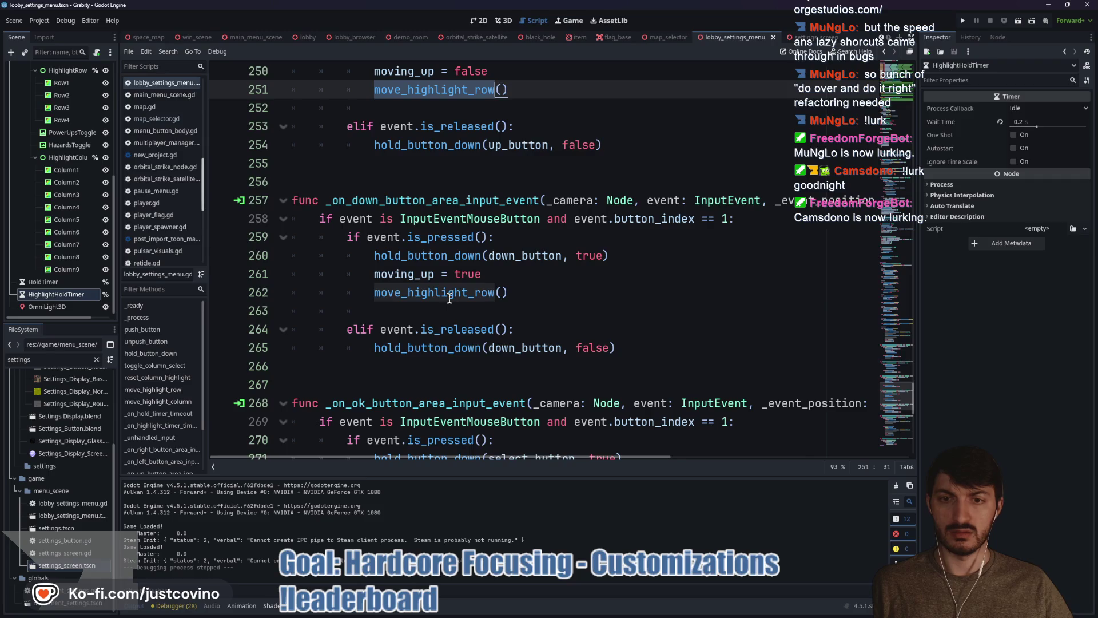
pyautogui.scroll(-2, 450, 298)
pyautogui.scroll(-1, 446, 355)
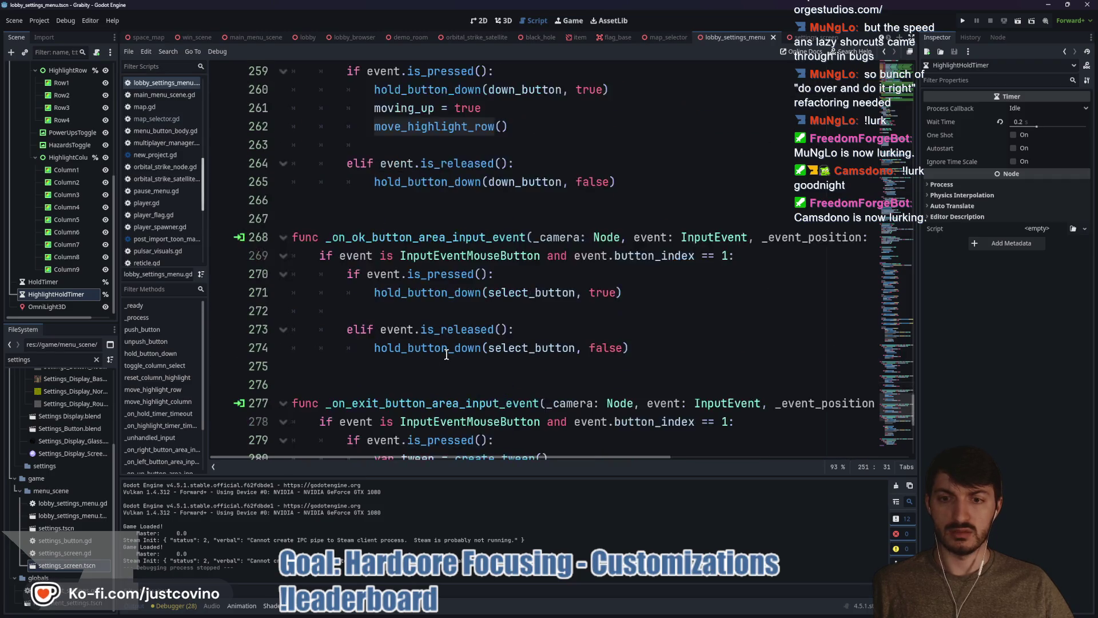
pyautogui.scroll(-2, 447, 355)
pyautogui.scroll(-1, 445, 351)
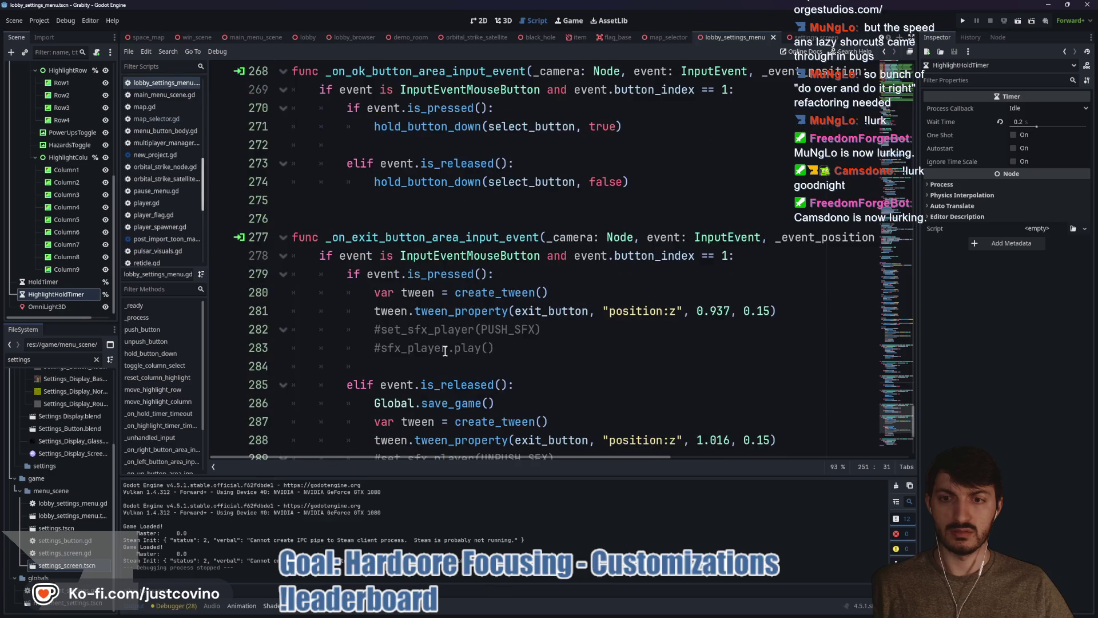
pyautogui.scroll(-4, 445, 351)
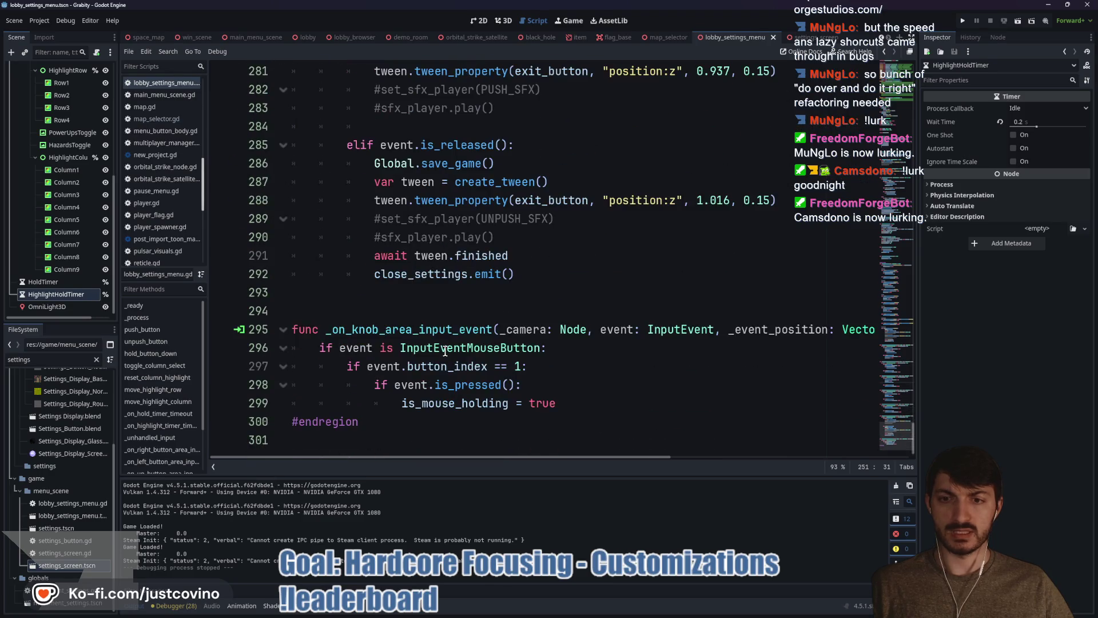
pyautogui.scroll(20, 445, 351)
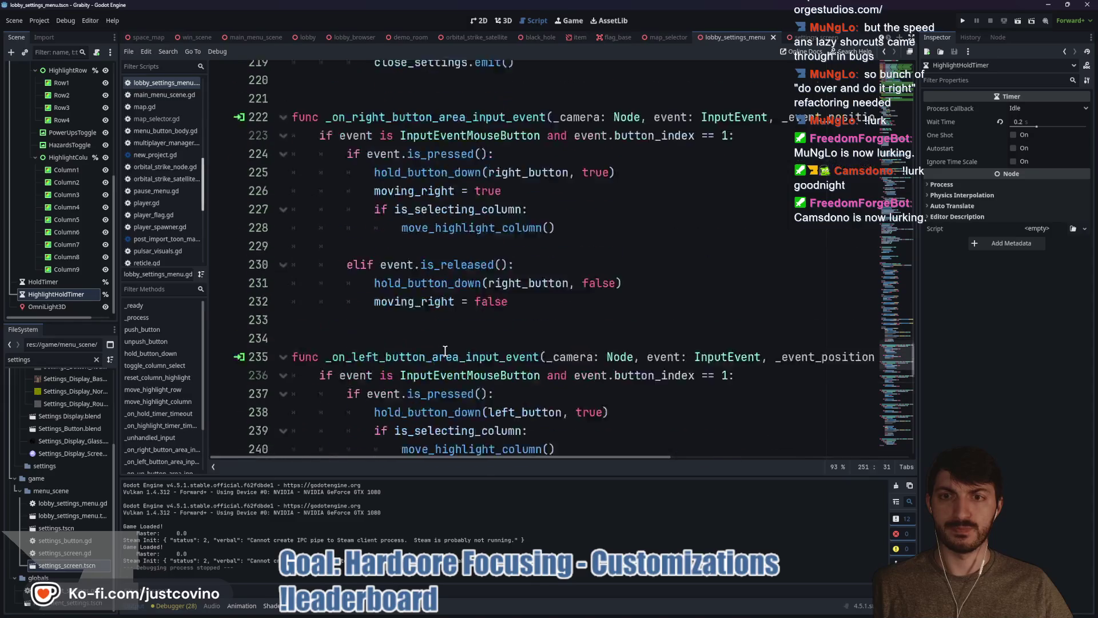
pyautogui.scroll(5, 445, 351)
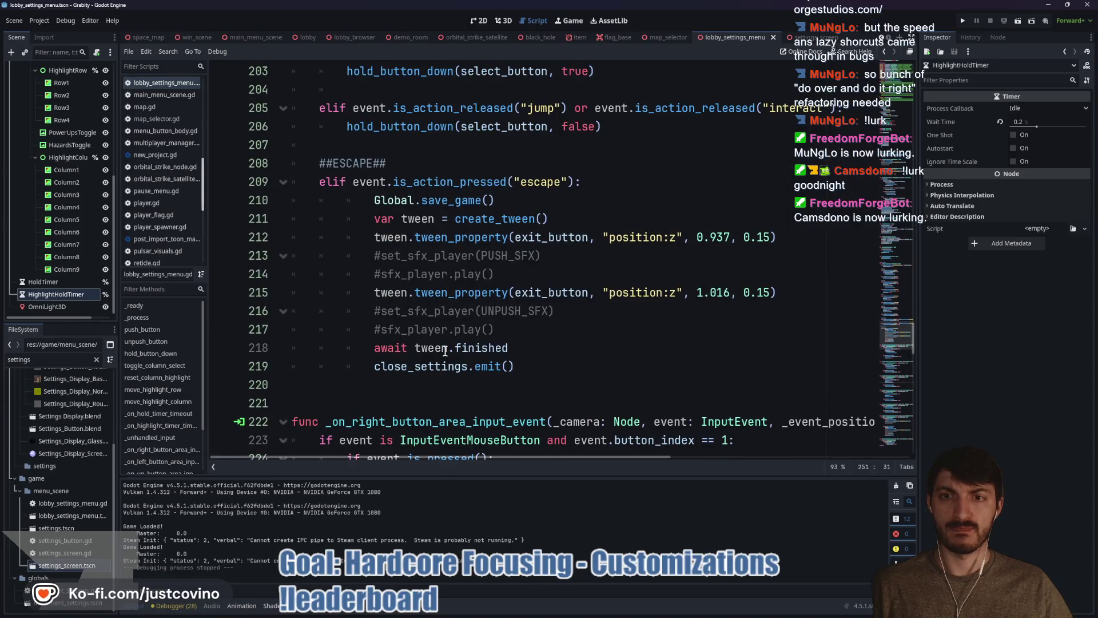
pyautogui.scroll(3, 445, 351)
pyautogui.scroll(1, 445, 351)
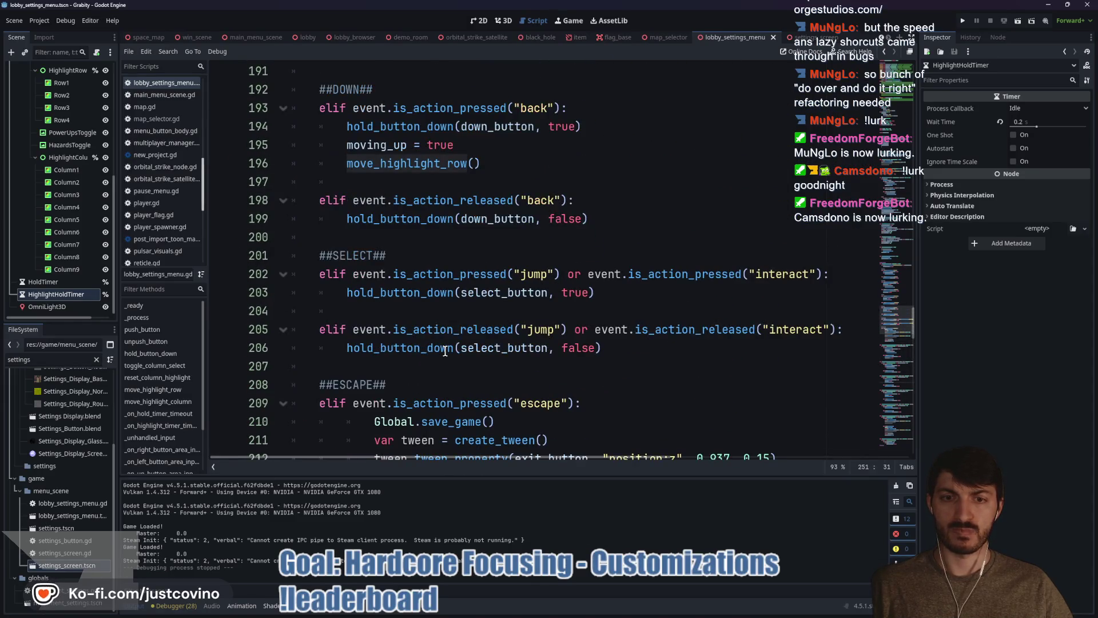
pyautogui.scroll(1, 445, 351)
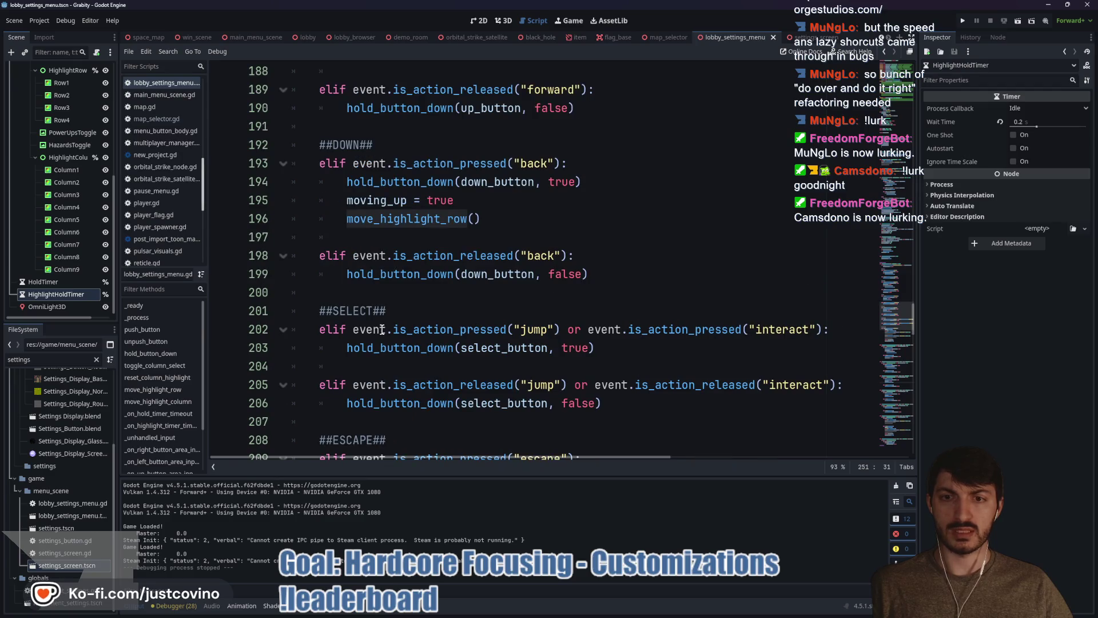
pyautogui.scroll(2, 381, 330)
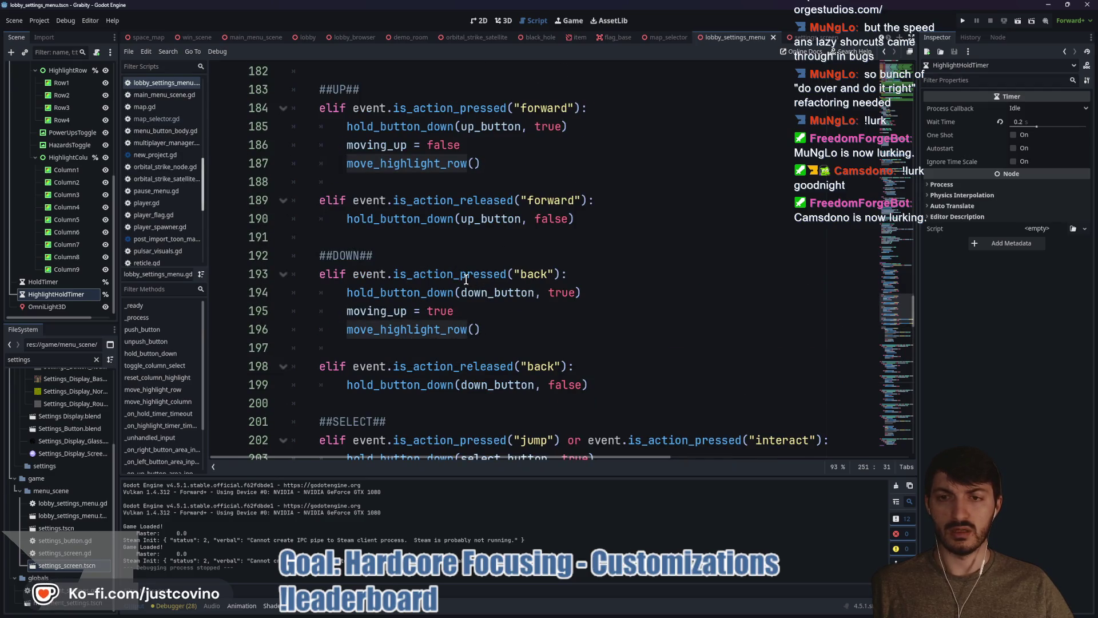
pyautogui.moveTo(410, 336)
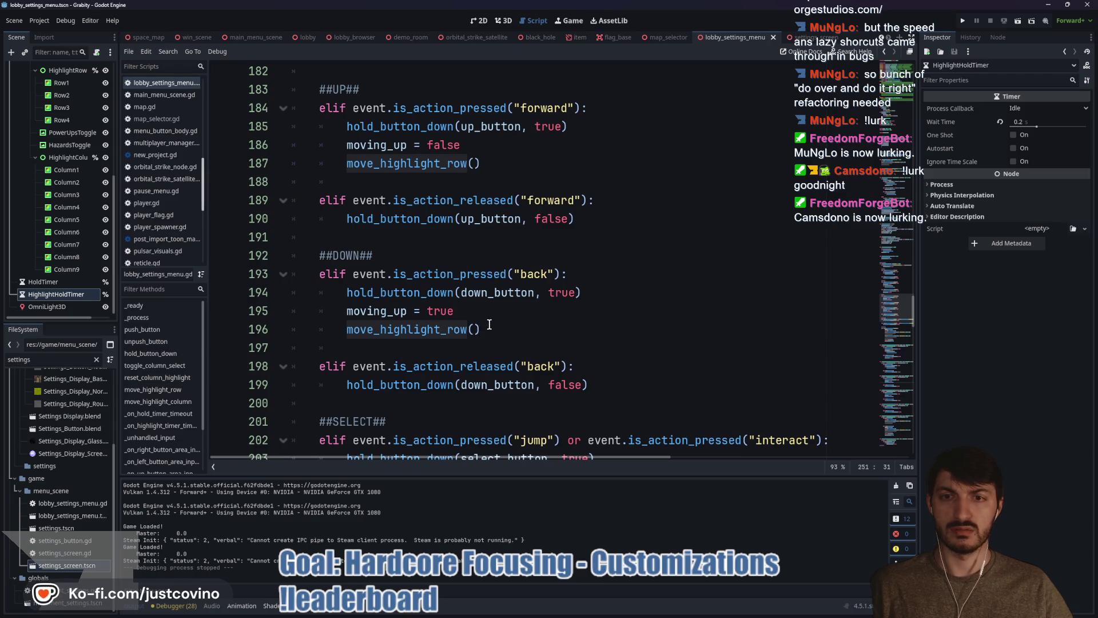
pyautogui.scroll(2, 489, 324)
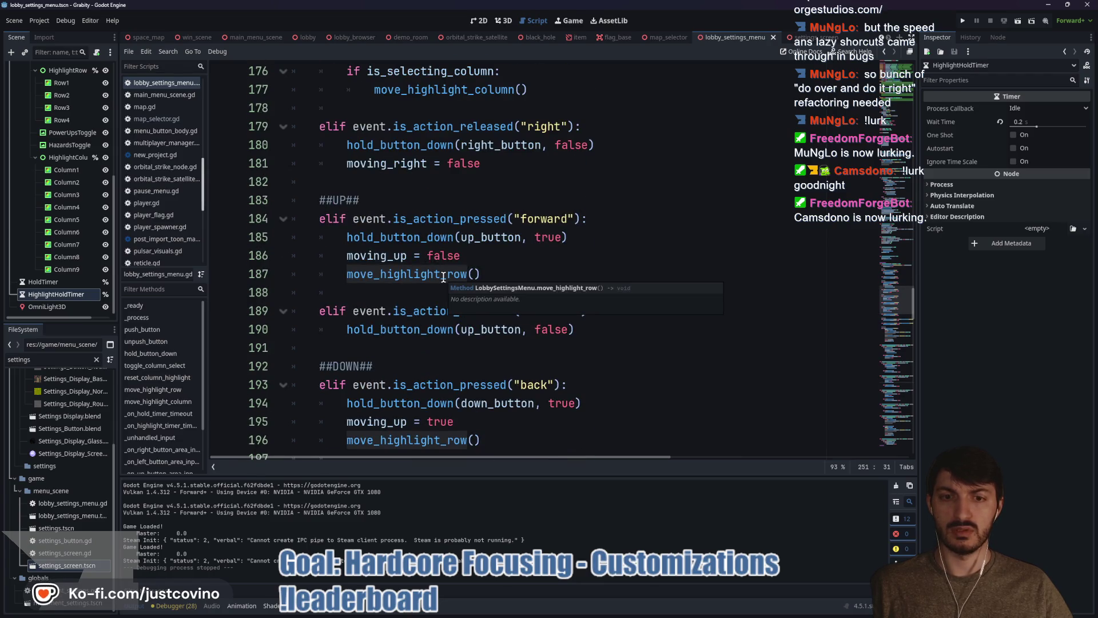
pyautogui.scroll(2, 443, 277)
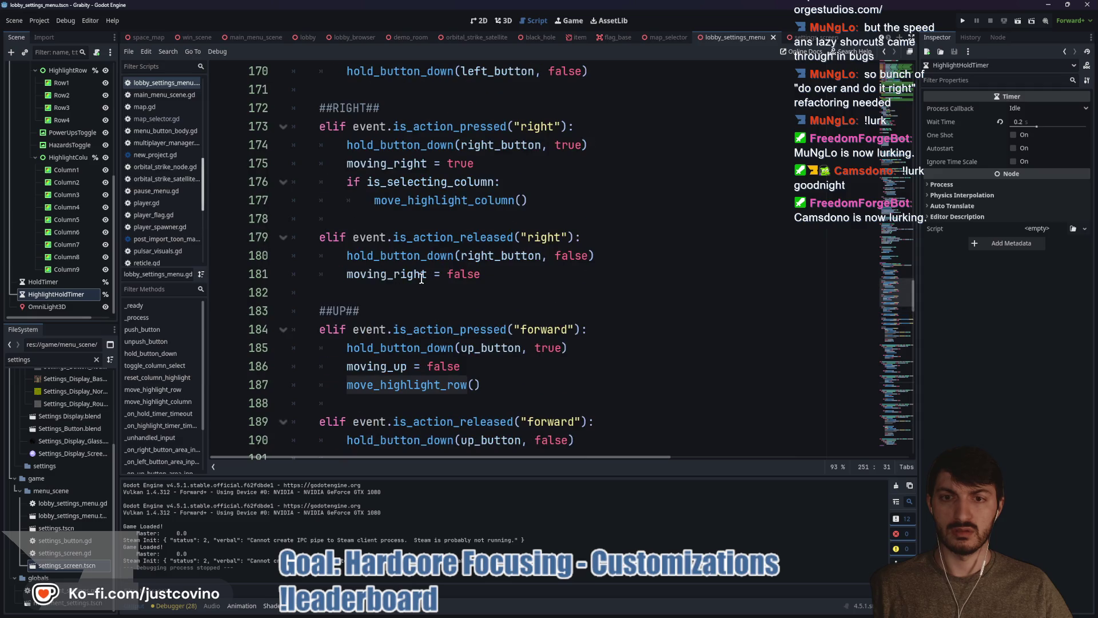
# - Place the caret at the end of line 161 and run the project for testing
pyautogui.click(511, 274)
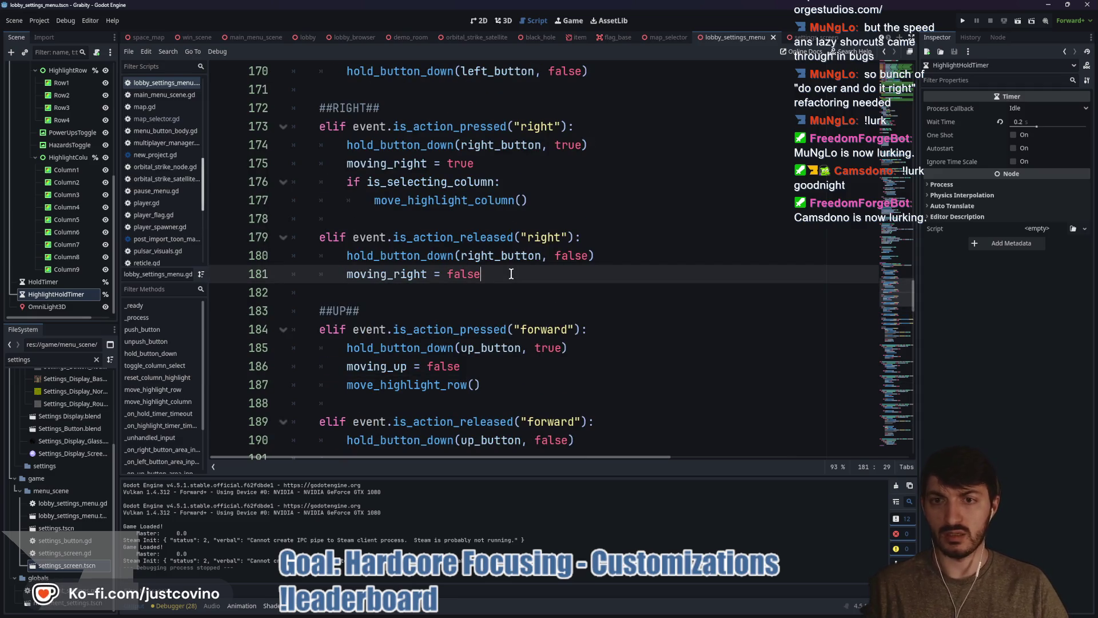
pyautogui.moveTo(542, 203); pyautogui.dragTo(291, 182)
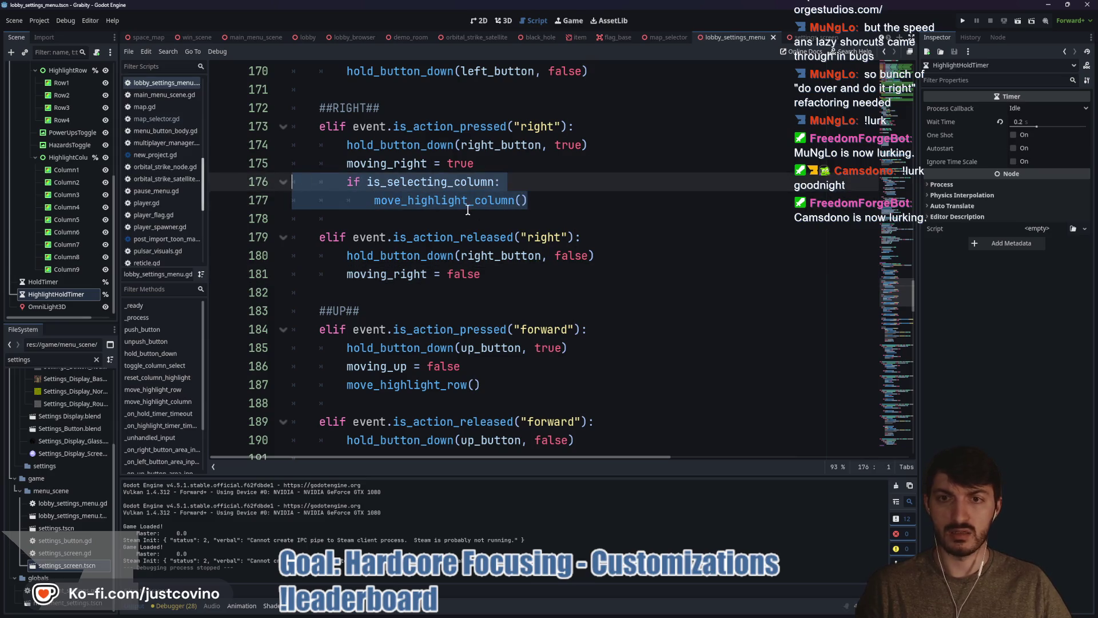
pyautogui.scroll(2, 509, 241)
pyautogui.scroll(3, 509, 240)
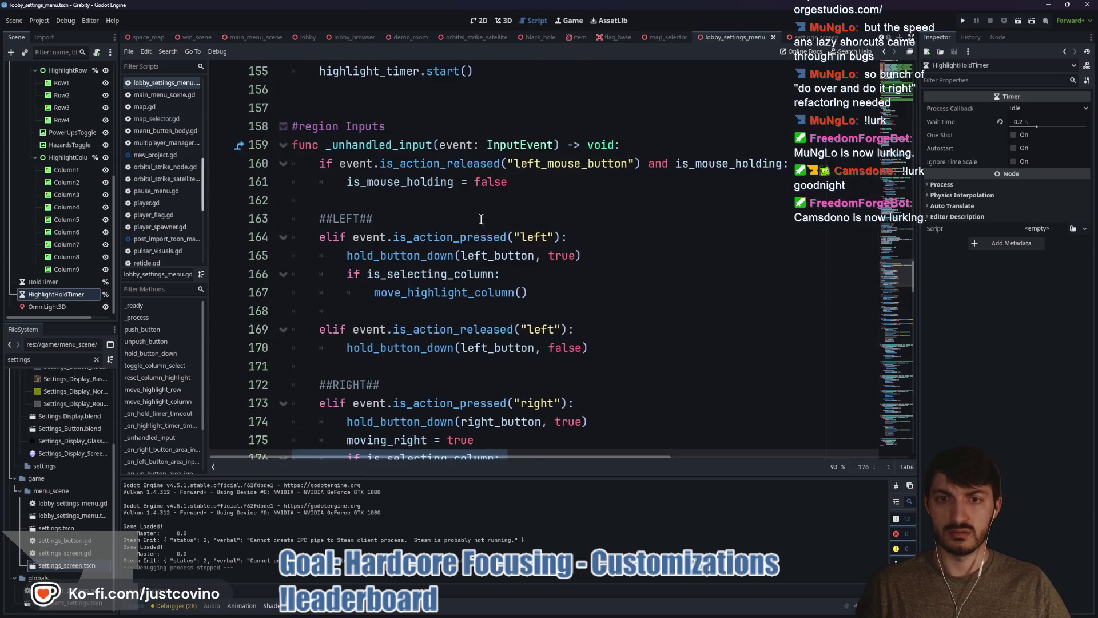
pyautogui.scroll(1, 538, 262)
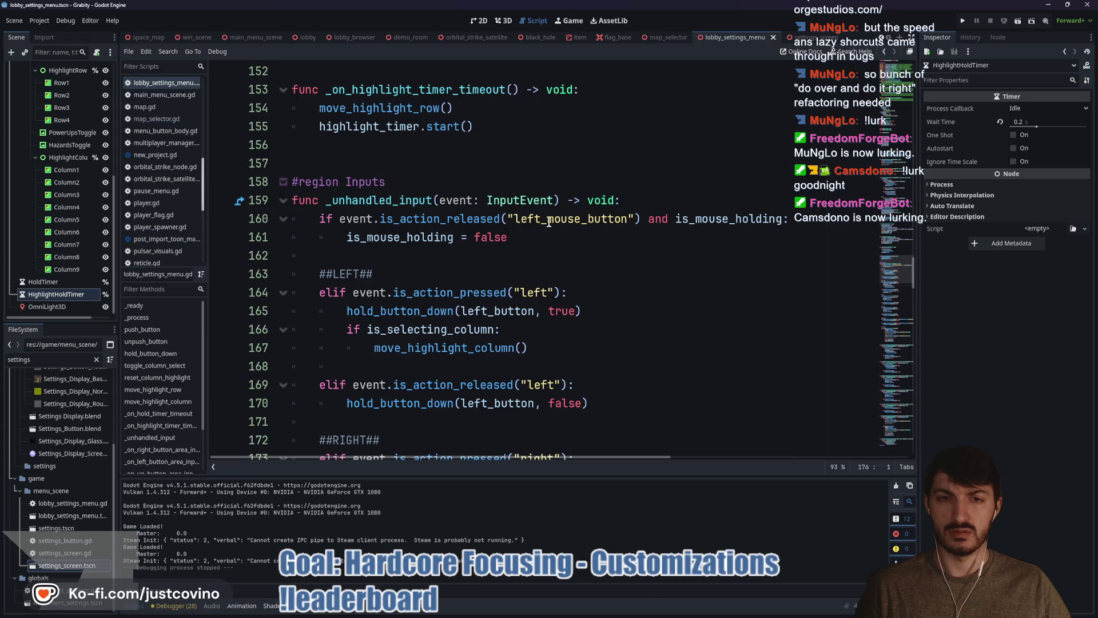
pyautogui.click(537, 237)
pyautogui.scroll(2, 529, 252)
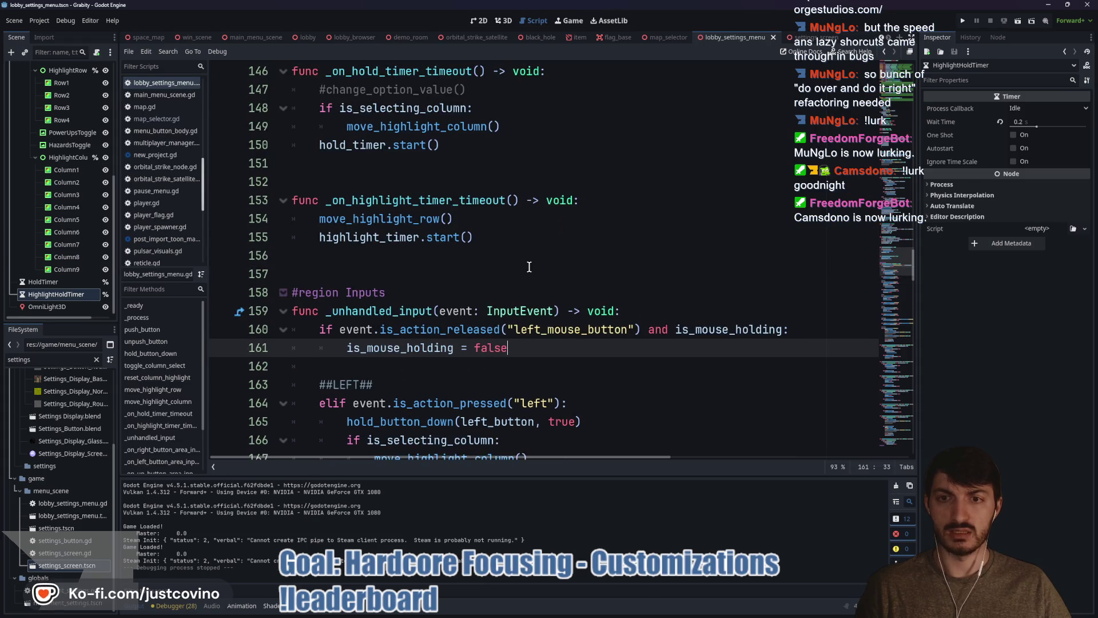
pyautogui.scroll(1, 433, 272)
pyautogui.click(963, 21)
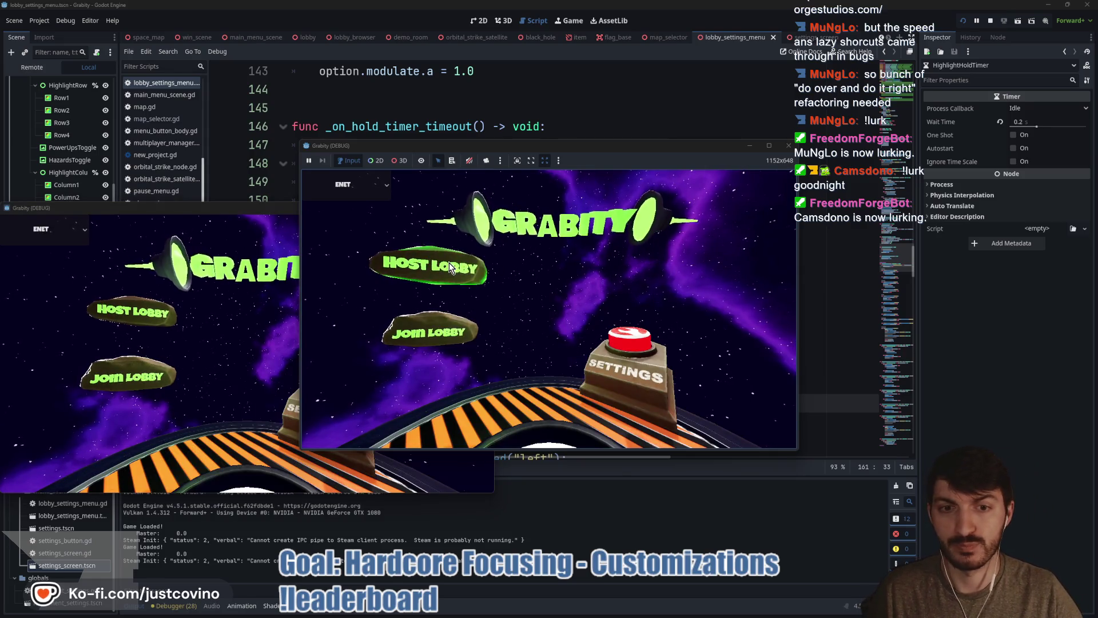
# - Host a lobby, choose the lobby type, and open the Game Customizations settings
pyautogui.click(449, 264)
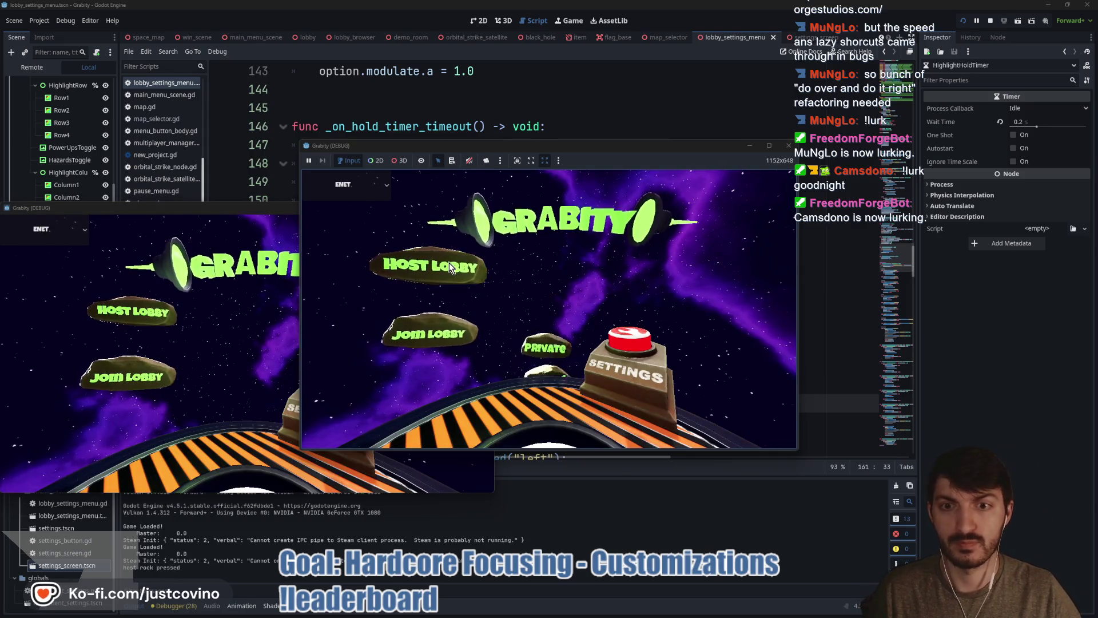
pyautogui.click(530, 259)
pyautogui.click(723, 230)
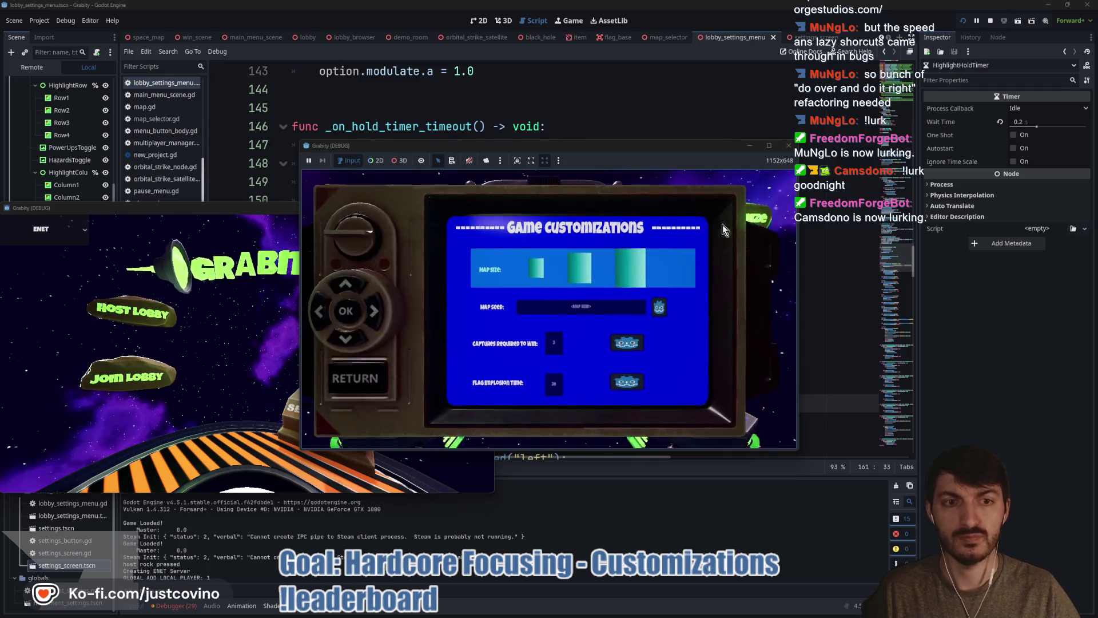
# - Move the row highlight through the settings to Map Size and start choosing its options
pyautogui.press('Down')
pyautogui.press('Down')
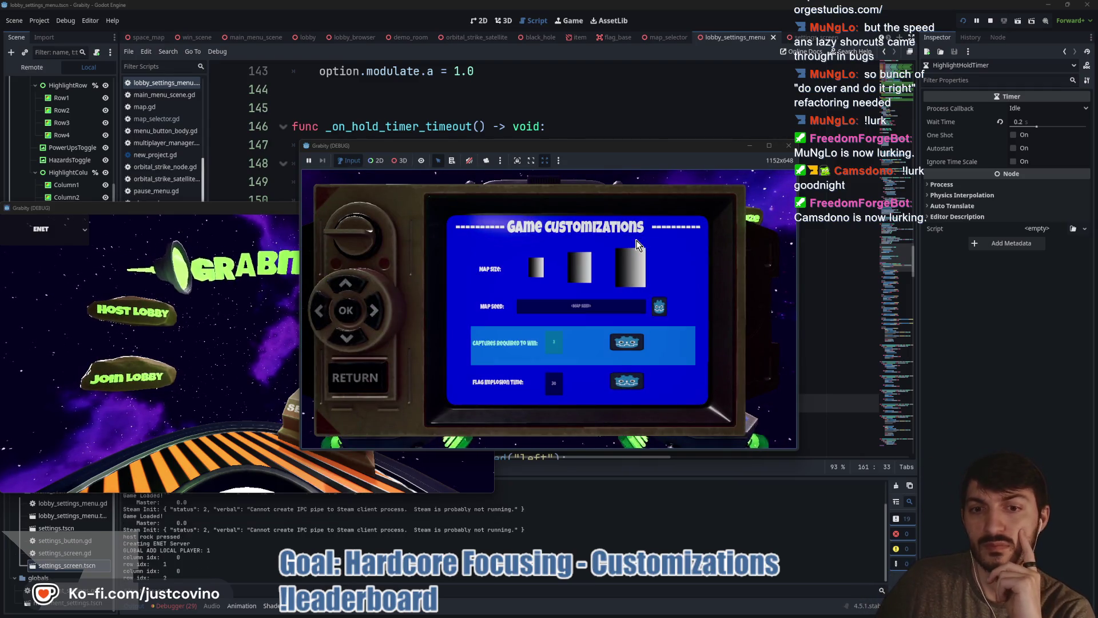
pyautogui.press('Down')
pyautogui.press('Down')
pyautogui.press('Down')
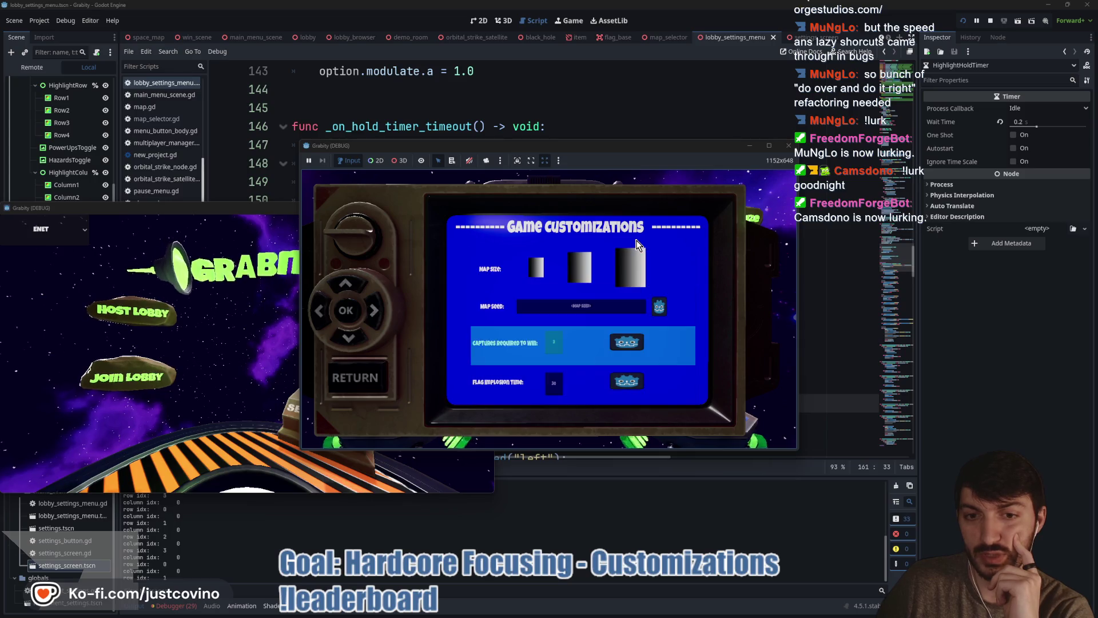
pyautogui.press('Down')
pyautogui.press('Down')
pyautogui.press('Down')
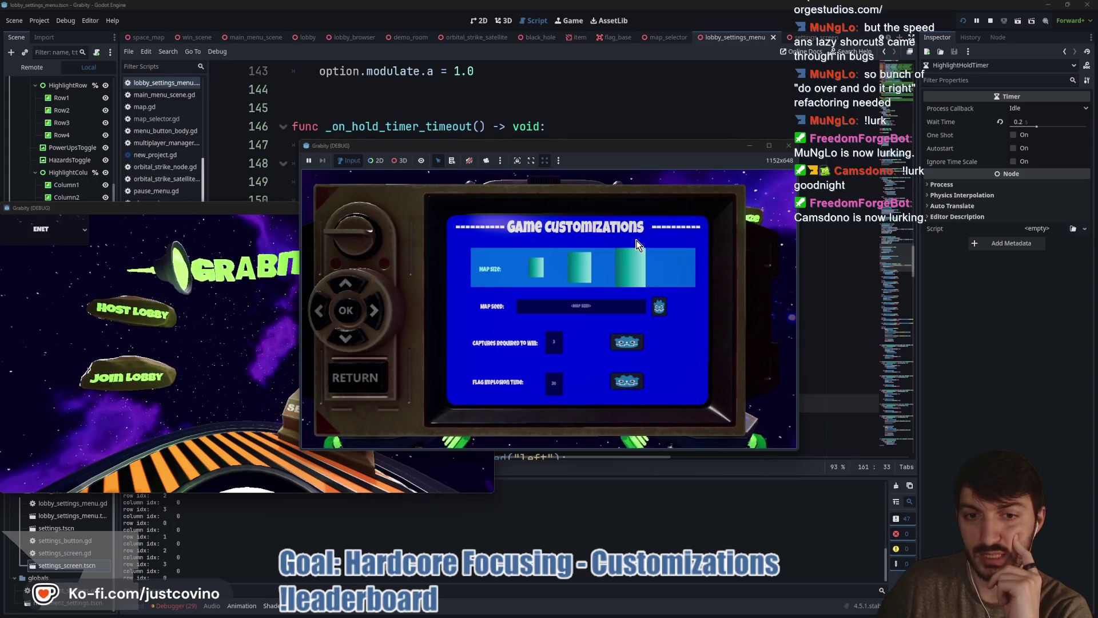
pyautogui.press('Up')
pyautogui.press('Up')
pyautogui.press('Up')
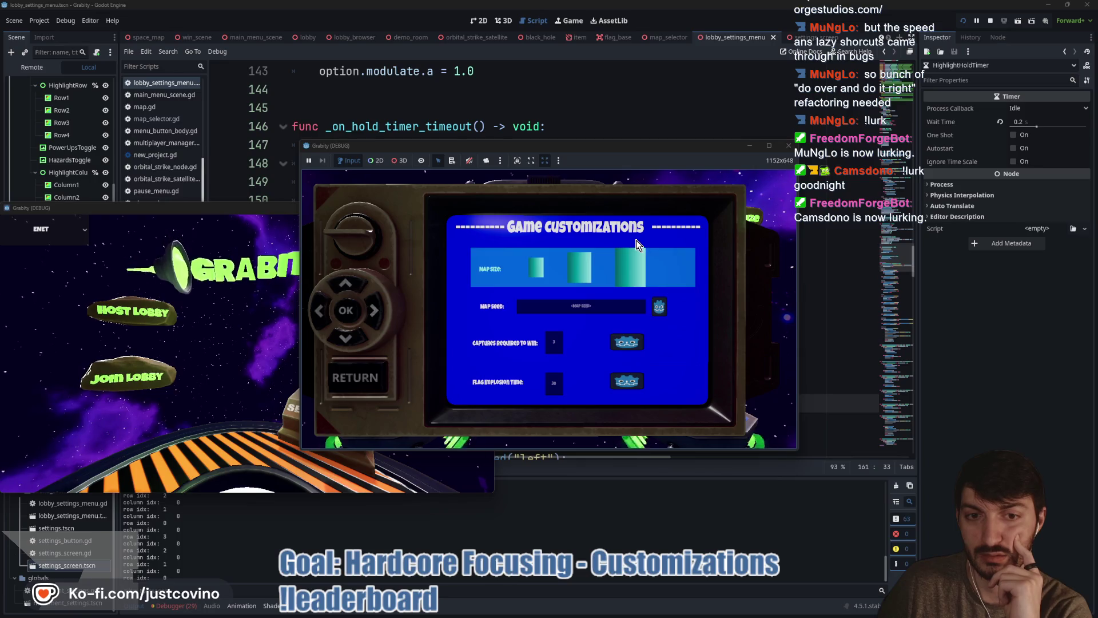
pyautogui.press('Return')
# - Cycle the Map Size options left and right, ending on small, then stop the game
pyautogui.press('Left')
pyautogui.press('Right')
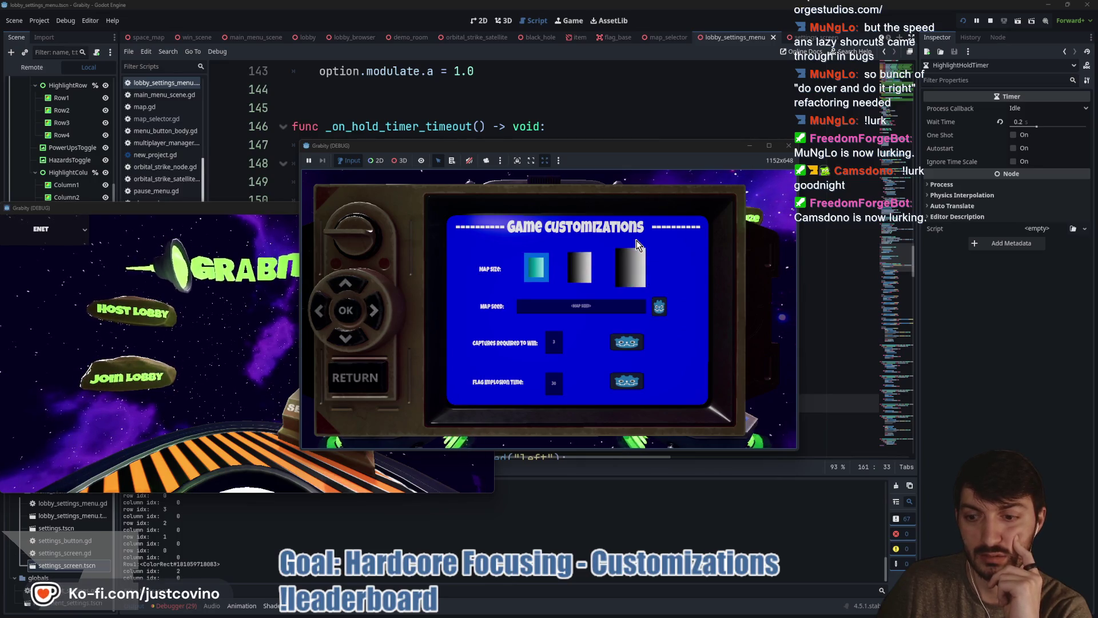
pyautogui.press('Left')
pyautogui.press('Right')
pyautogui.press('Left')
pyautogui.press('Right')
pyautogui.press('Left')
pyautogui.press('Right')
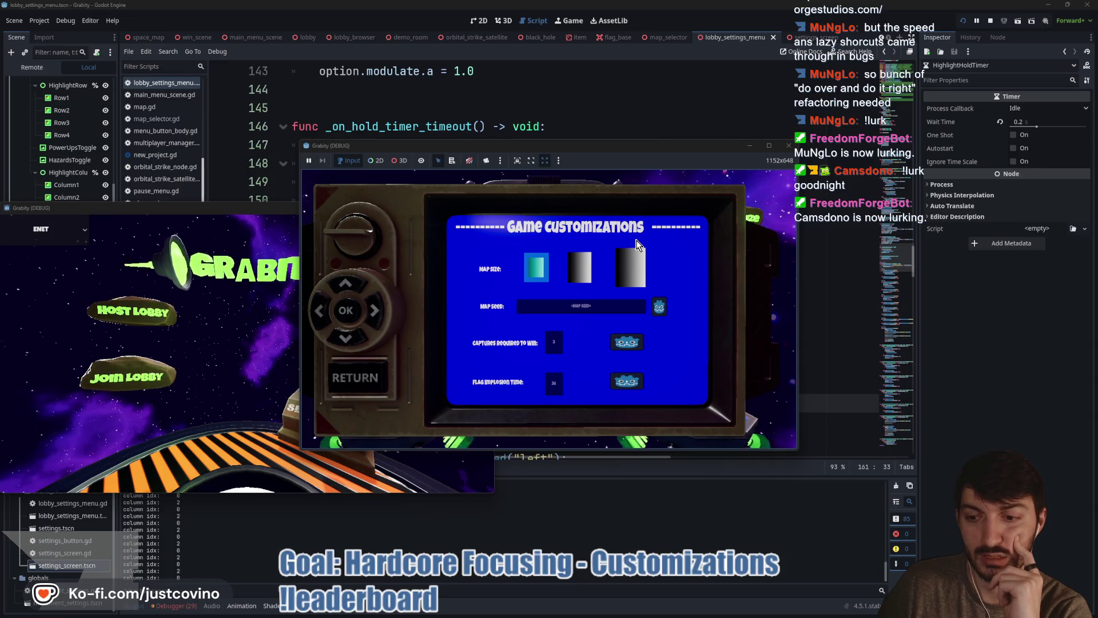
pyautogui.press('Right')
pyautogui.press('Left')
pyautogui.press('Right')
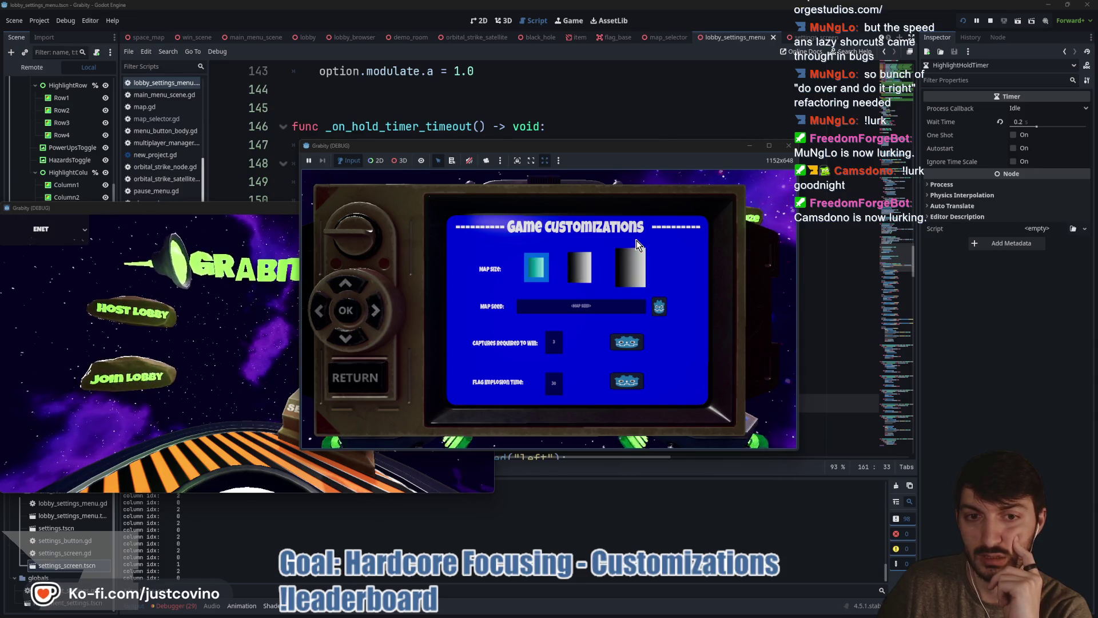
pyautogui.press('Right')
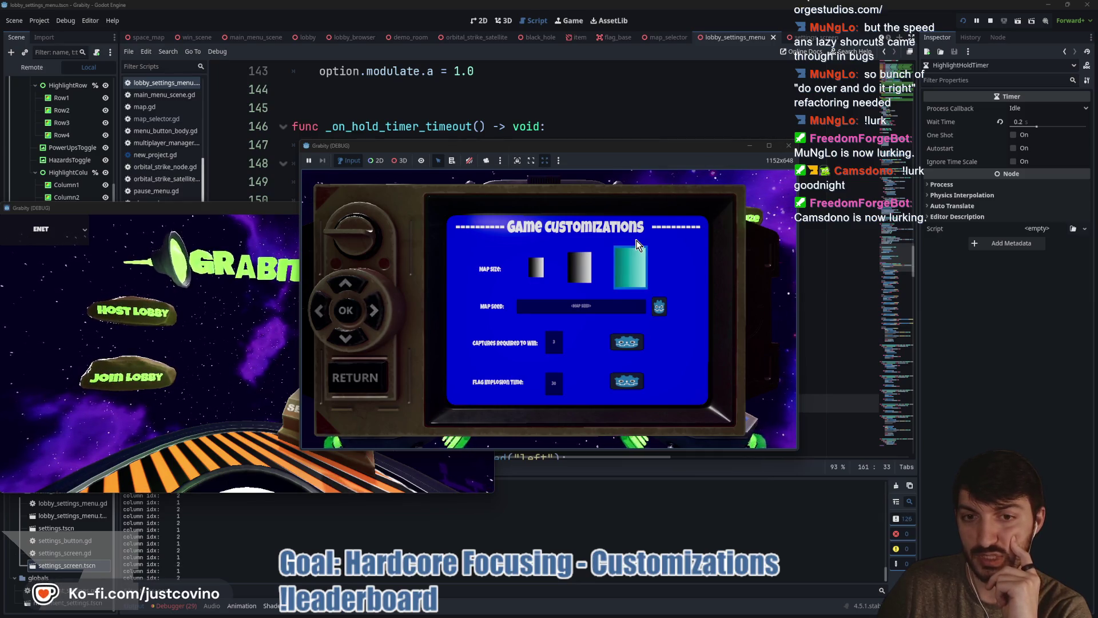
pyautogui.press('Left')
pyautogui.press('Left')
pyautogui.press('Left')
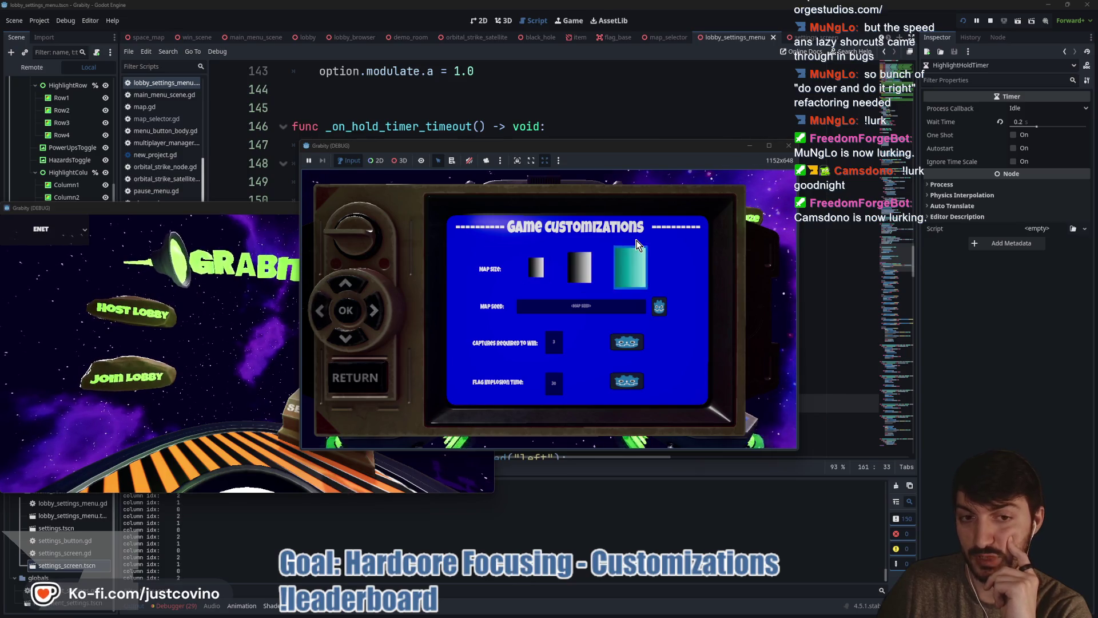
pyautogui.press('Right')
pyautogui.press('Right')
pyautogui.press('Right')
pyautogui.press('Left')
pyautogui.press('Right')
pyautogui.press('Left')
pyautogui.press('Left')
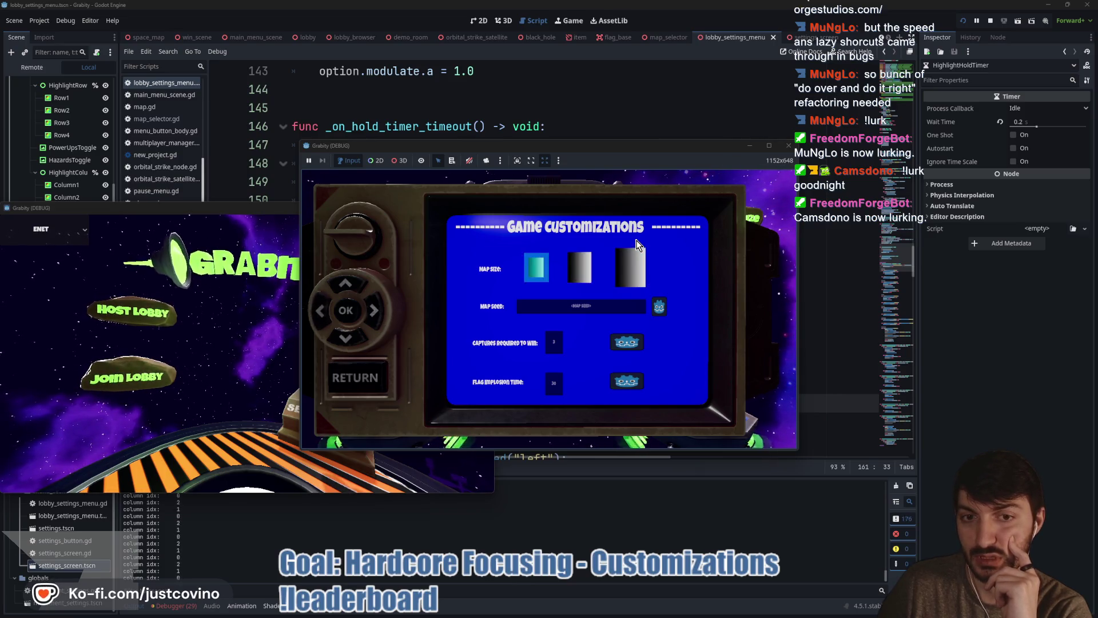
pyautogui.press('Left')
pyautogui.press('Left')
pyautogui.press('Right')
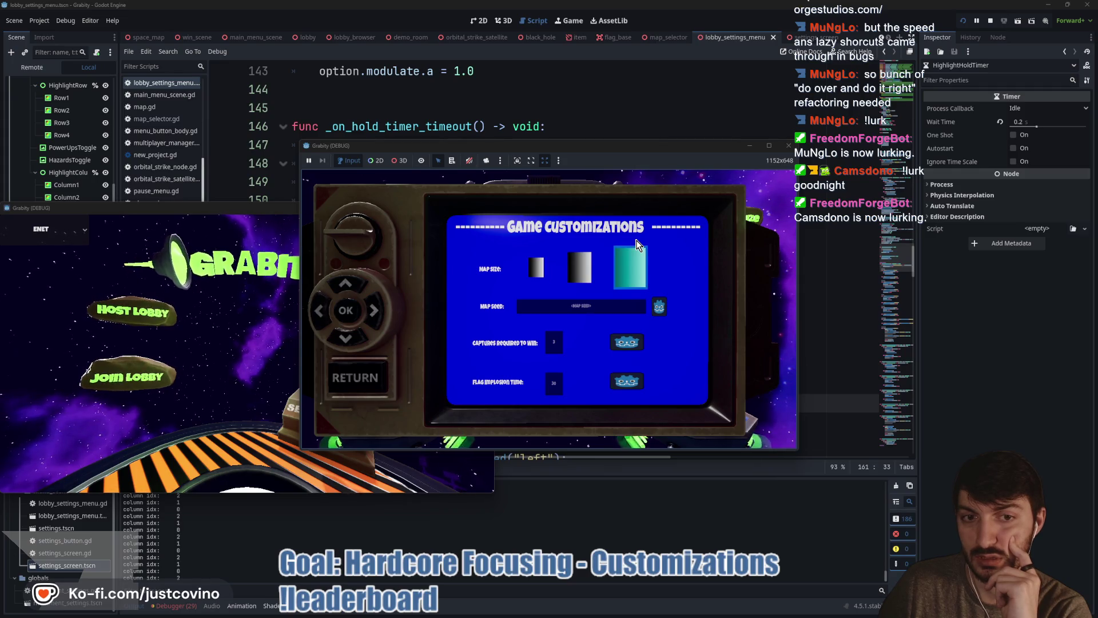
pyautogui.press('Right')
pyautogui.press('Left')
pyautogui.press('Left')
pyautogui.press('Left')
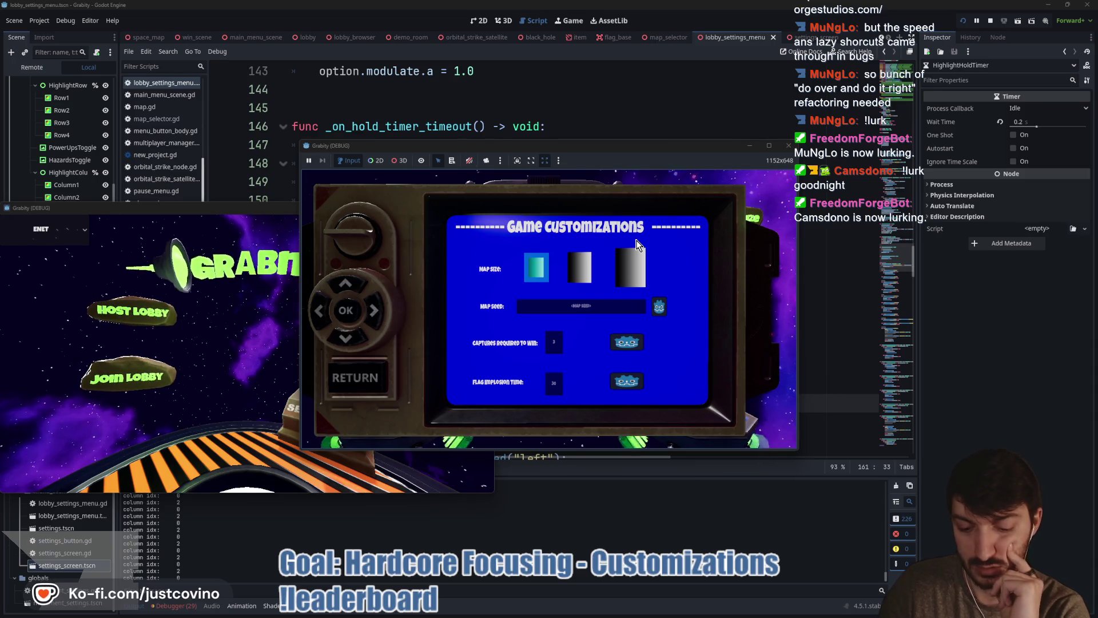
pyautogui.press('F8')
# - Highlight is_selecting_column, move_highlight_column and moving_right uses in _unhandled_input
pyautogui.scroll(-4, 636, 240)
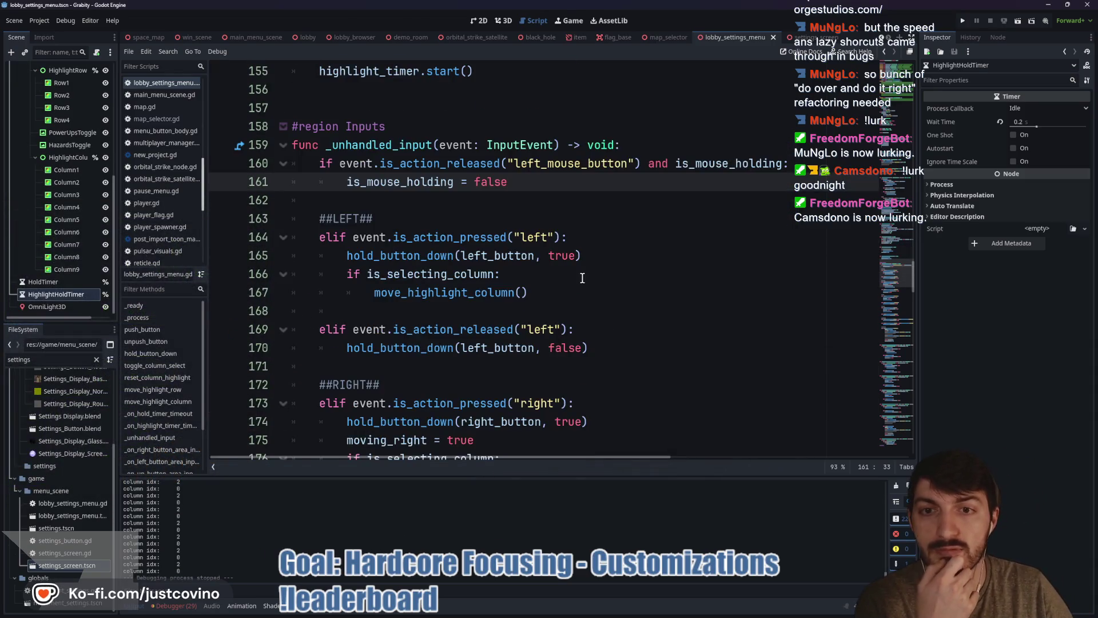
pyautogui.scroll(-2, 406, 272)
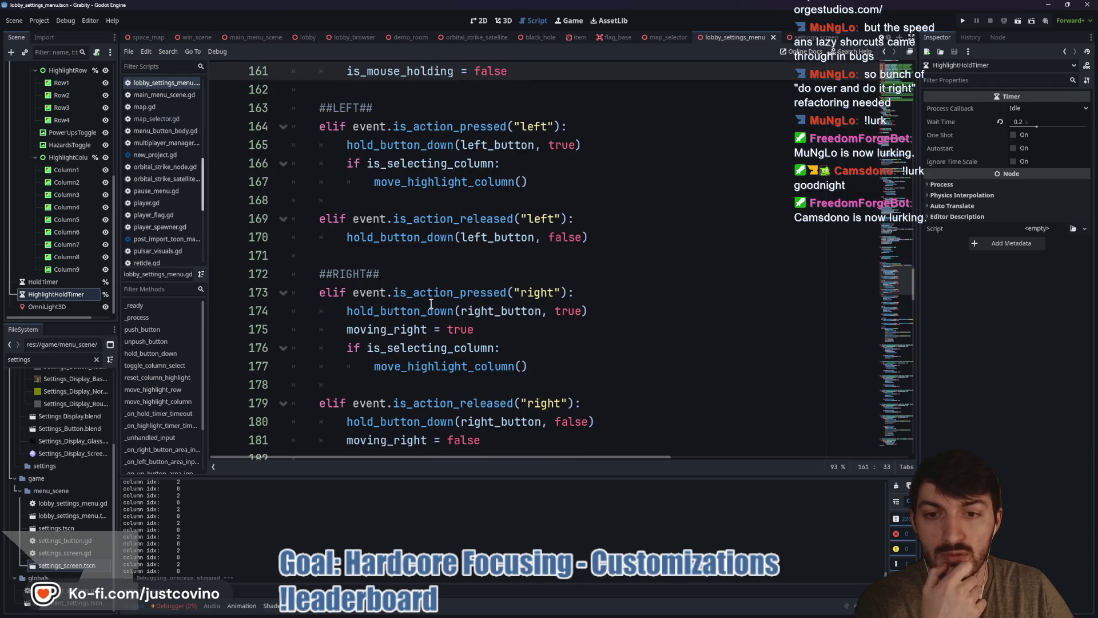
pyautogui.scroll(-1, 431, 303)
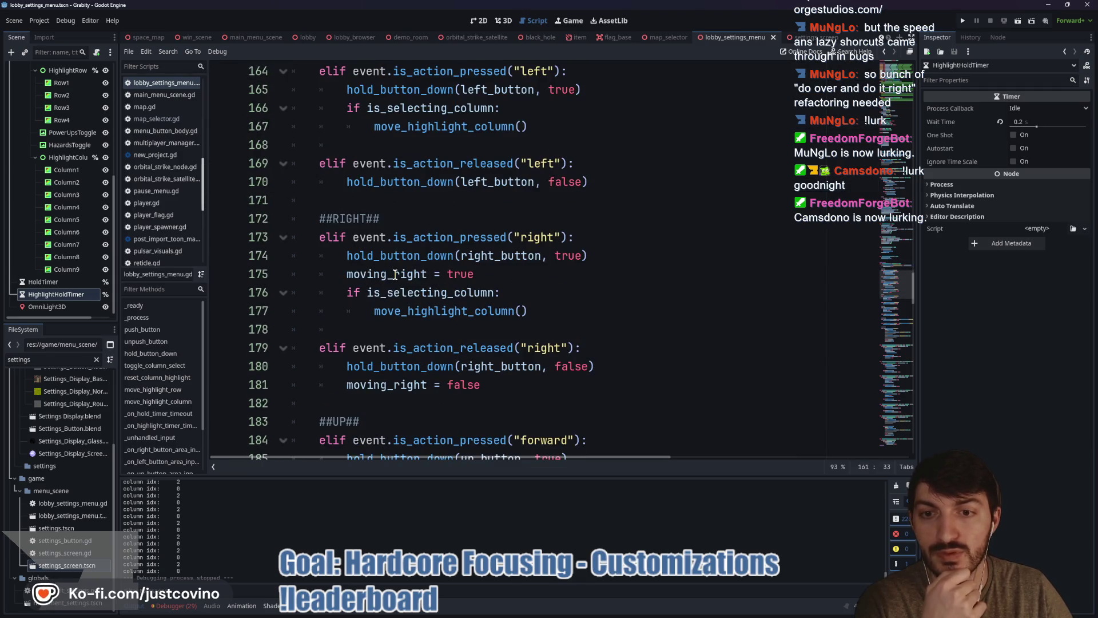
pyautogui.doubleClick(403, 294)
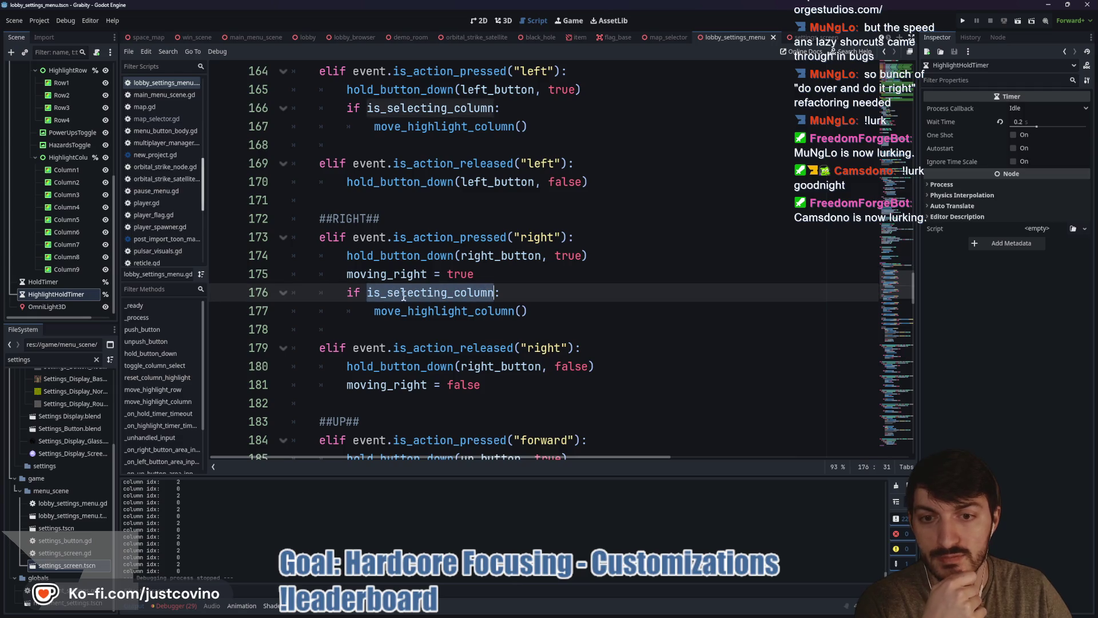
pyautogui.click(444, 313)
pyautogui.doubleClick(444, 313)
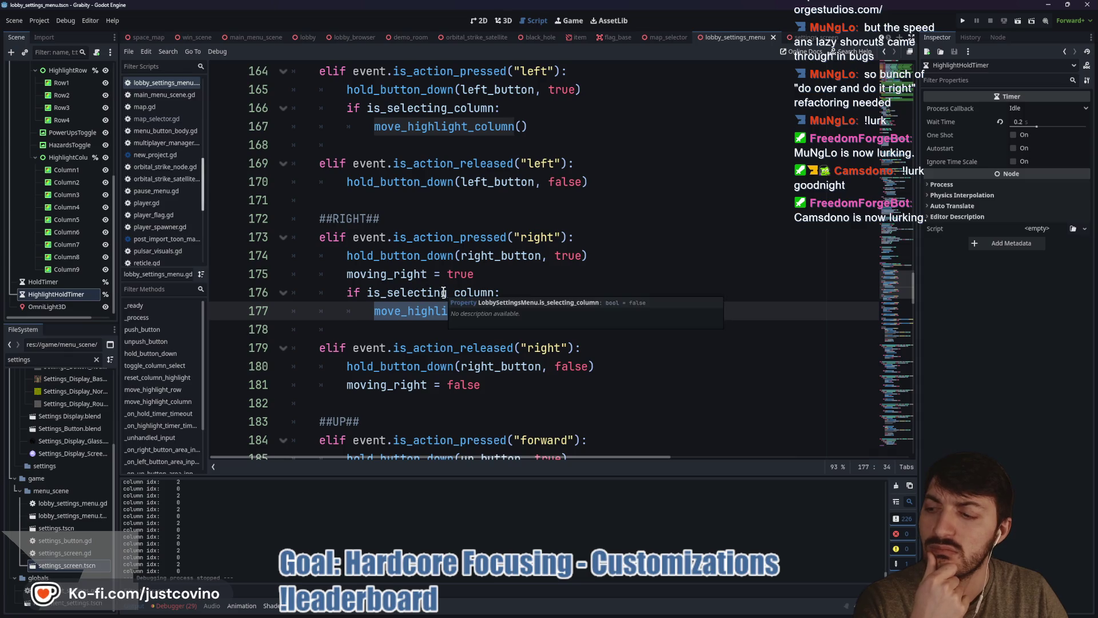
pyautogui.doubleClick(423, 274)
# - Check moving_up in the row-movement code and return to the left-press input branch
pyautogui.scroll(7, 525, 287)
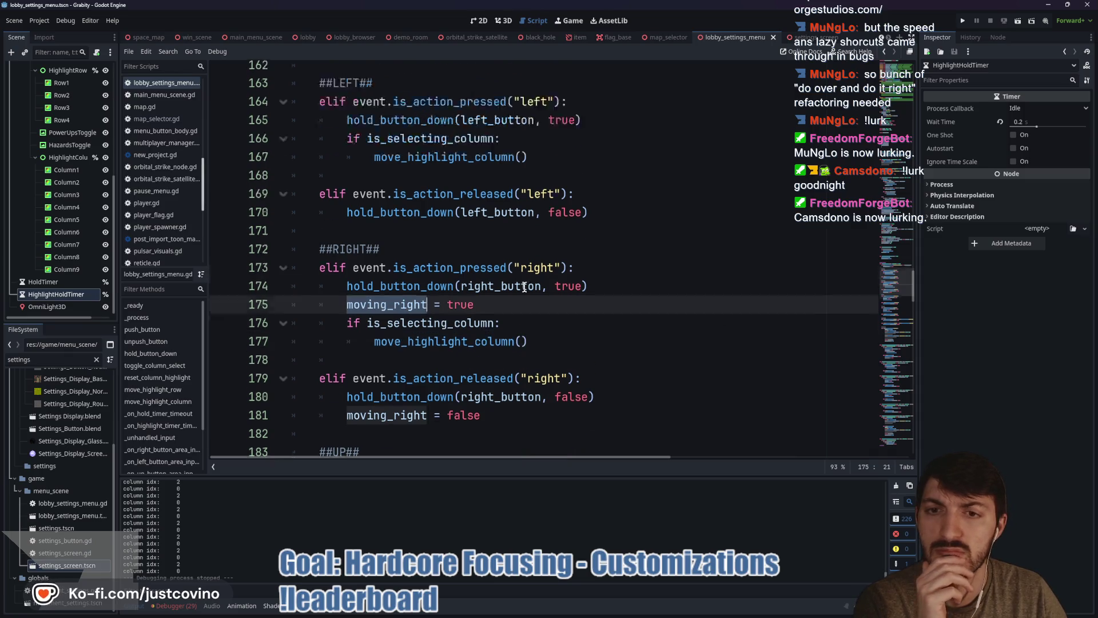
pyautogui.scroll(5, 524, 288)
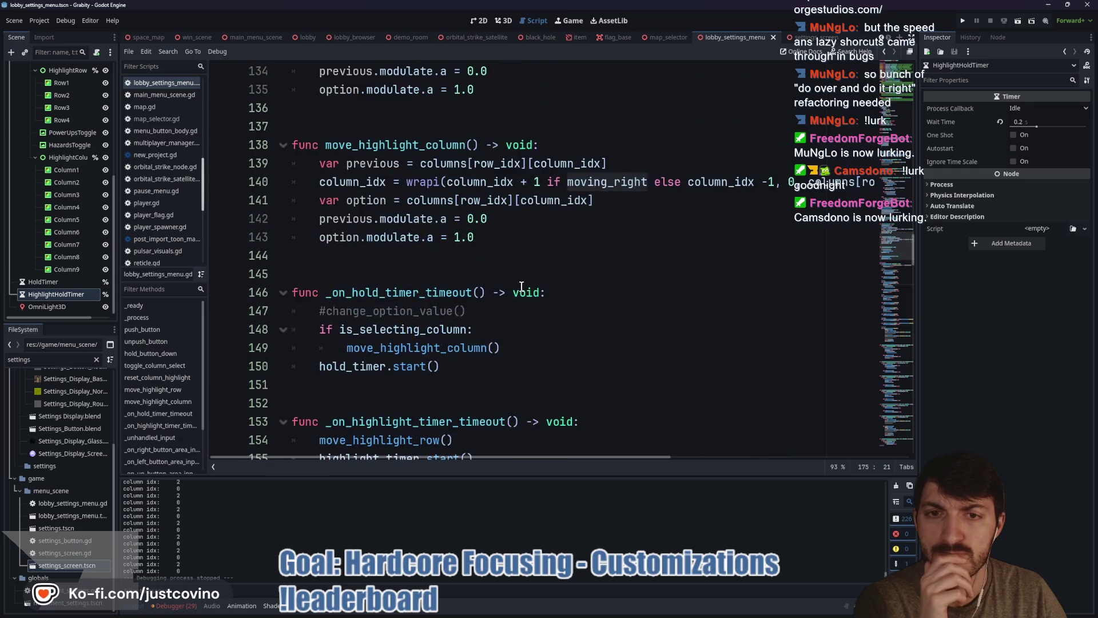
pyautogui.scroll(2, 520, 285)
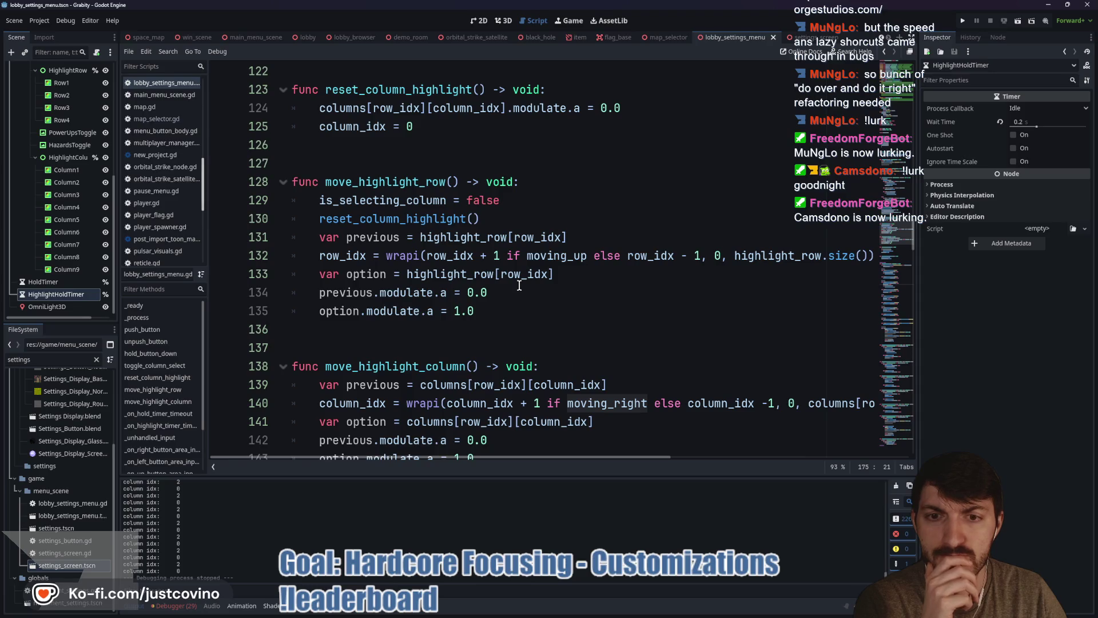
pyautogui.doubleClick(549, 255)
pyautogui.scroll(-15, 558, 286)
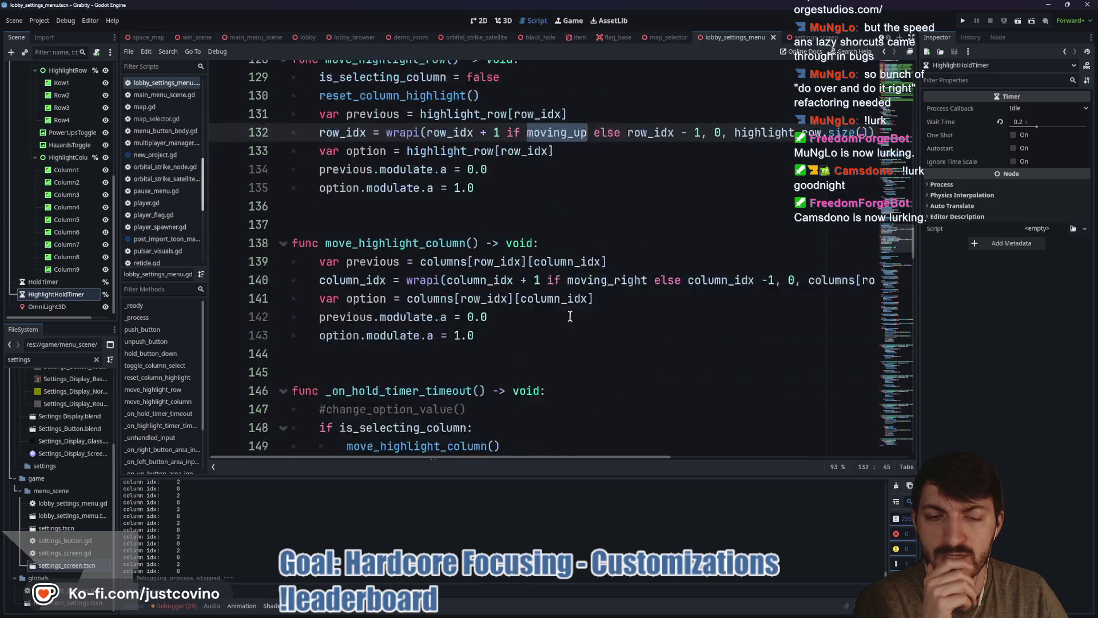
pyautogui.scroll(-5, 563, 314)
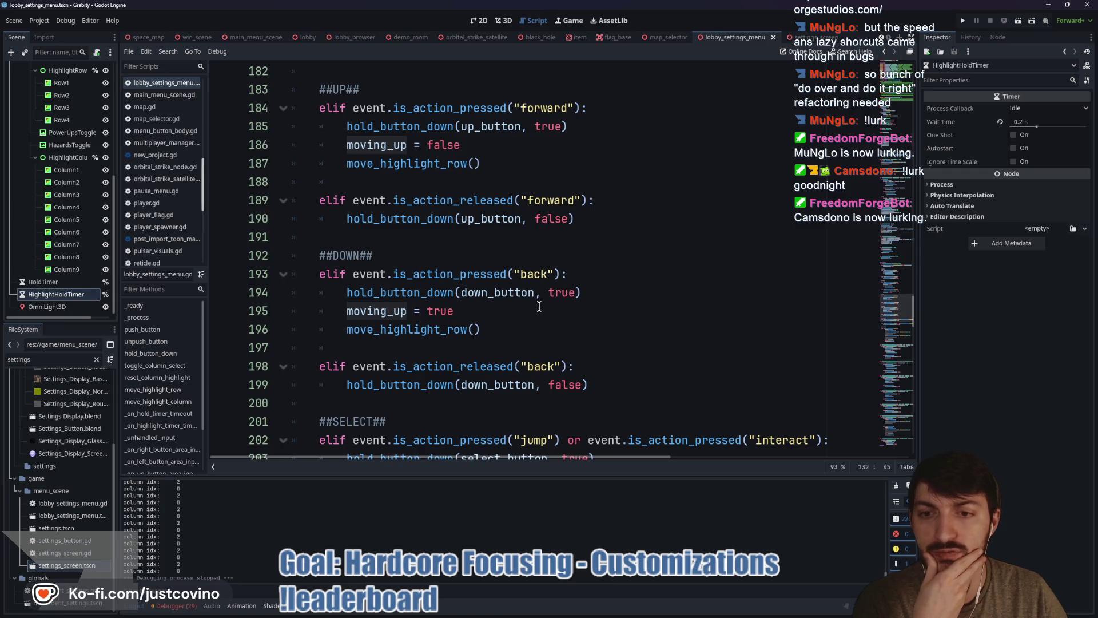
pyautogui.scroll(-3, 539, 306)
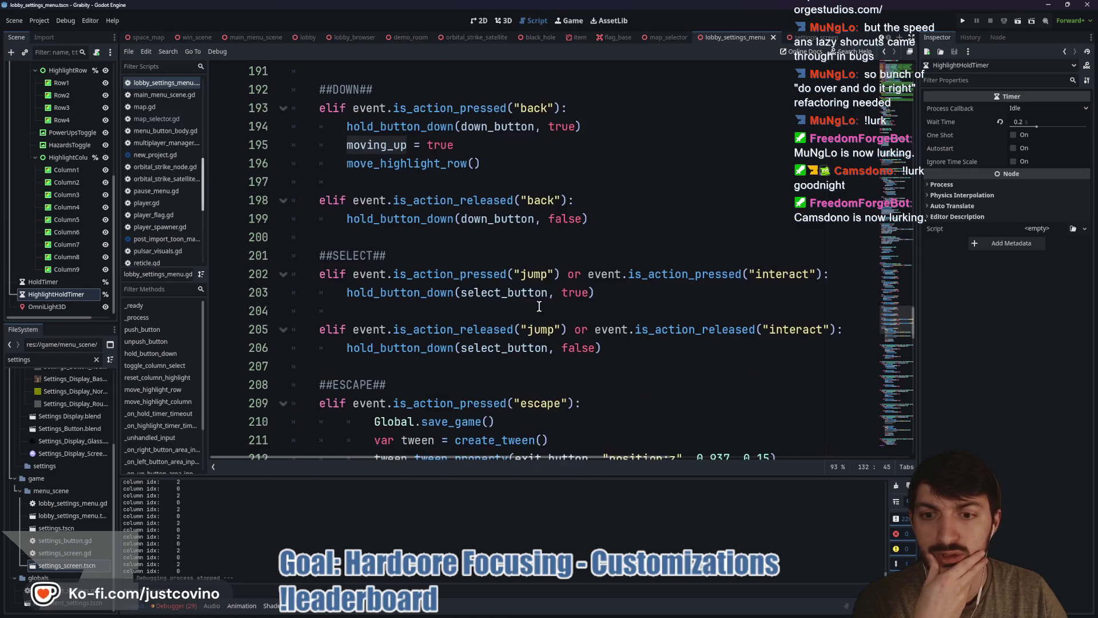
pyautogui.scroll(9, 538, 306)
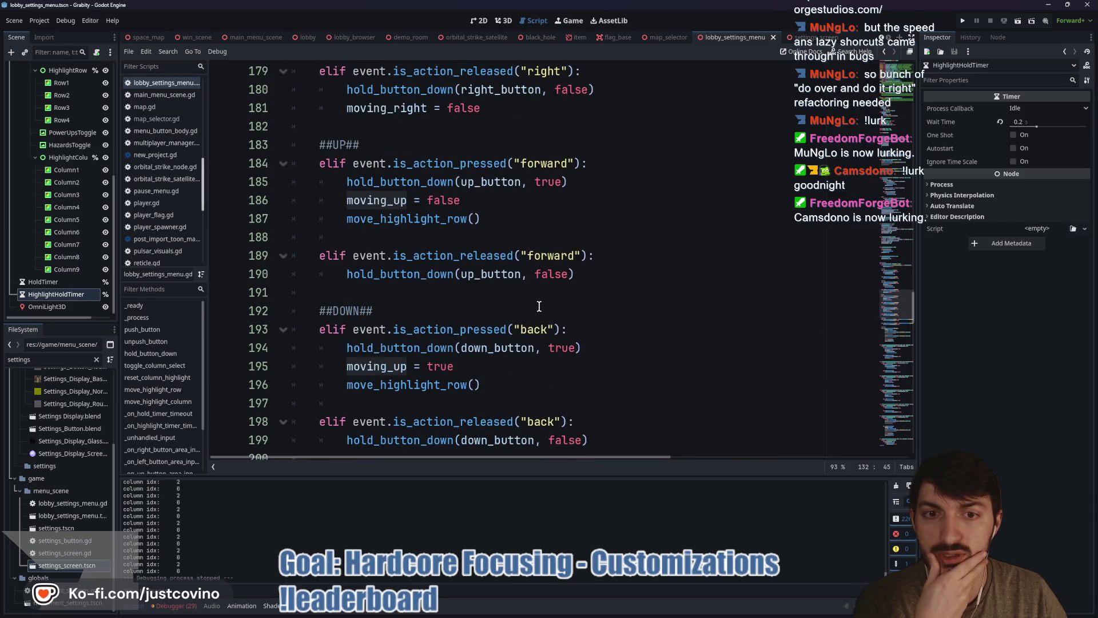
pyautogui.scroll(2, 539, 306)
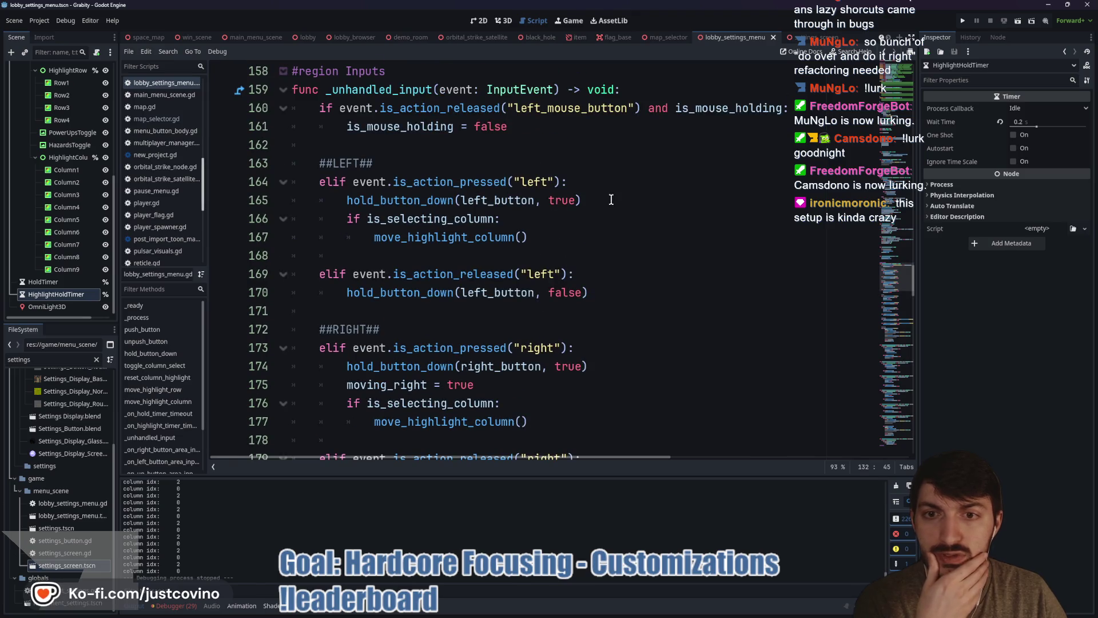
pyautogui.click(590, 181)
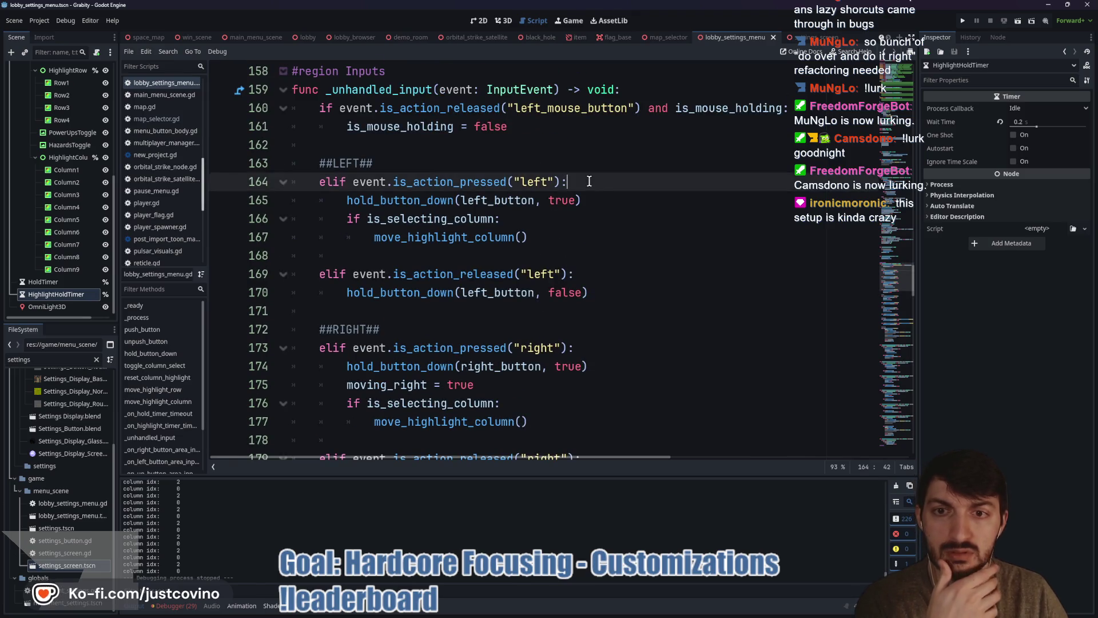
# - Add moving_right = false inside the left-press is_selecting_column check, before move_highlight_column()
pyautogui.click(563, 222)
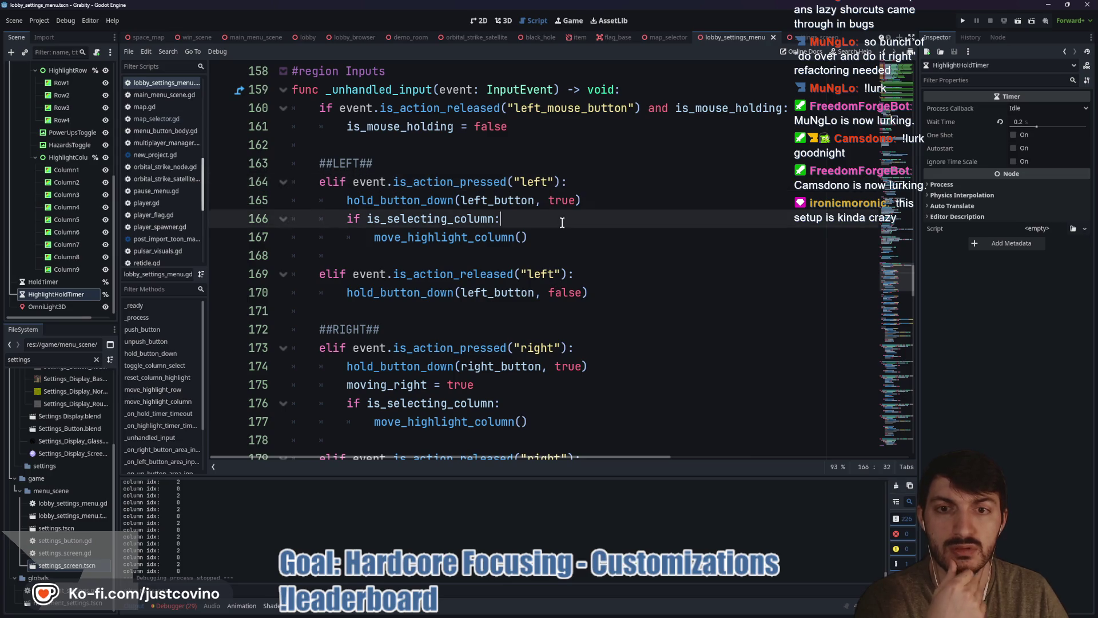
pyautogui.press('Return')
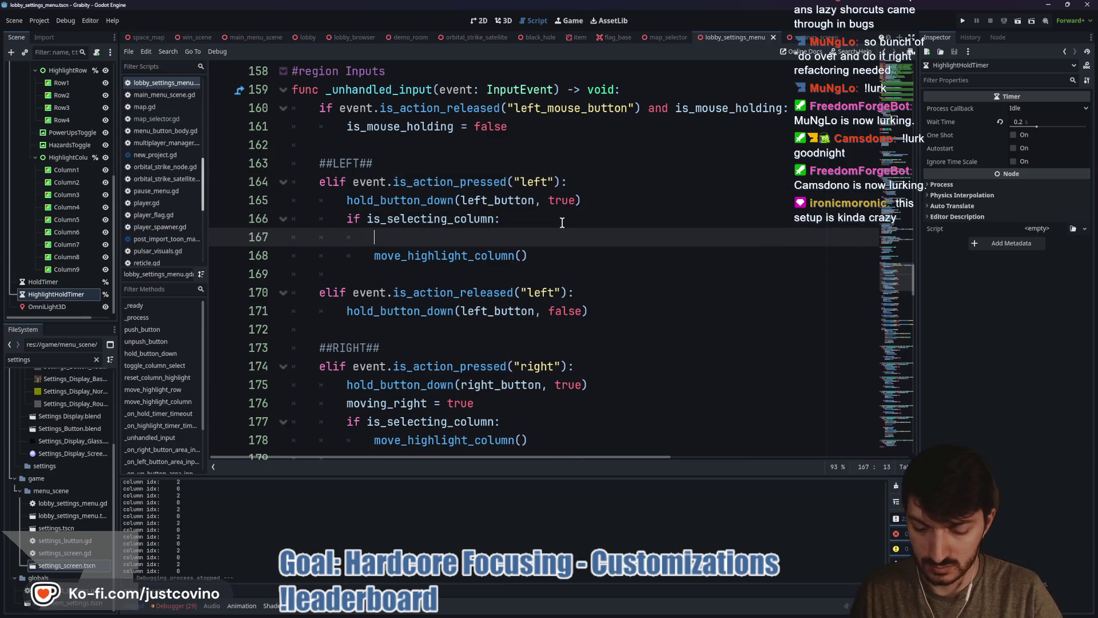
pyautogui.write('moving_right = false')
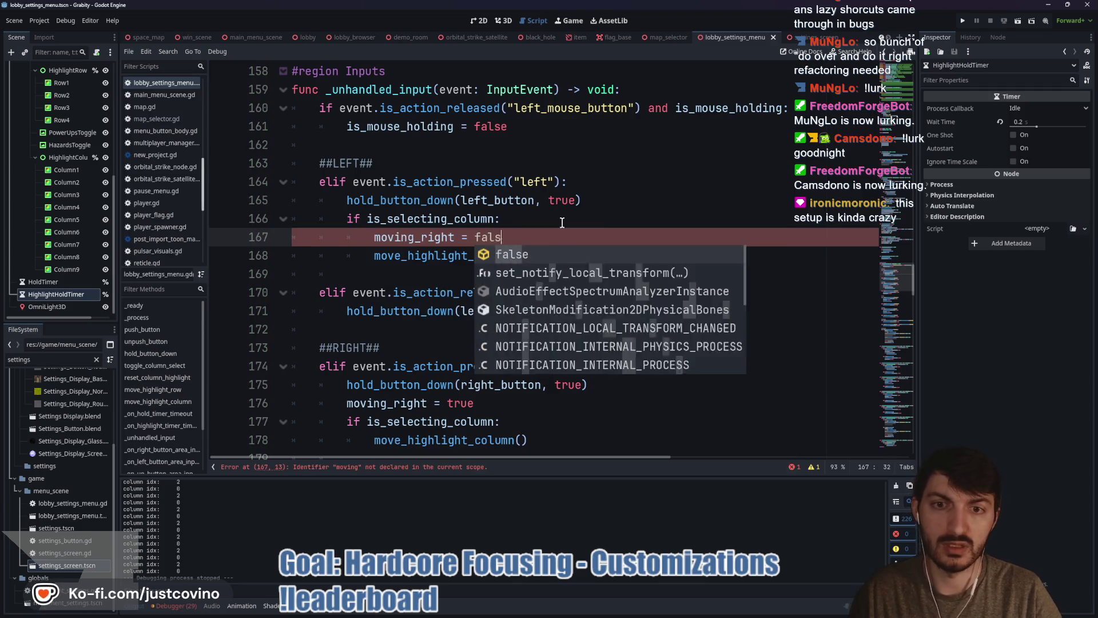
pyautogui.scroll(-1, 553, 242)
pyautogui.scroll(-3, 552, 242)
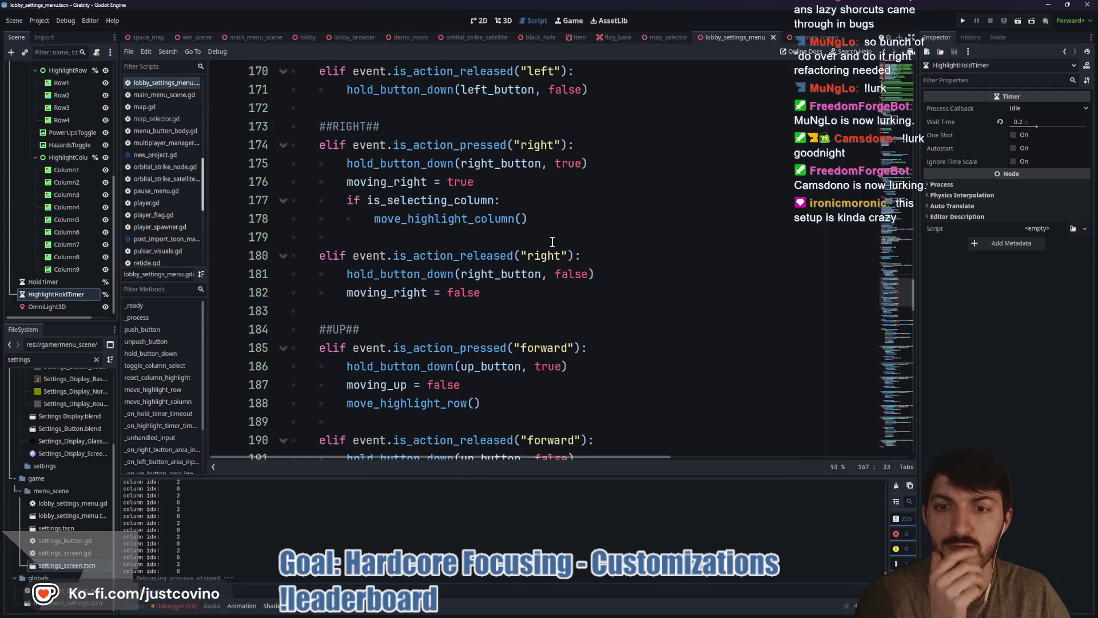
pyautogui.scroll(-1, 550, 241)
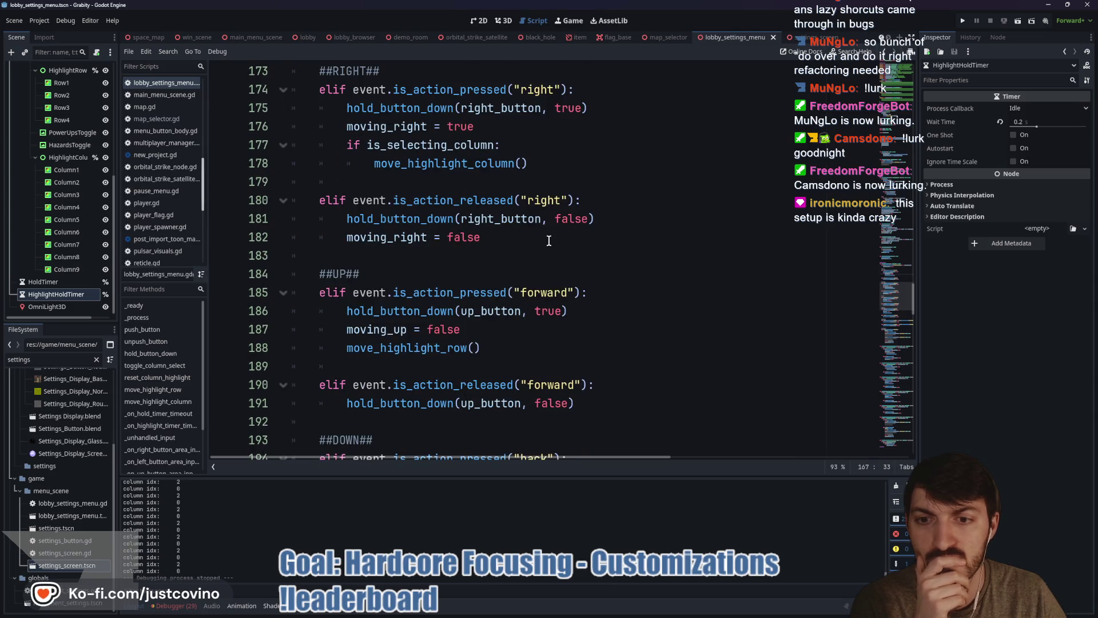
pyautogui.scroll(4, 549, 241)
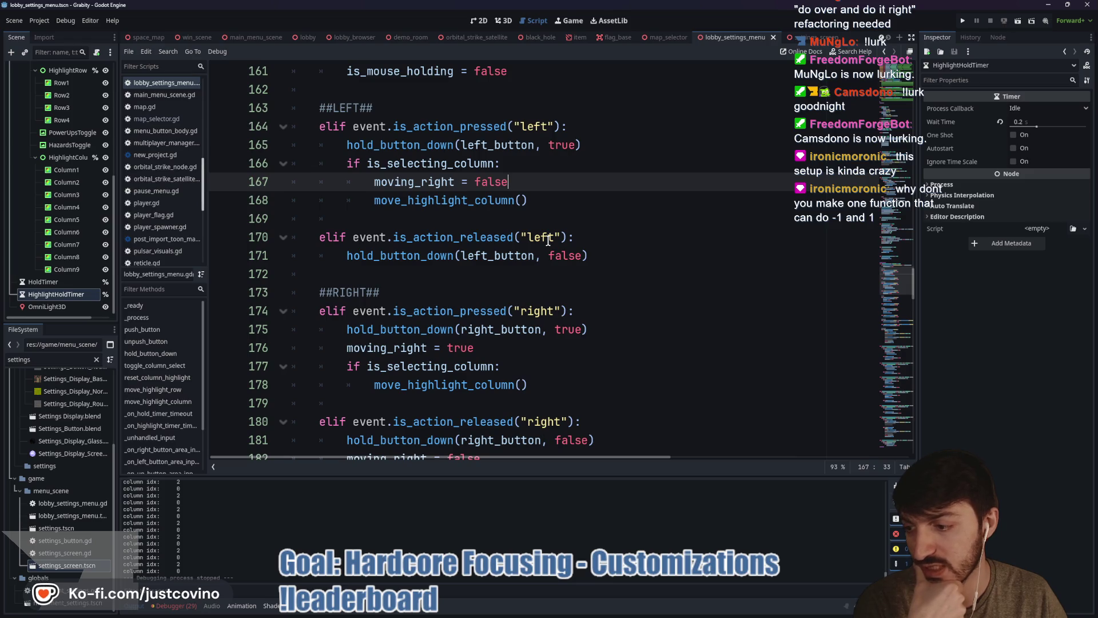
pyautogui.scroll(10, 548, 244)
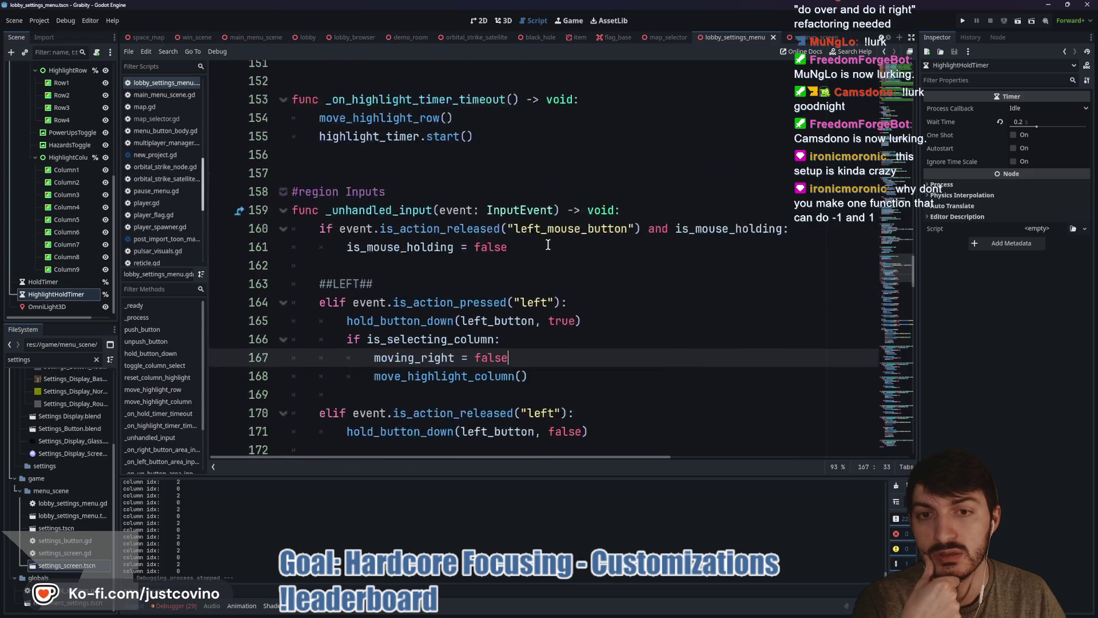
pyautogui.click(610, 235)
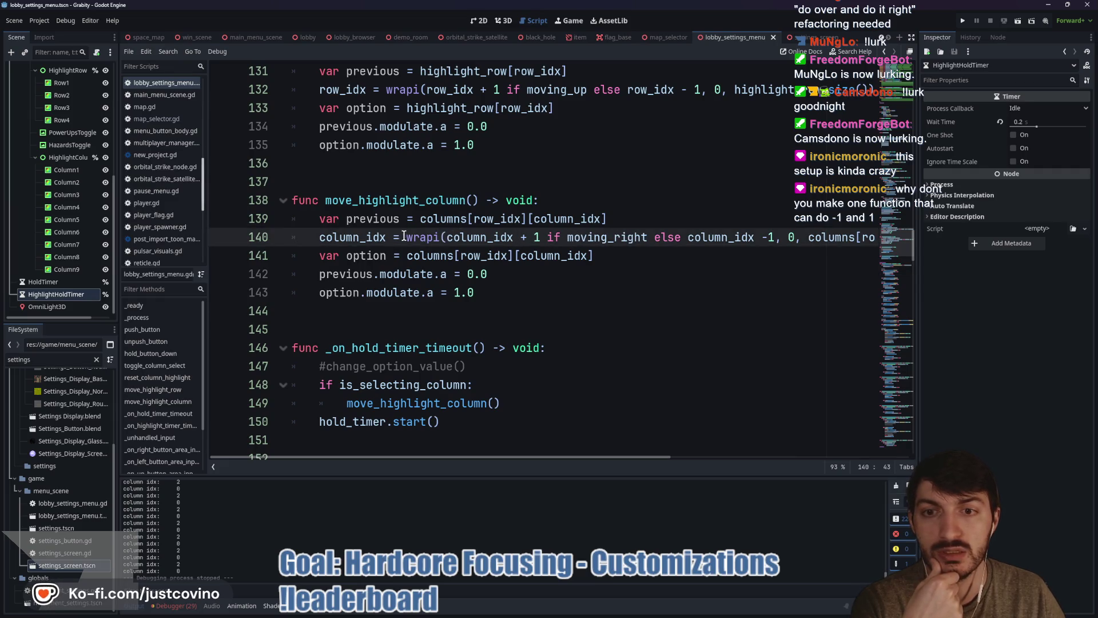
pyautogui.moveTo(405, 237); pyautogui.dragTo(827, 243)
pyautogui.moveTo(810, 241); pyautogui.dragTo(787, 243)
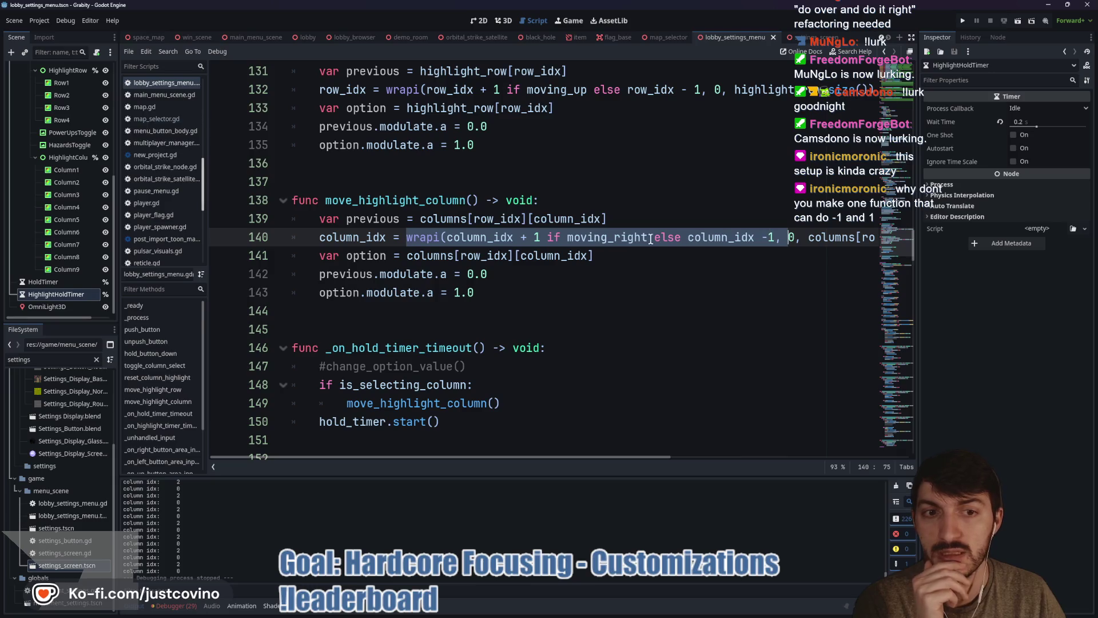
pyautogui.doubleClick(599, 241)
pyautogui.moveTo(599, 241)
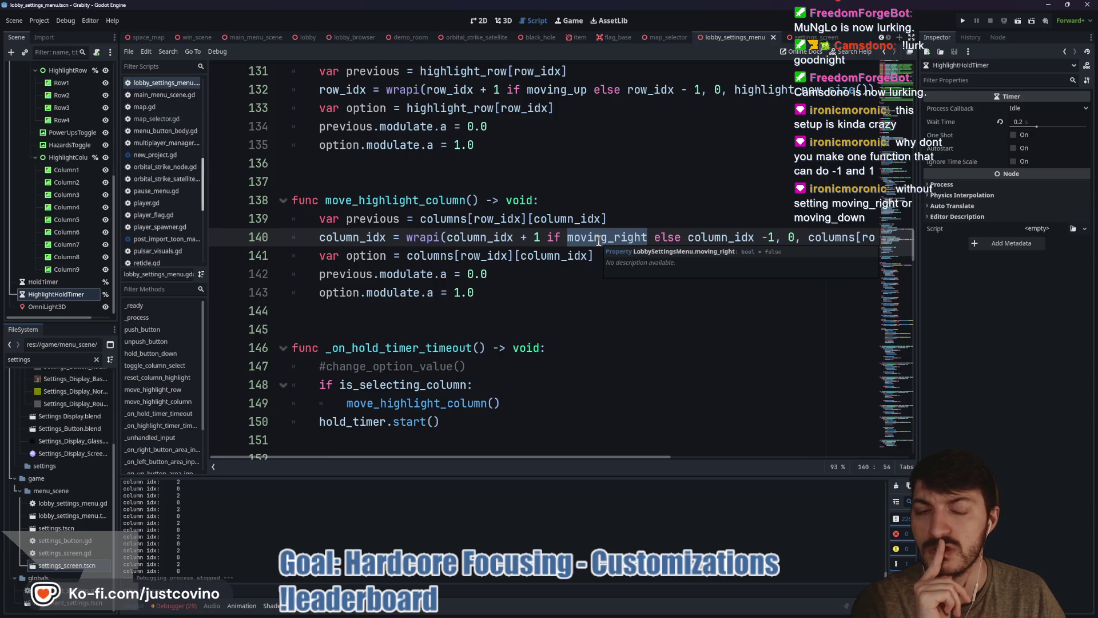
pyautogui.click(598, 258)
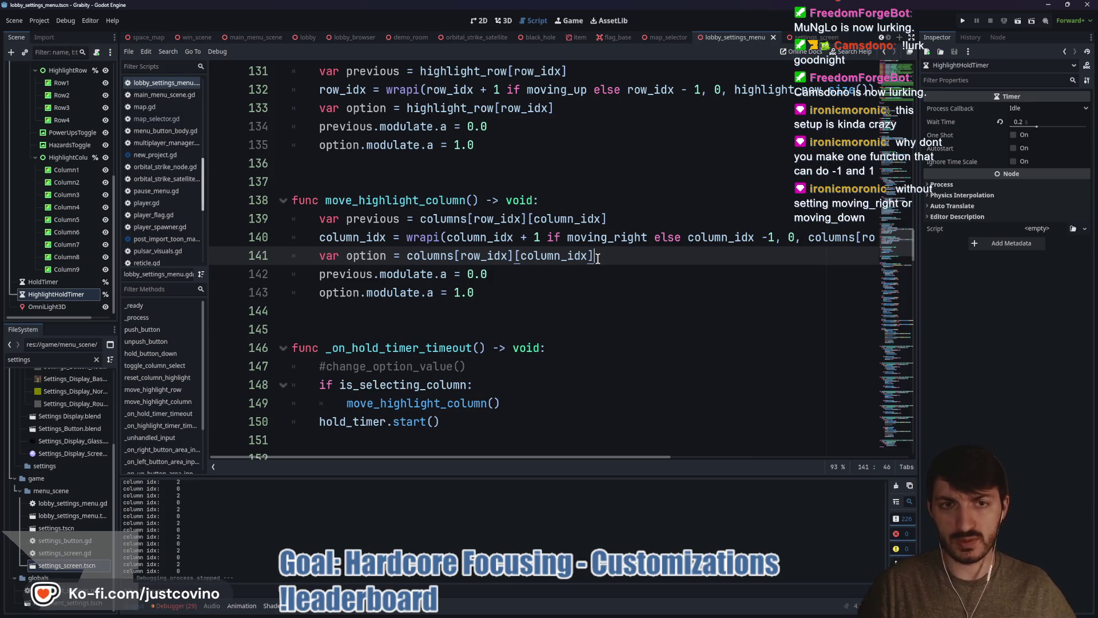
pyautogui.doubleClick(579, 89)
pyautogui.doubleClick(591, 239)
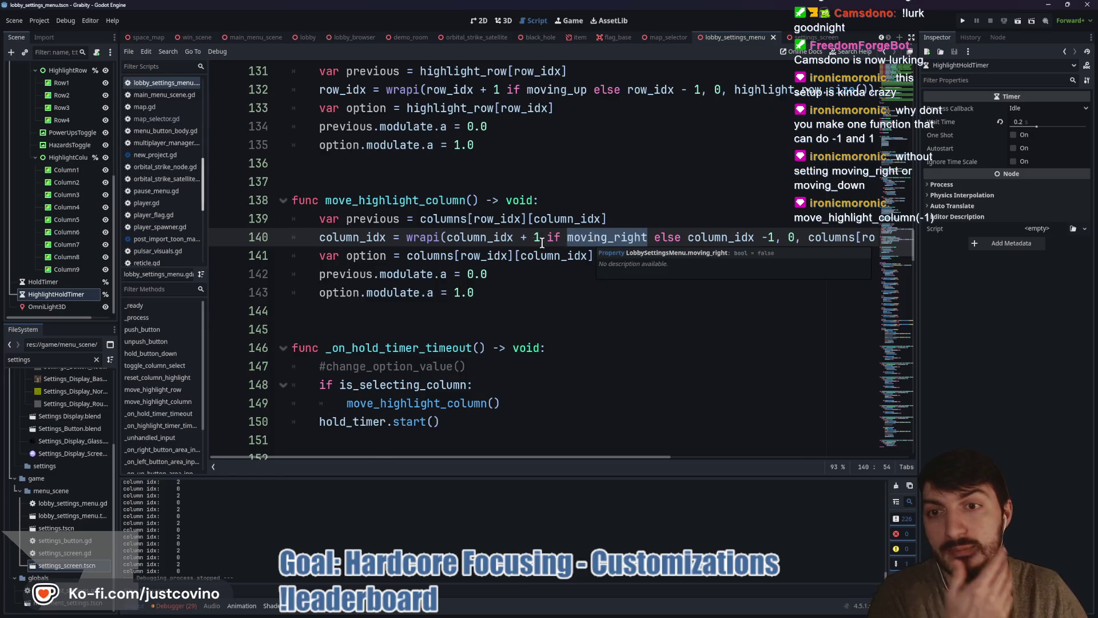
# - Jump to the hold_button_down definition and inspect its move_highlight_column and hold timer start lines
pyautogui.scroll(-9, 482, 266)
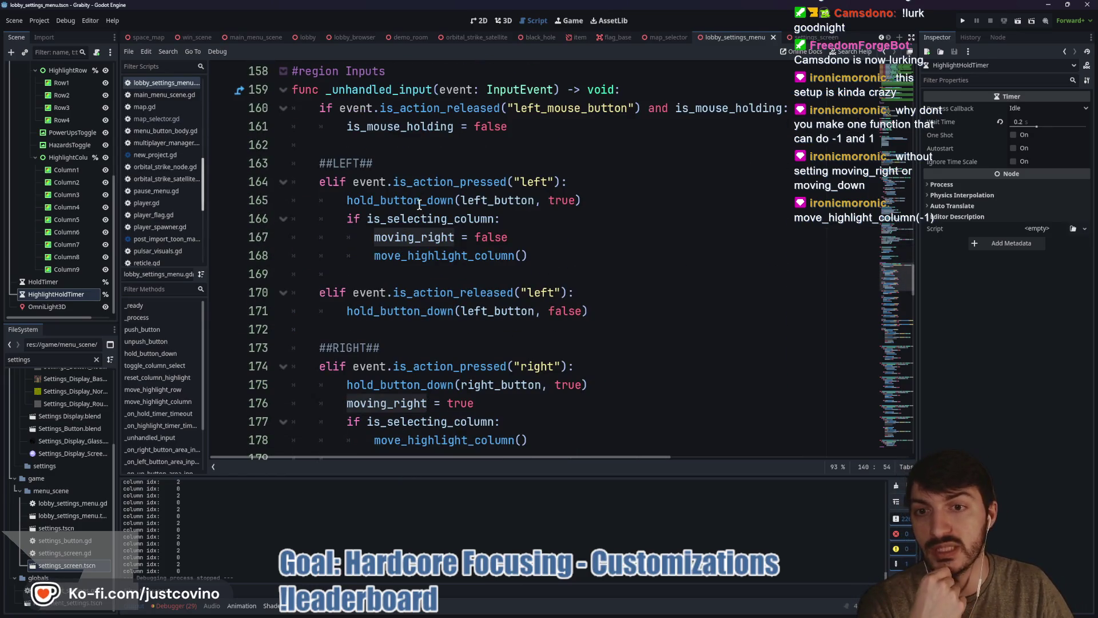
pyautogui.doubleClick(418, 201)
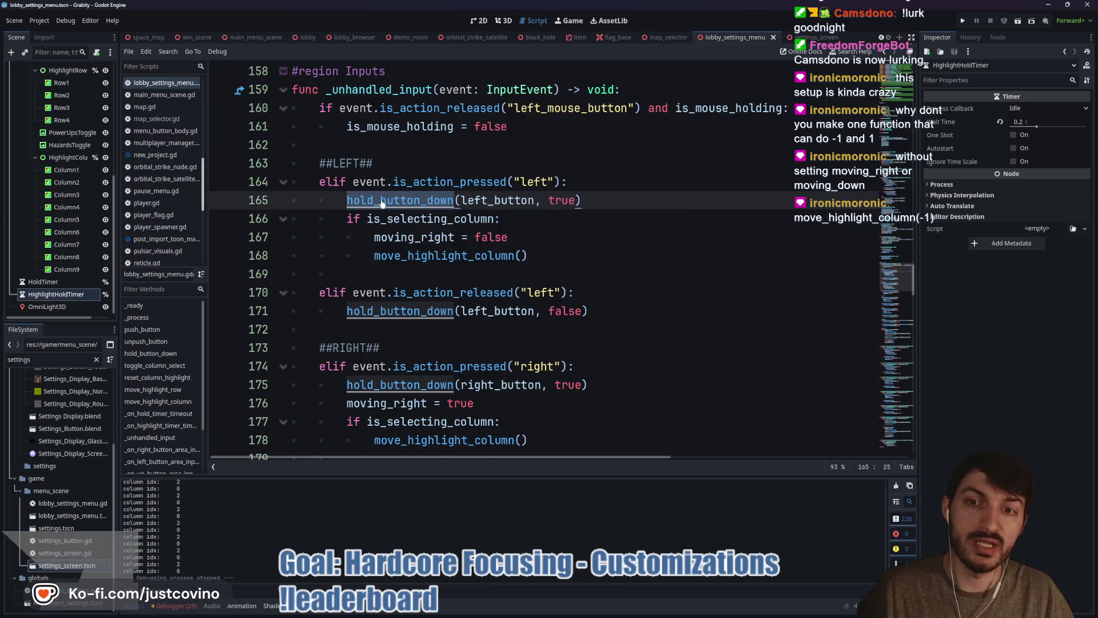
pyautogui.keyDown('ctrl'); pyautogui.click(403, 200); pyautogui.keyUp('ctrl')
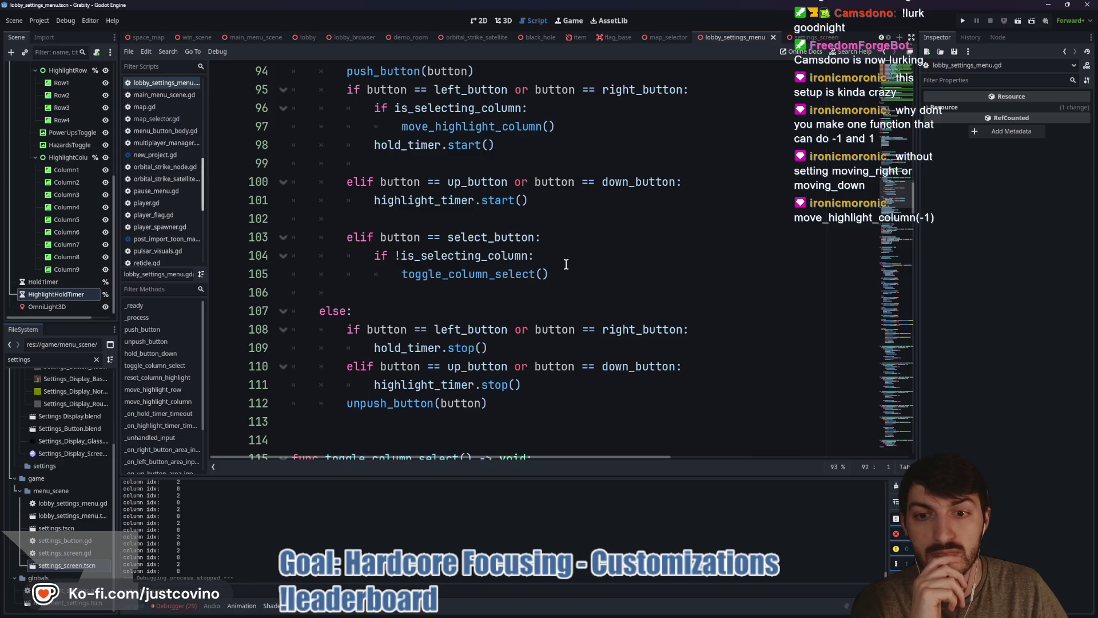
pyautogui.scroll(1, 566, 263)
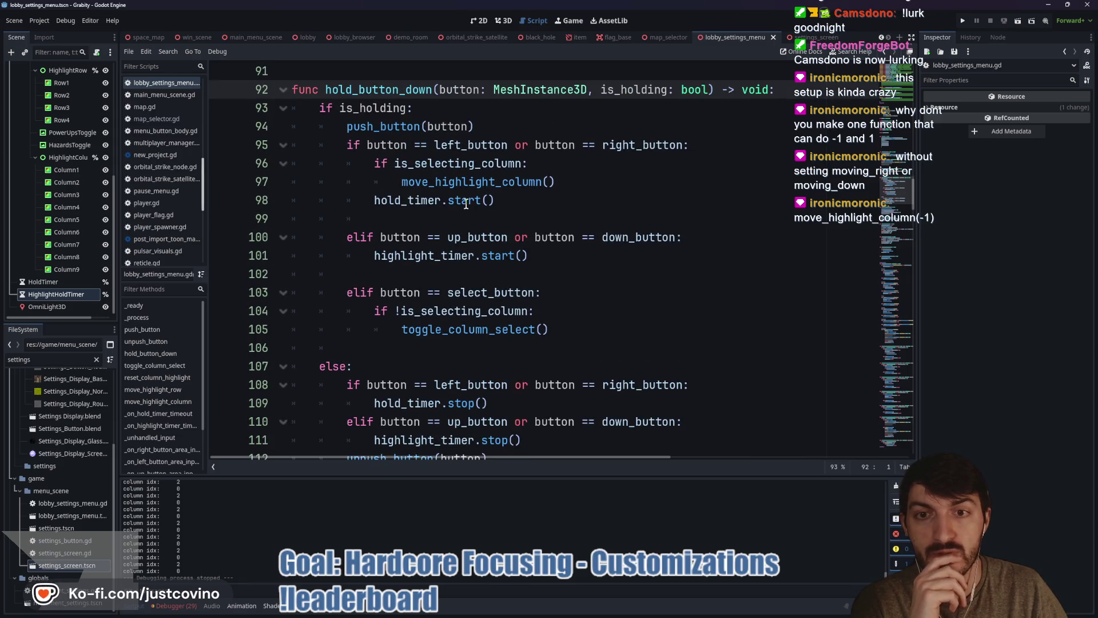
pyautogui.doubleClick(455, 181)
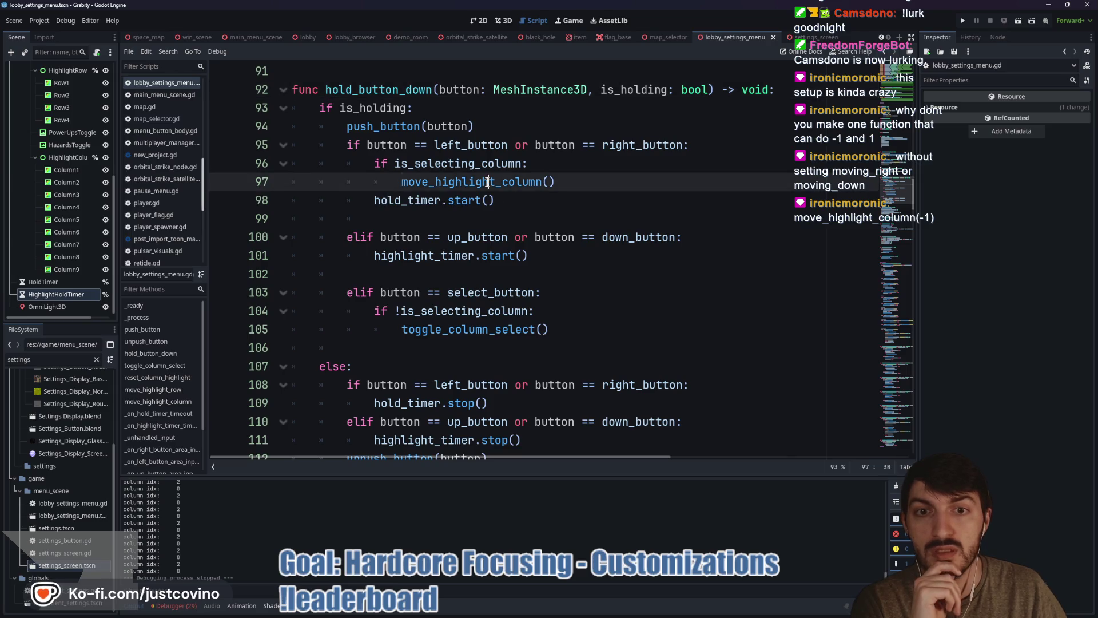
pyautogui.click(521, 213)
pyautogui.moveTo(508, 201); pyautogui.dragTo(367, 198)
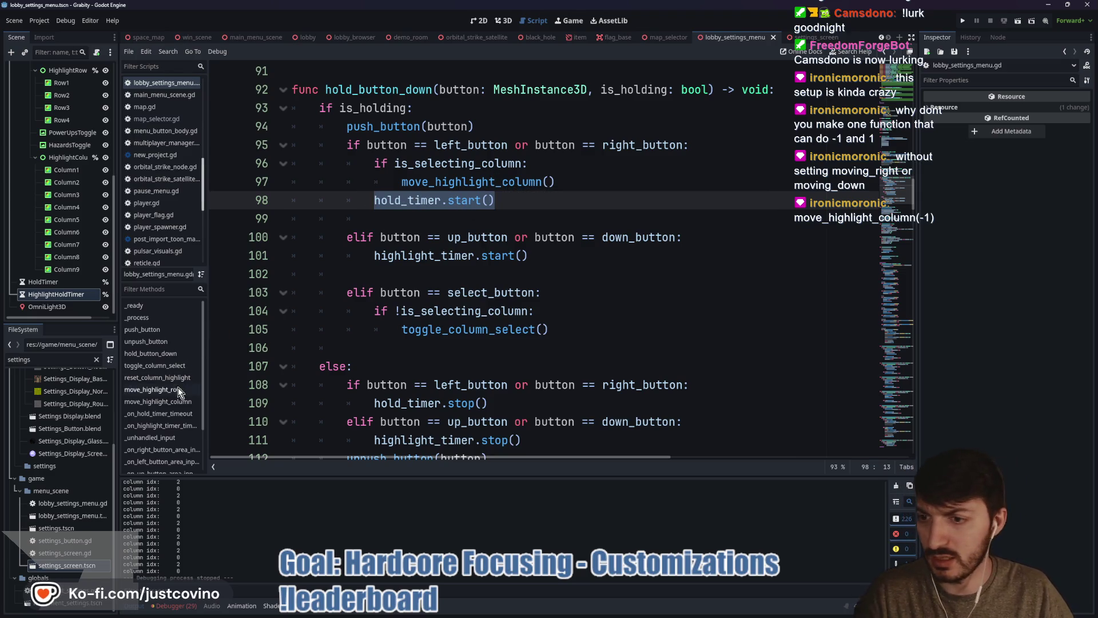
# - Go to _on_hold_timer_timeout and select its commented-out change_option_value line
pyautogui.click(178, 416)
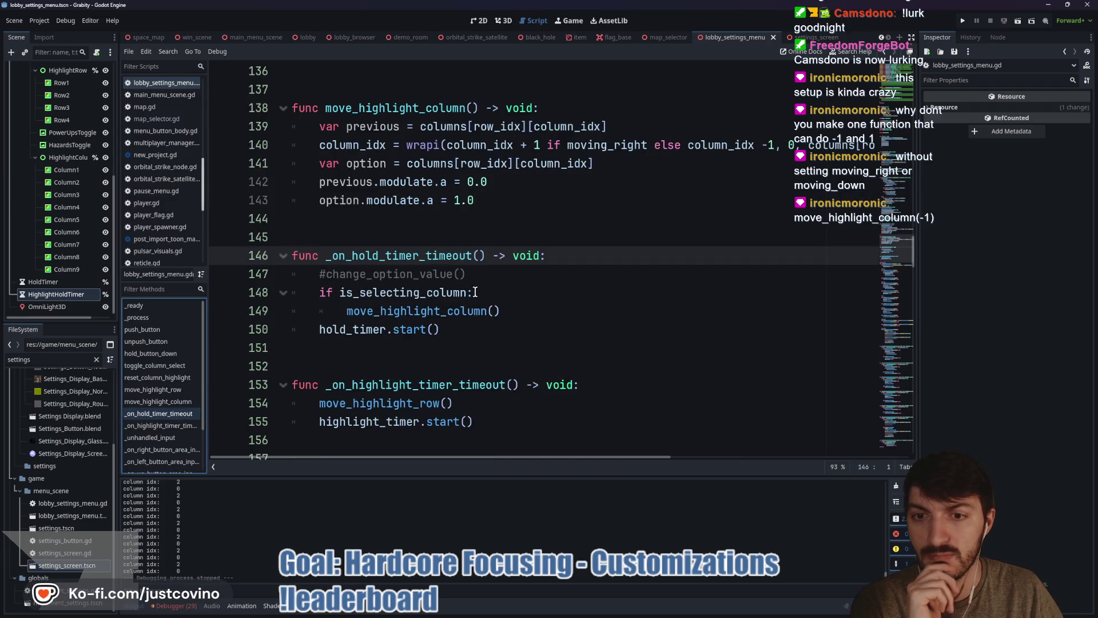
pyautogui.scroll(-1, 458, 257)
pyautogui.moveTo(501, 256); pyautogui.dragTo(324, 257)
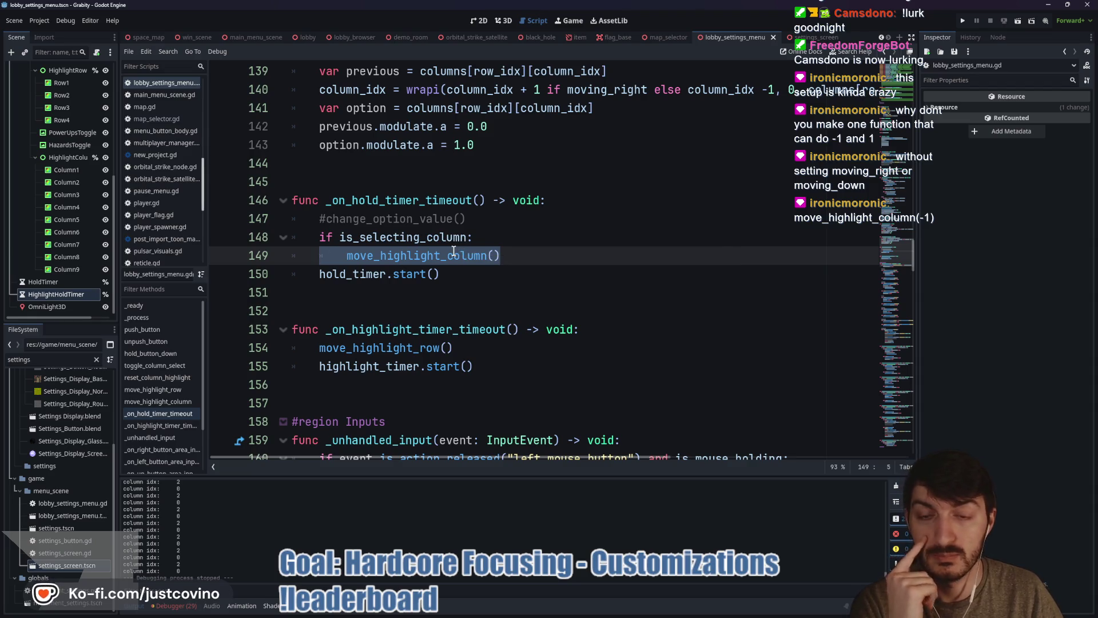
pyautogui.moveTo(485, 217); pyautogui.dragTo(269, 219)
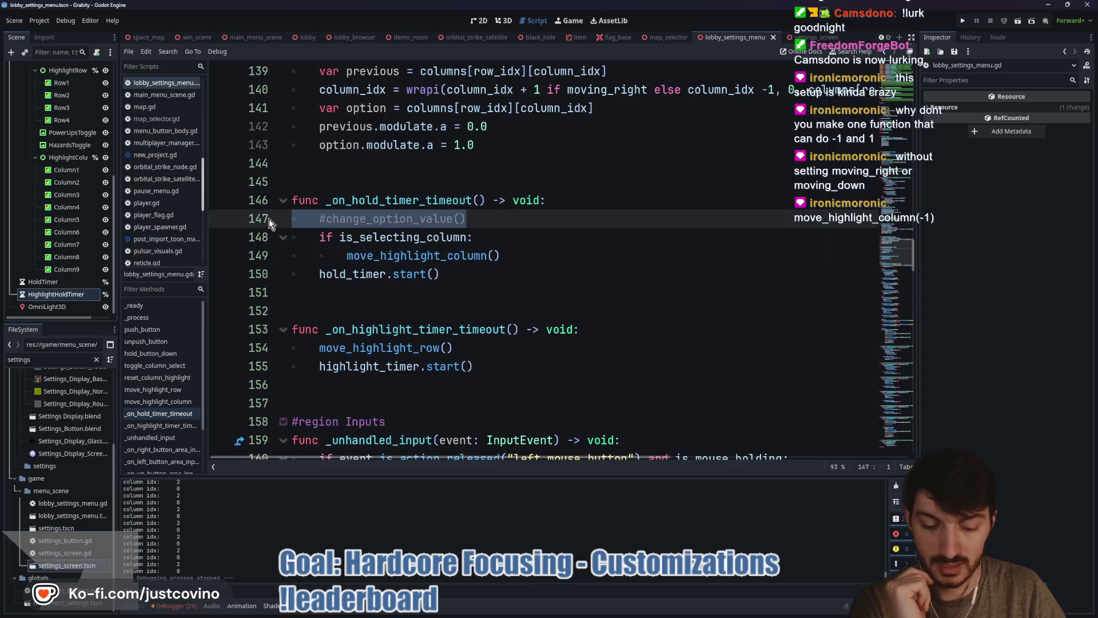
# - Delete the selected #change_option_value() line on line 147
pyautogui.press('BackSpace')
pyautogui.press('BackSpace')
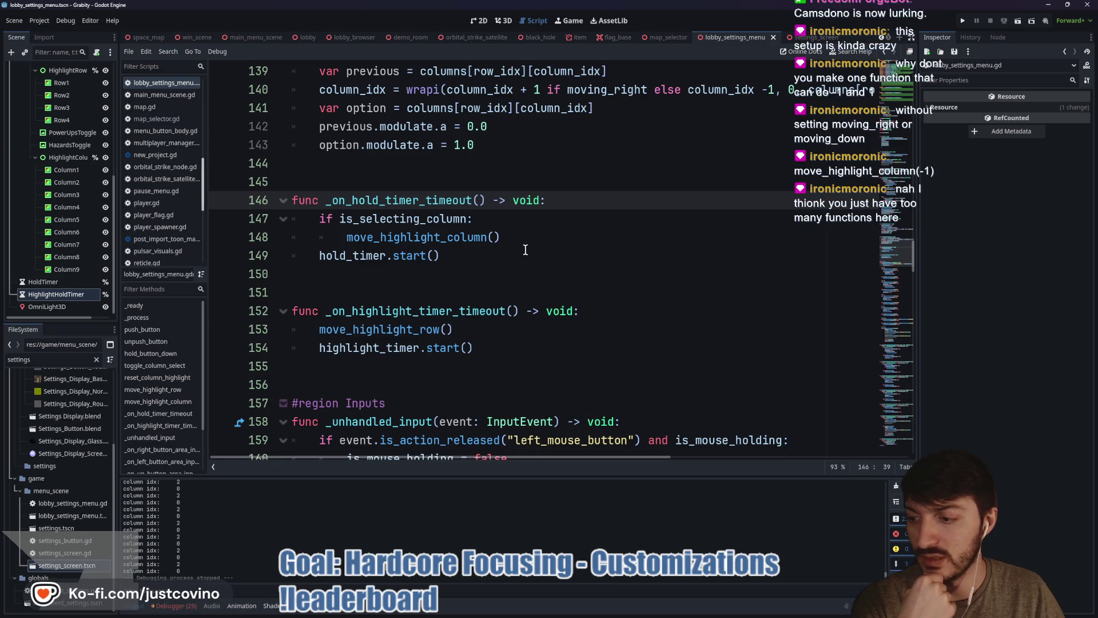
pyautogui.scroll(2, 531, 251)
pyautogui.scroll(-1, 528, 254)
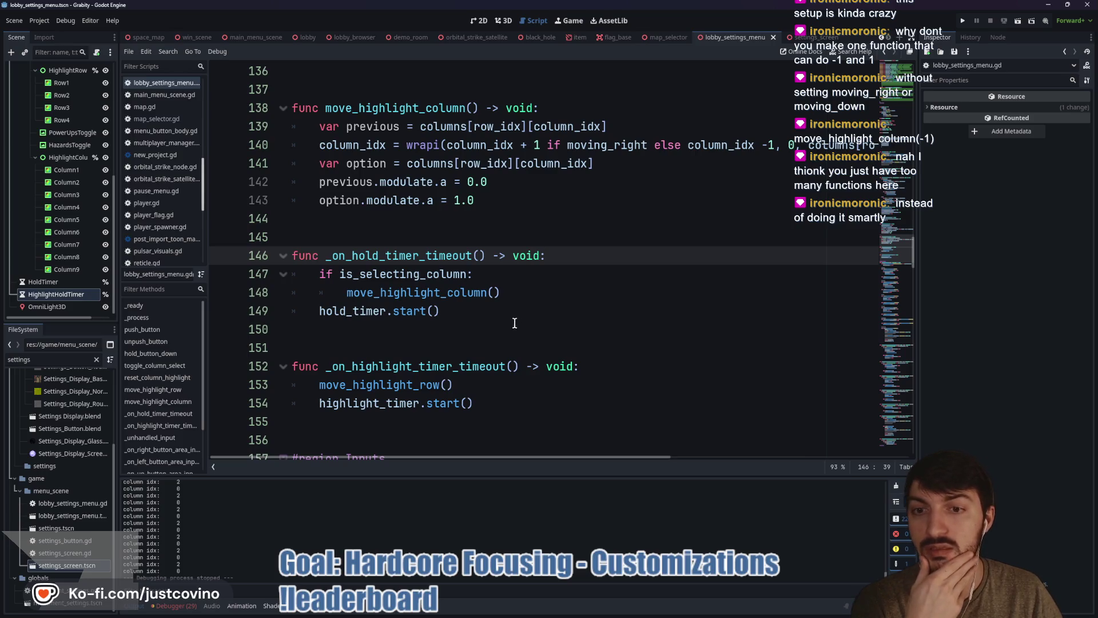
pyautogui.scroll(3, 504, 317)
pyautogui.scroll(-15, 504, 317)
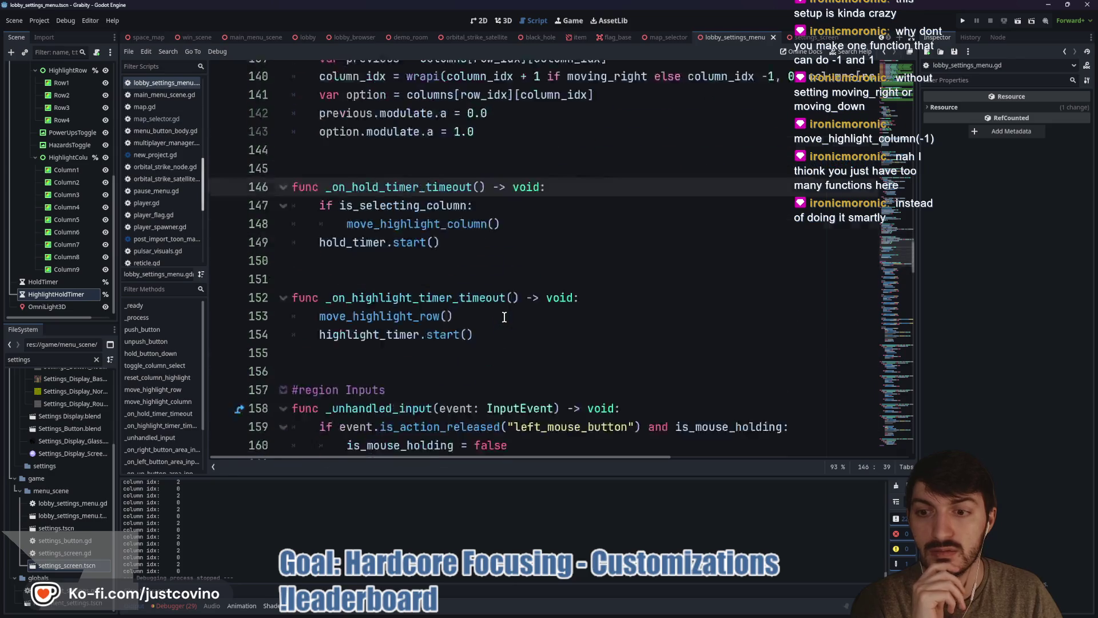
pyautogui.scroll(-20, 504, 316)
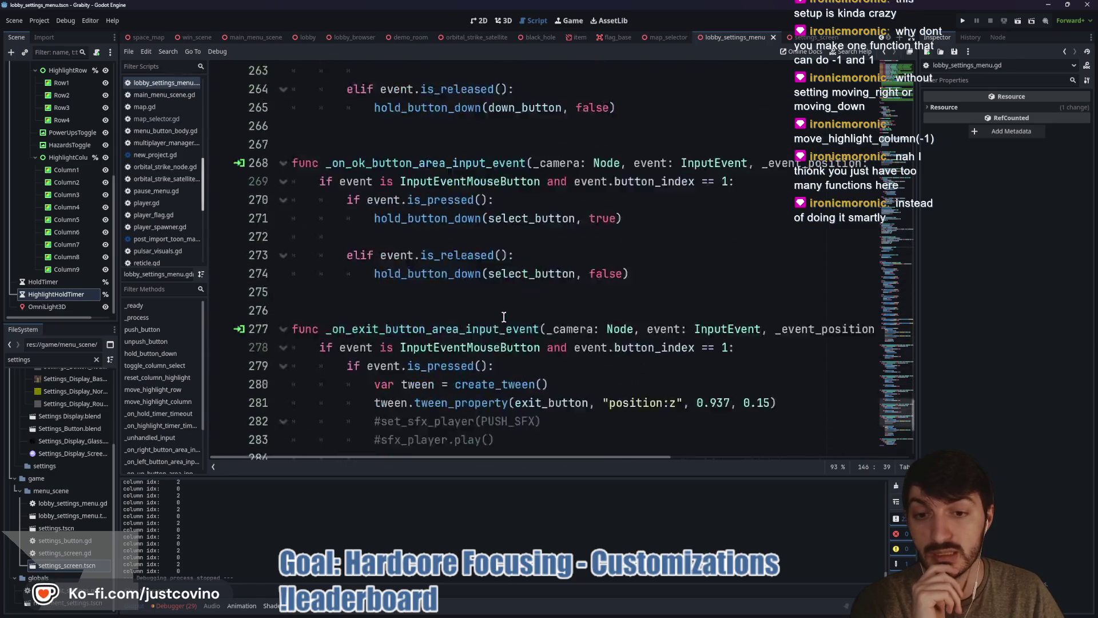
pyautogui.scroll(20, 355, 414)
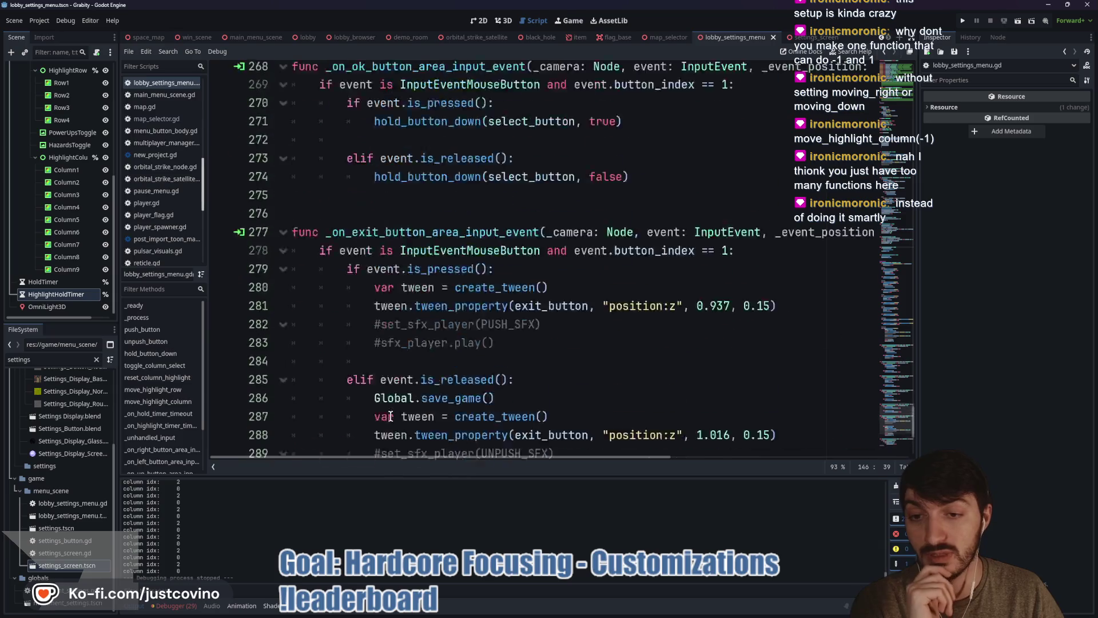
pyautogui.scroll(20, 390, 415)
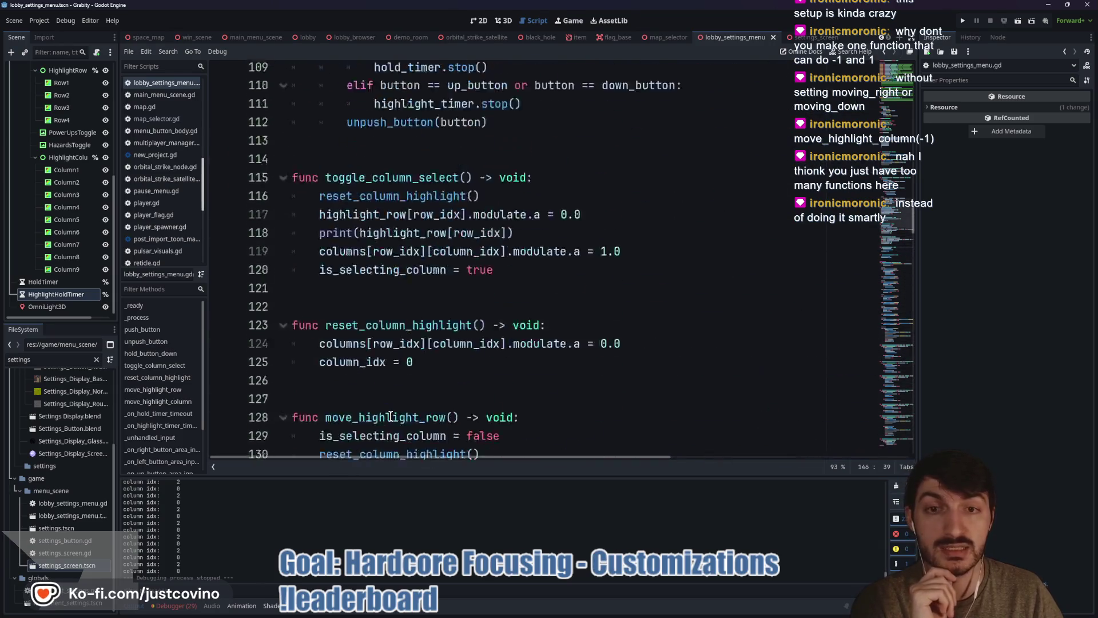
pyautogui.scroll(4, 391, 416)
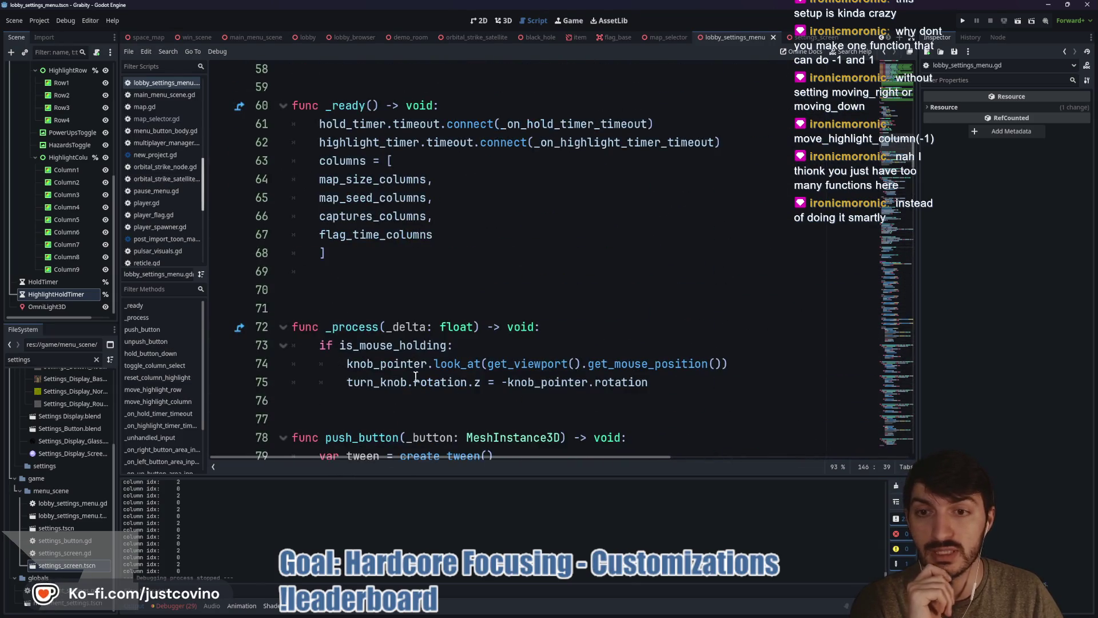
pyautogui.click(326, 272)
pyautogui.press('BackSpace')
pyautogui.press('BackSpace')
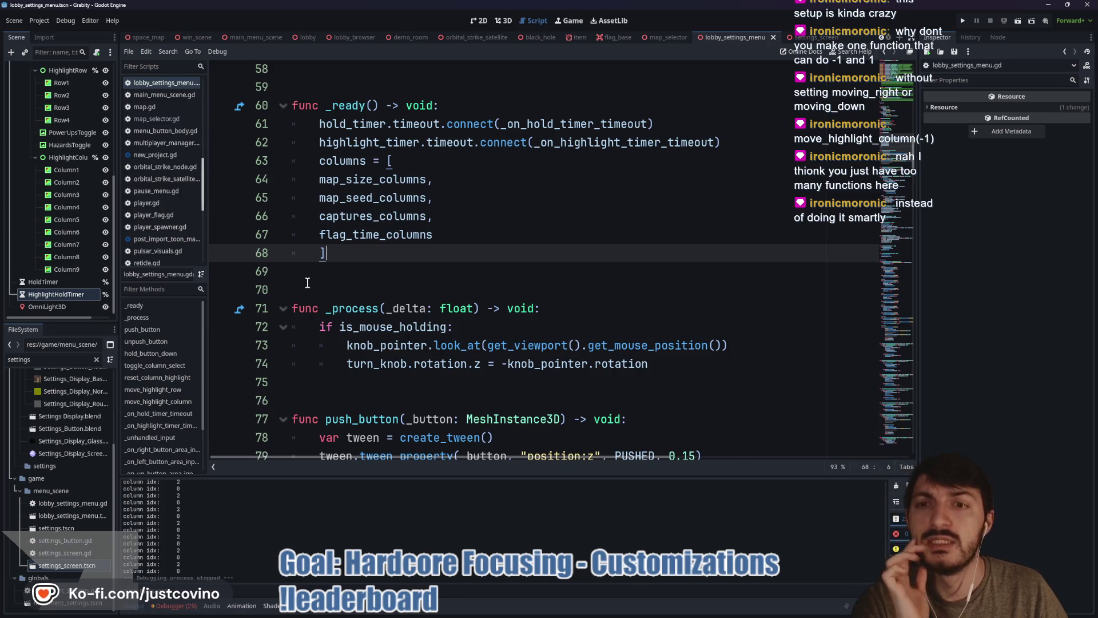
pyautogui.scroll(2, 335, 294)
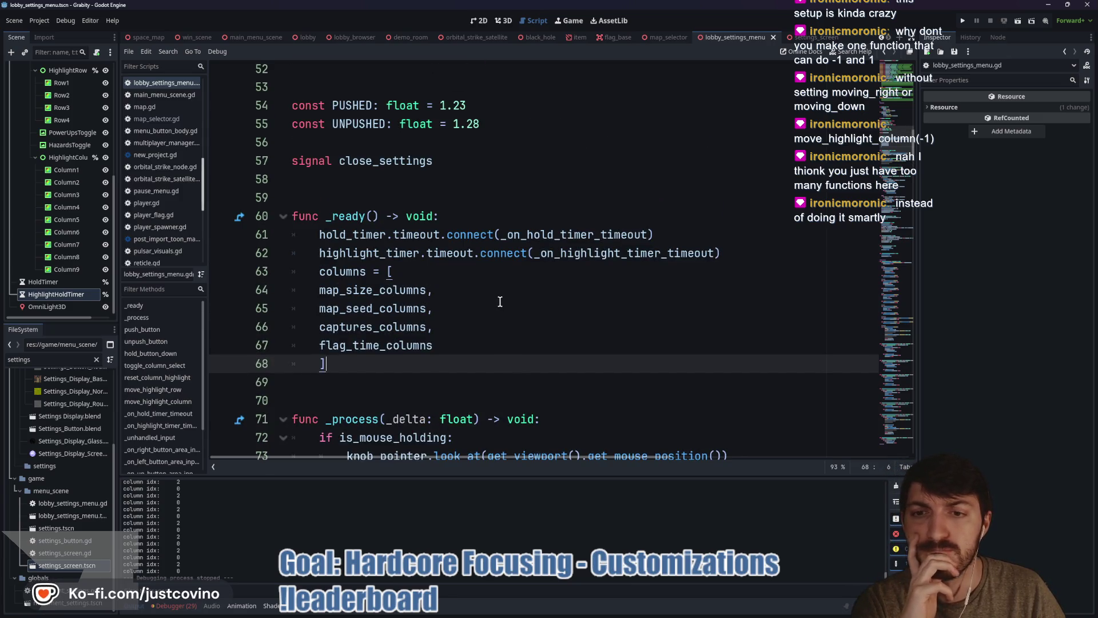
pyautogui.scroll(-2, 498, 300)
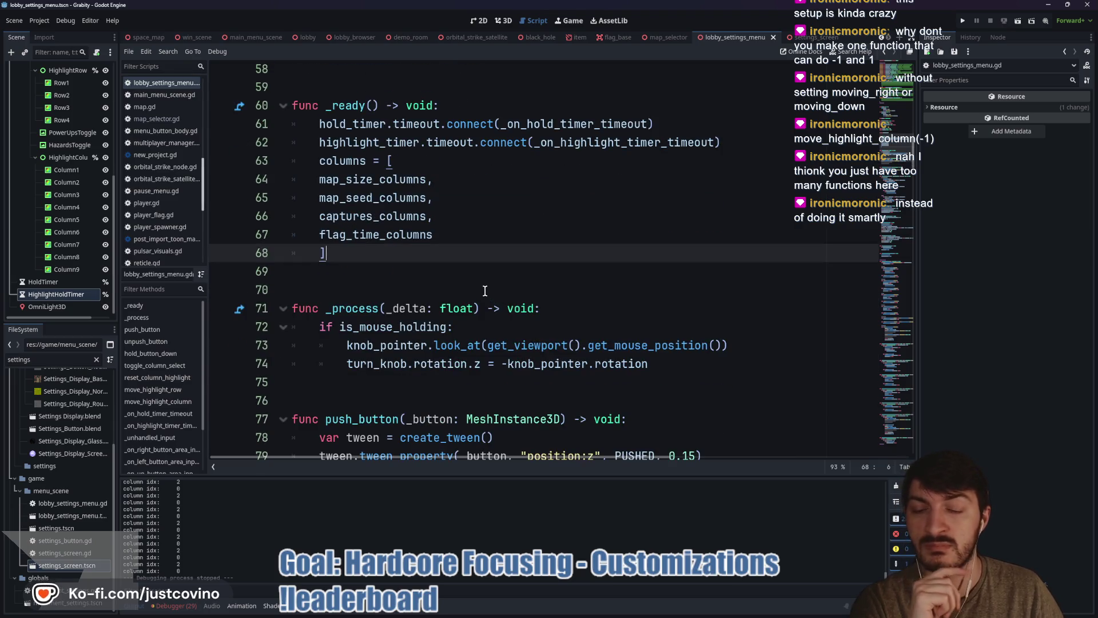
pyautogui.scroll(-2, 485, 291)
pyautogui.scroll(-5, 485, 292)
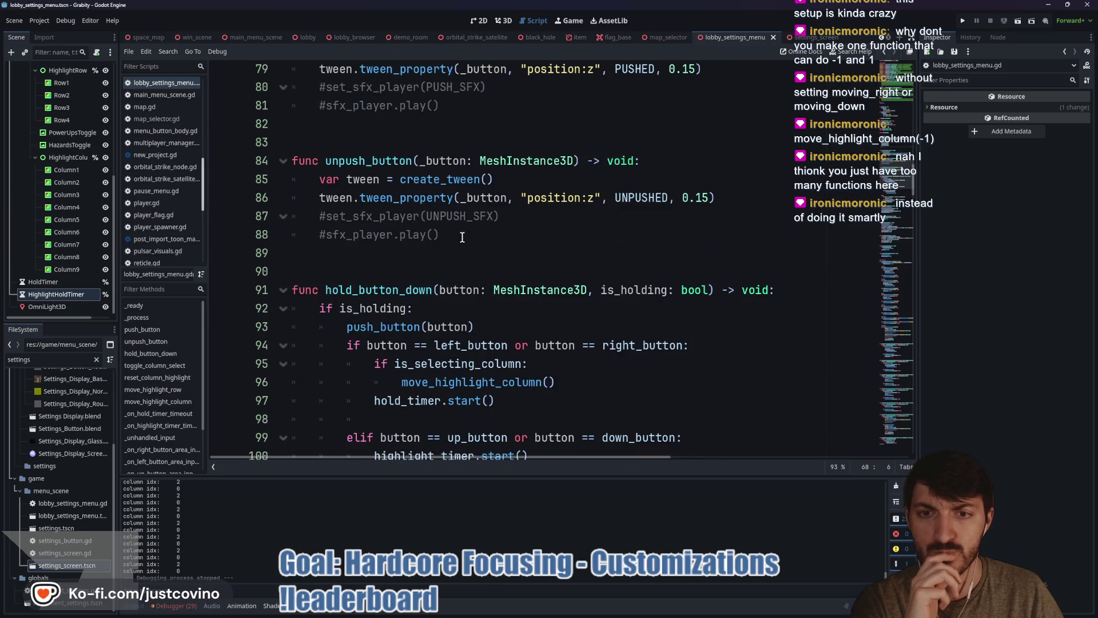
pyautogui.scroll(-2, 465, 238)
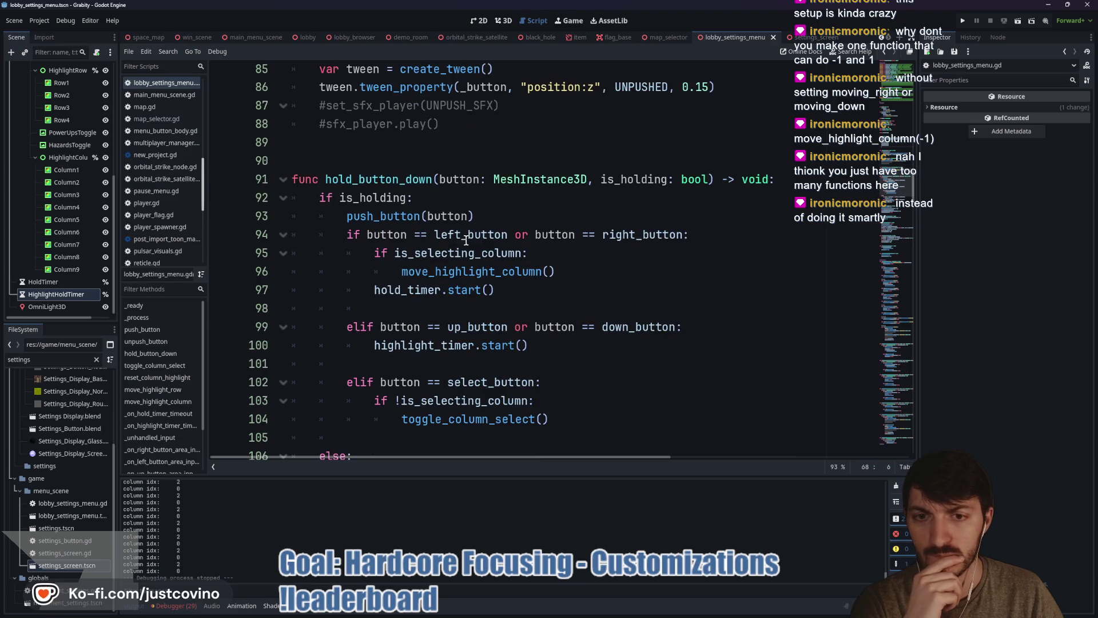
pyautogui.moveTo(480, 274)
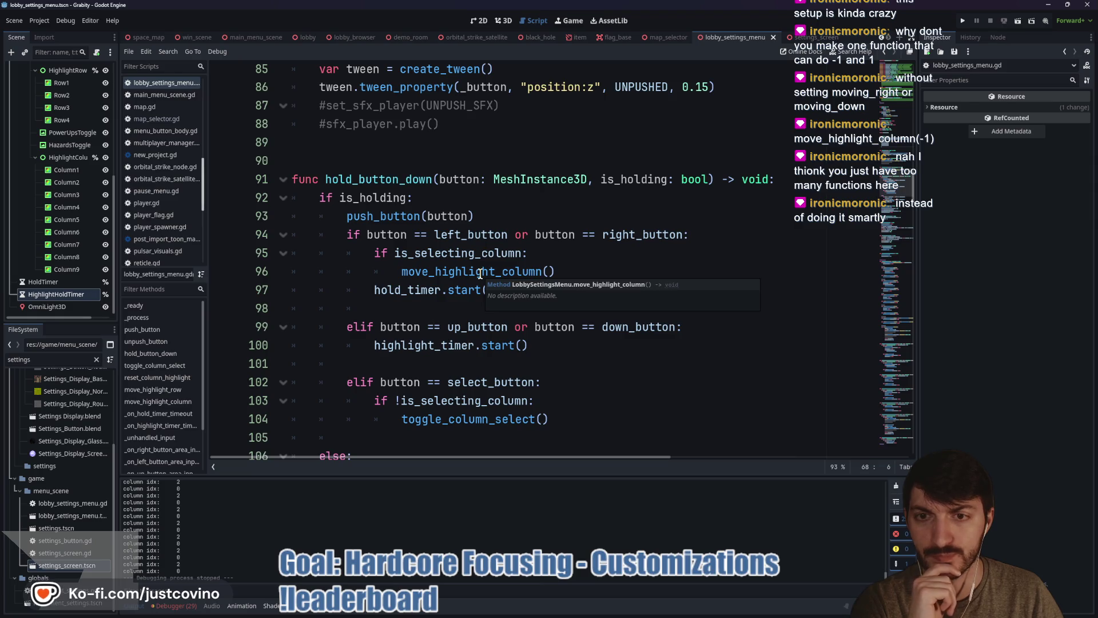
pyautogui.scroll(-1, 478, 271)
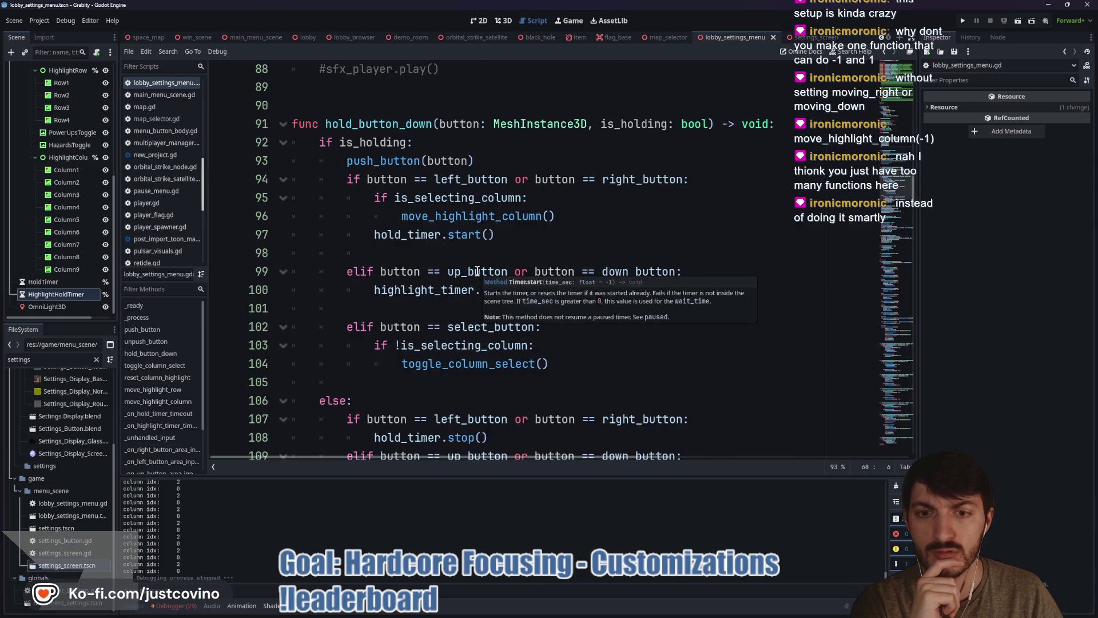
pyautogui.scroll(-5, 476, 270)
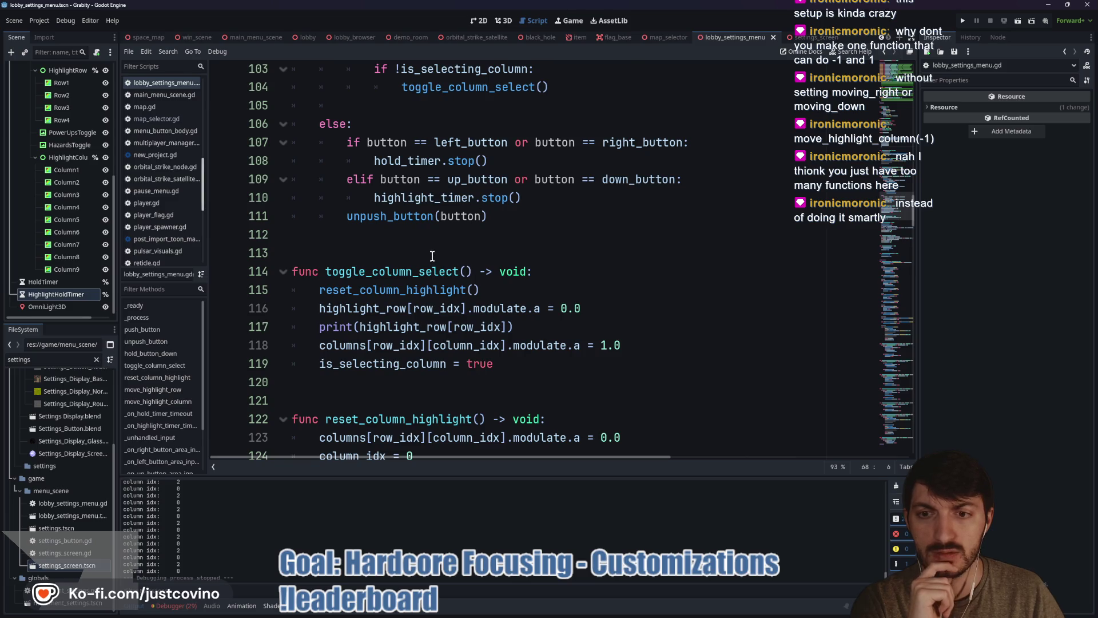
pyautogui.scroll(-4, 432, 256)
pyautogui.scroll(-1, 432, 256)
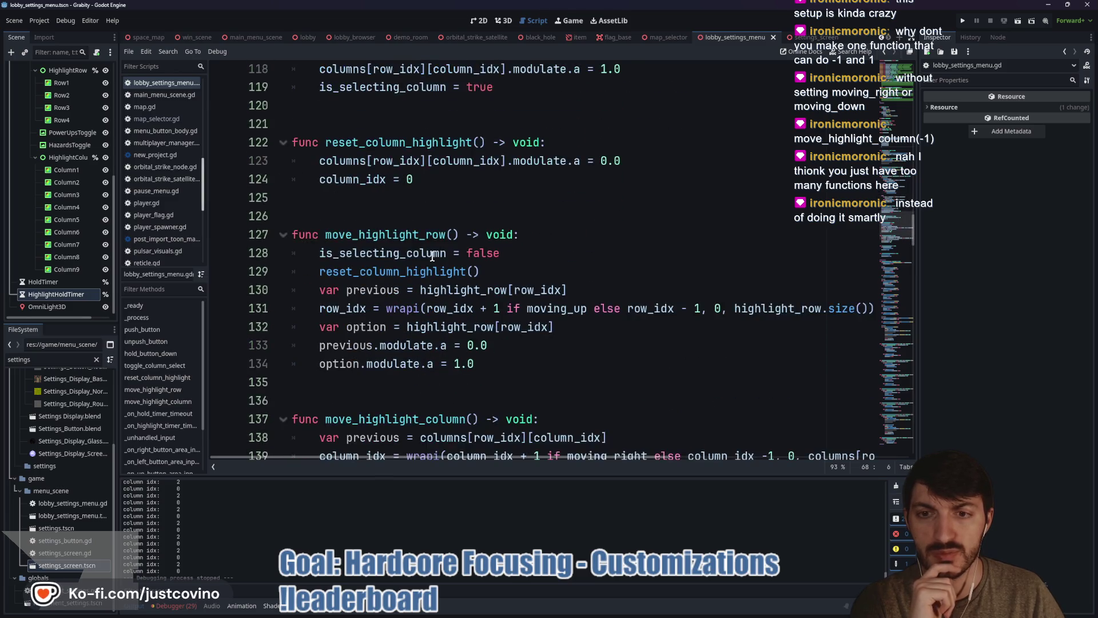
pyautogui.scroll(-1, 432, 256)
pyautogui.doubleClick(650, 252)
pyautogui.scroll(-1, 593, 291)
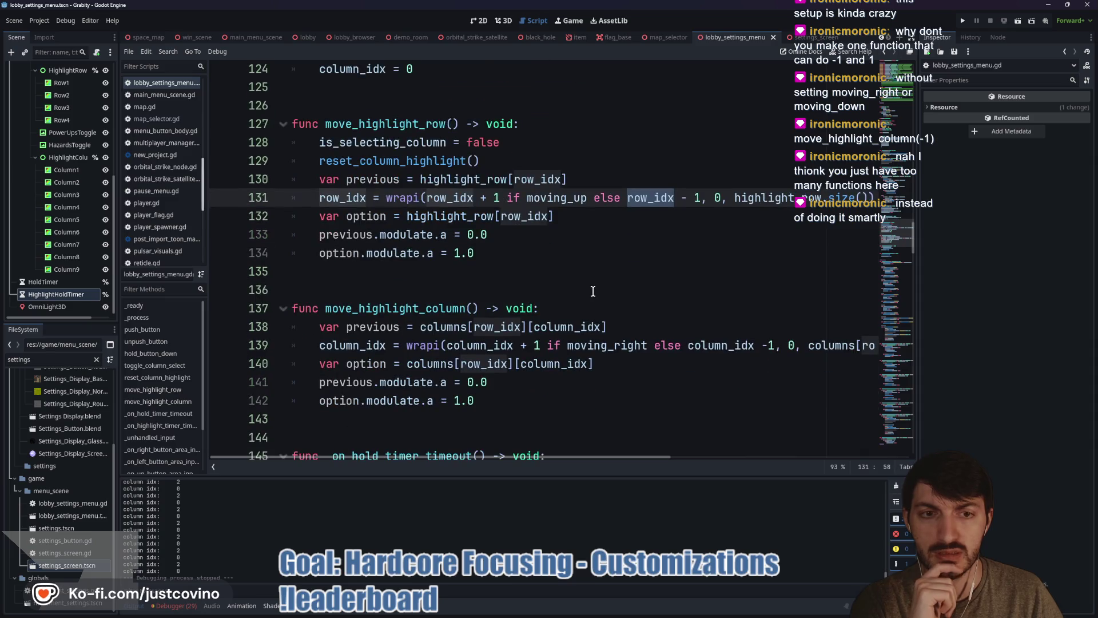
pyautogui.click(453, 124)
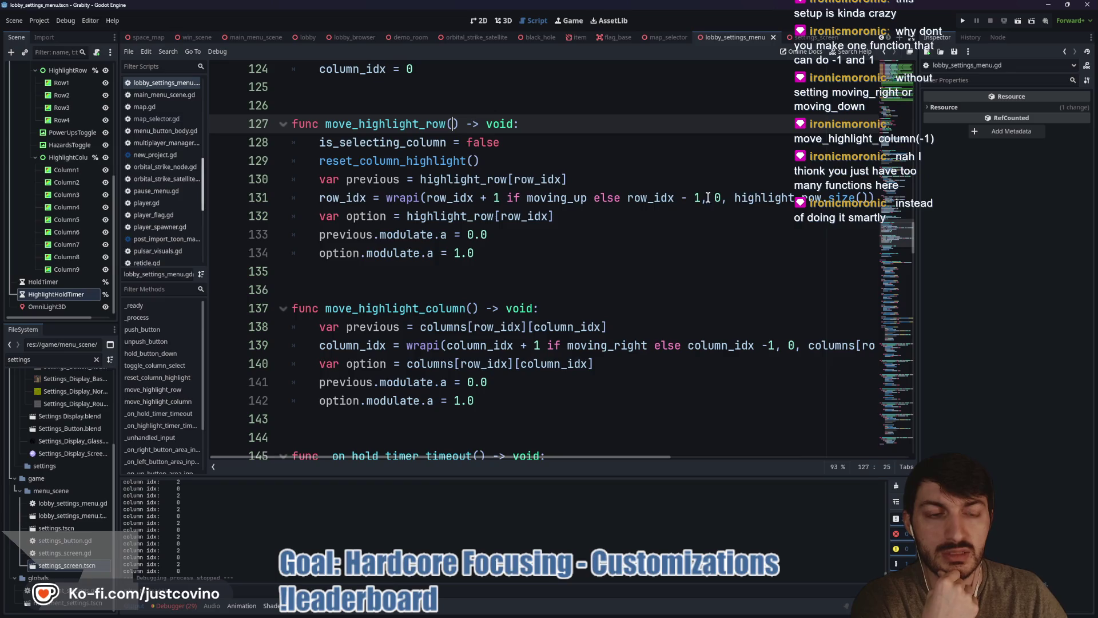
# - Select the '+1 if moving_up else -1' expression on line 131, then run the project
pyautogui.moveTo(699, 197); pyautogui.dragTo(489, 198)
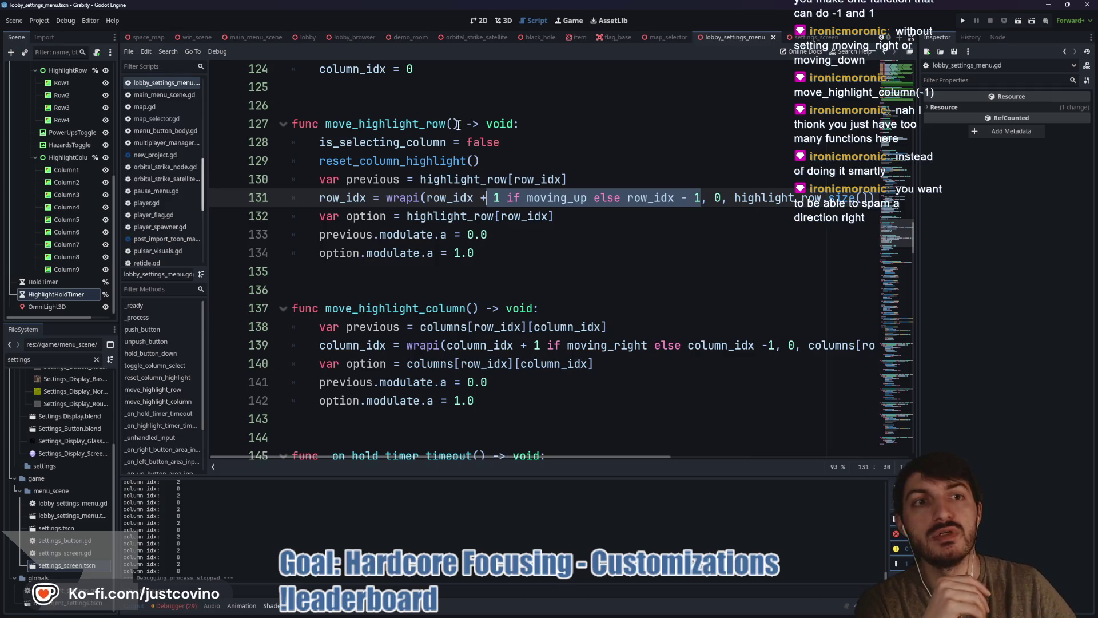
pyautogui.click(962, 21)
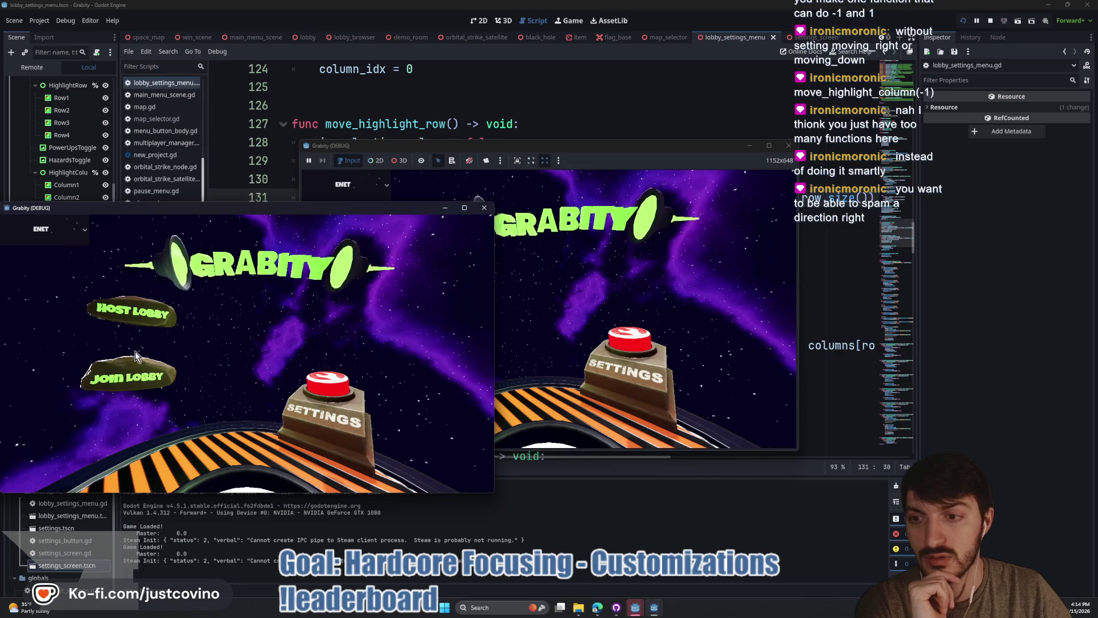
# - Host a private lobby and move the settings row highlight up and down, wrapping upward
pyautogui.click(135, 351)
pyautogui.click(279, 321)
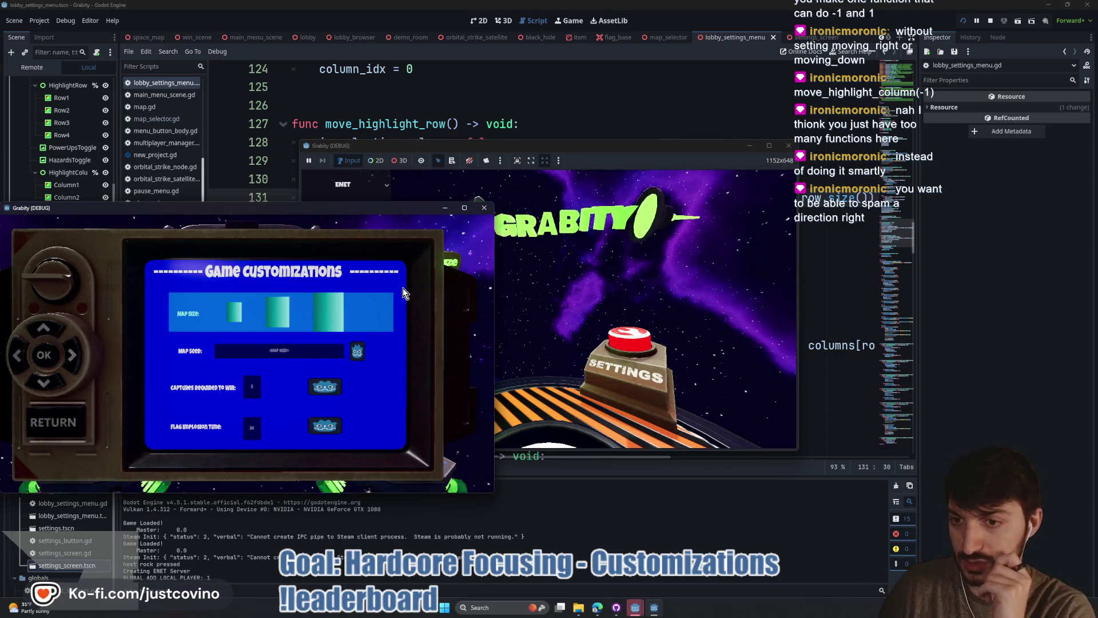
pyautogui.press('Down')
pyautogui.press('Down')
pyautogui.press('Down')
pyautogui.press('Up')
pyautogui.press('Up')
pyautogui.press('Down')
pyautogui.press('Down')
pyautogui.press('Up')
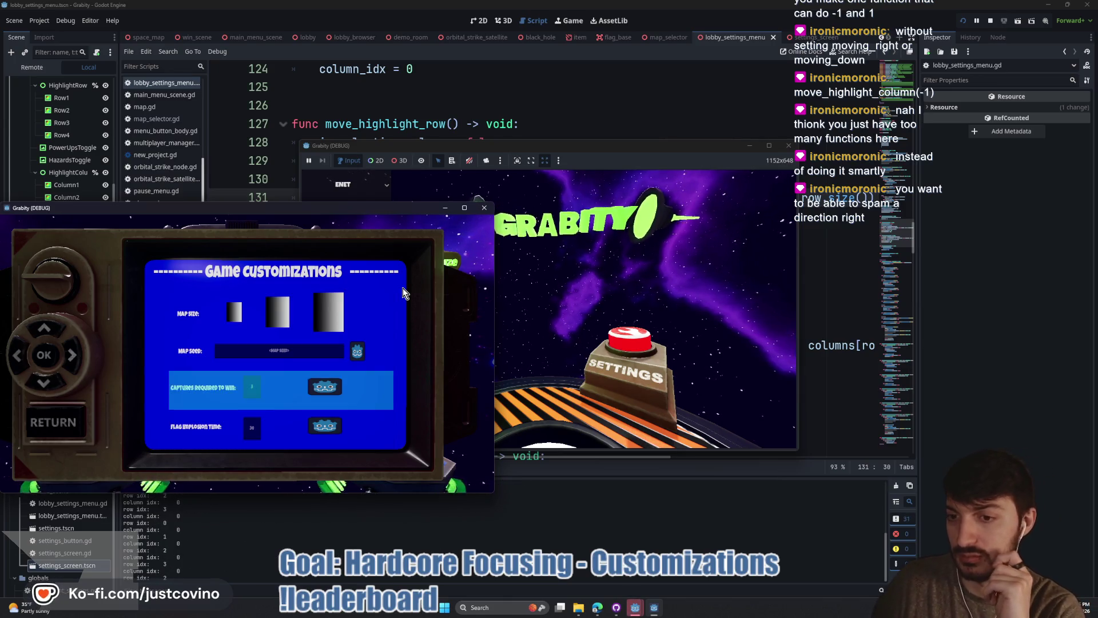
pyautogui.press('Up')
pyautogui.press('Up')
pyautogui.press('Up')
pyautogui.press('Up')
pyautogui.press('Up')
pyautogui.press('Up')
pyautogui.press('Up')
pyautogui.press('Up')
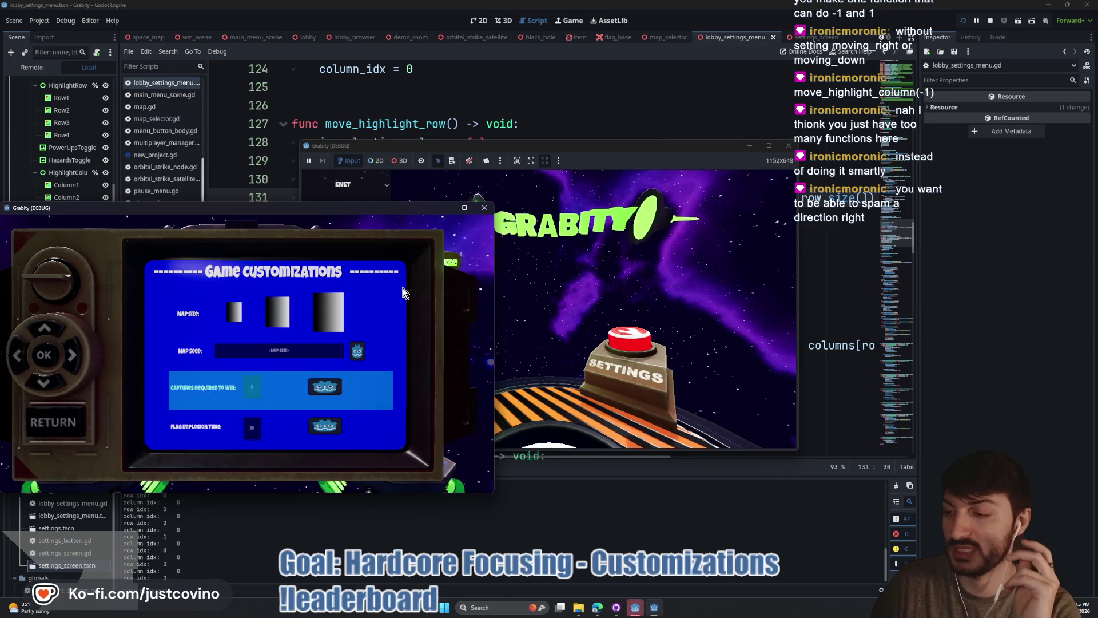
pyautogui.press('Up')
pyautogui.press('Up')
pyautogui.press('Up')
pyautogui.press('Up')
pyautogui.press('Up')
pyautogui.press('Up')
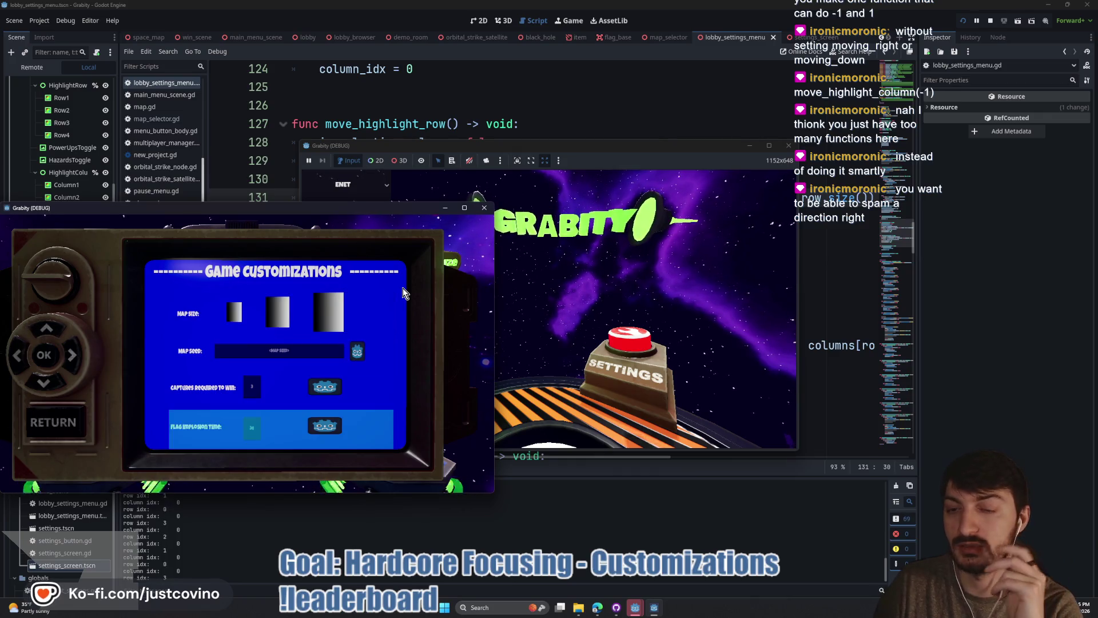
# - Enter the Map Size row and cycle its highlight left and right across the boxes
pyautogui.press('Return')
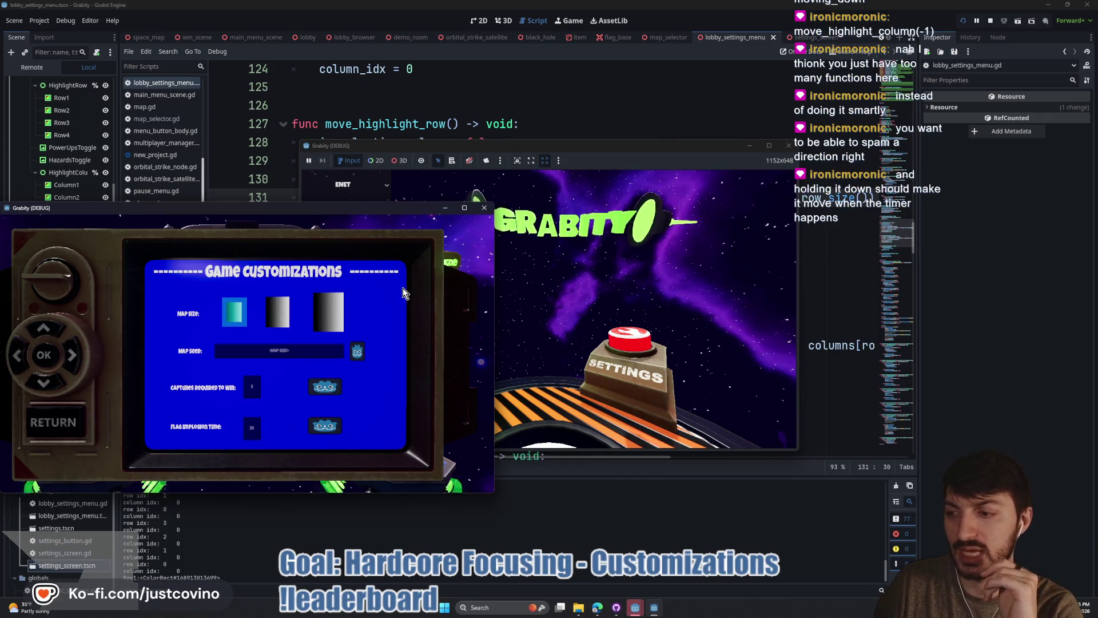
pyautogui.press('Right')
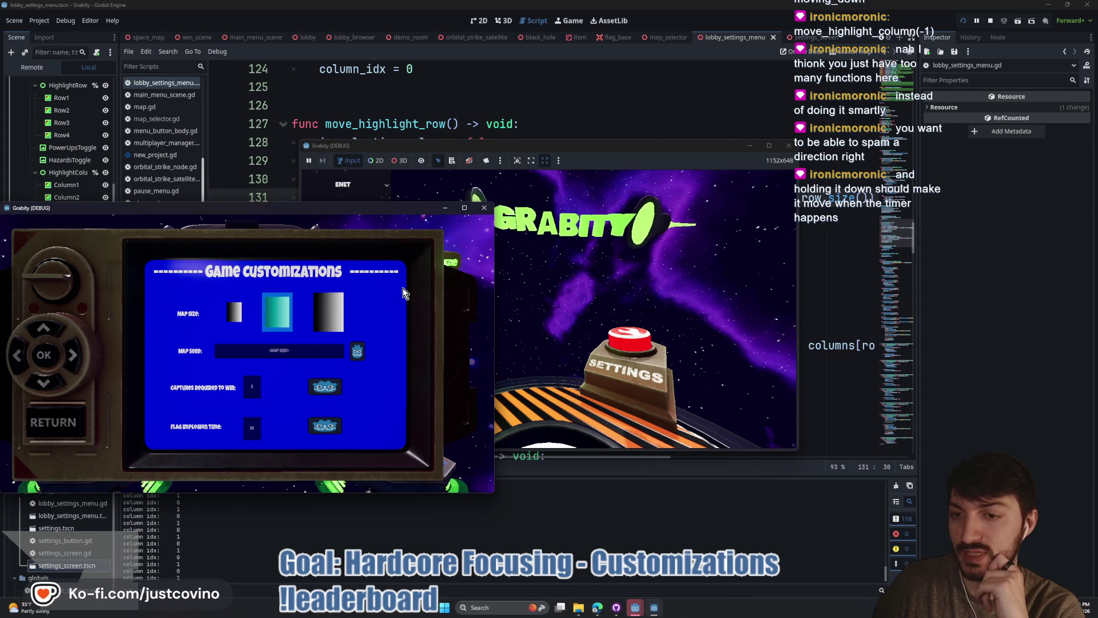
pyautogui.press('Right')
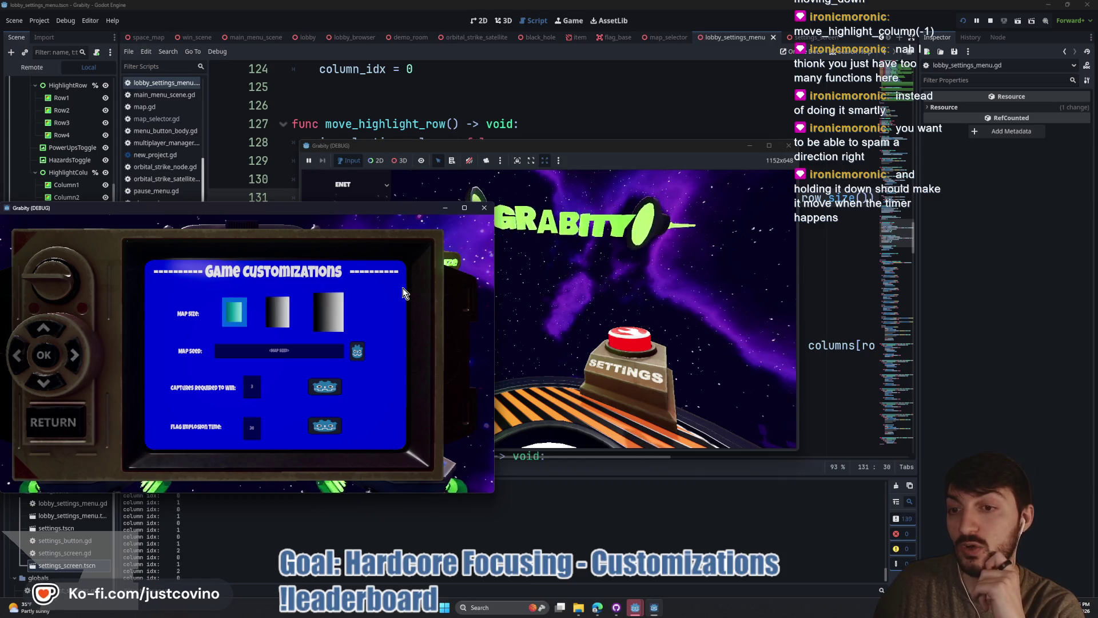
pyautogui.press('Left')
pyautogui.press('Left')
pyautogui.press('Left')
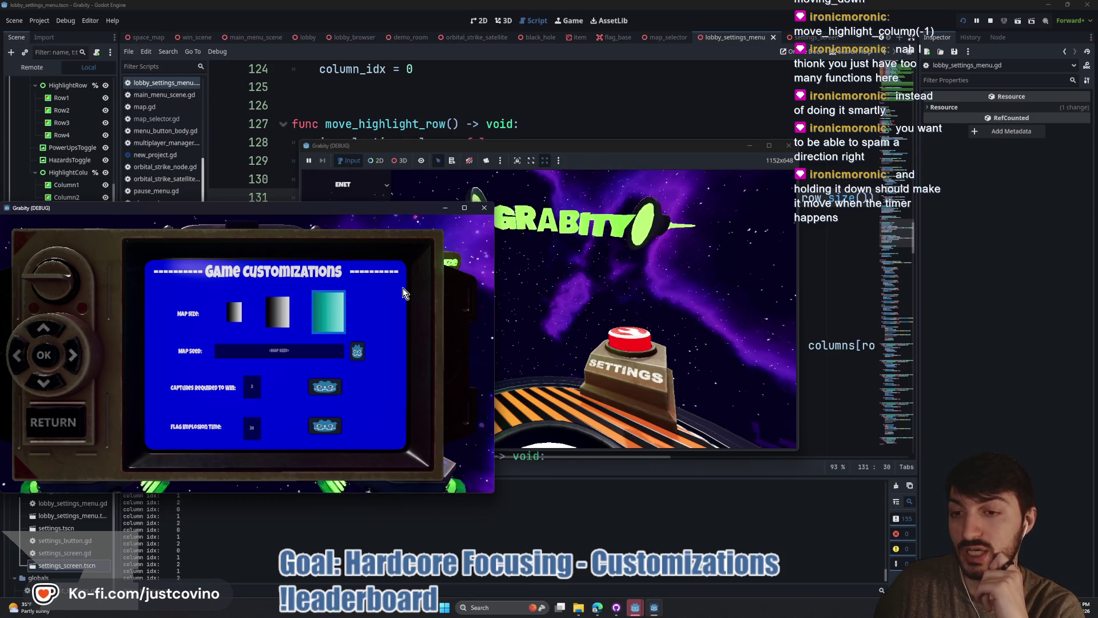
pyautogui.press('Right')
pyautogui.press('Left')
pyautogui.press('Left')
pyautogui.press('Left')
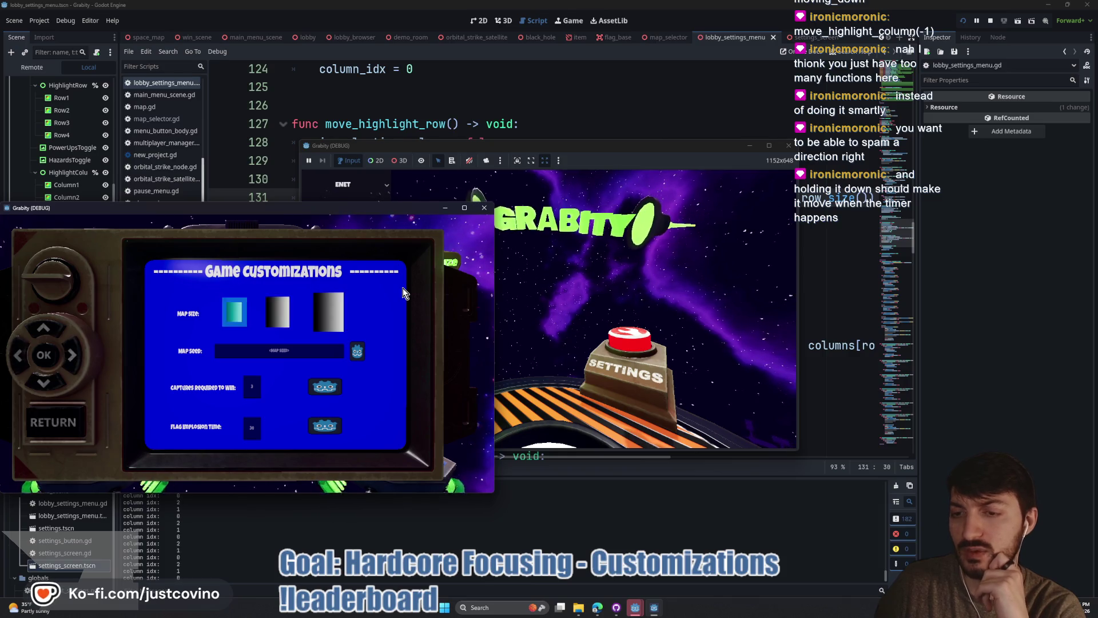
pyautogui.press('Left')
pyautogui.press('Left')
pyautogui.press('Right')
pyautogui.press('Left')
pyautogui.press('Right')
pyautogui.press('Right')
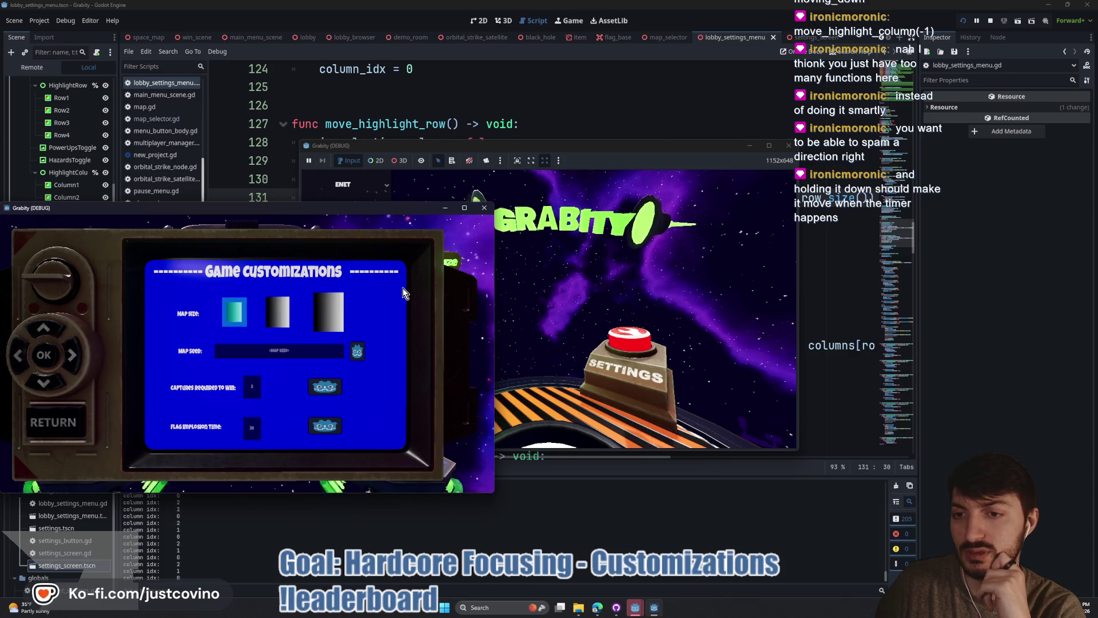
pyautogui.press('Left')
pyautogui.press('Right')
pyautogui.press('Right')
pyautogui.press('Left')
pyautogui.press('Right')
pyautogui.press('Right')
pyautogui.press('Left')
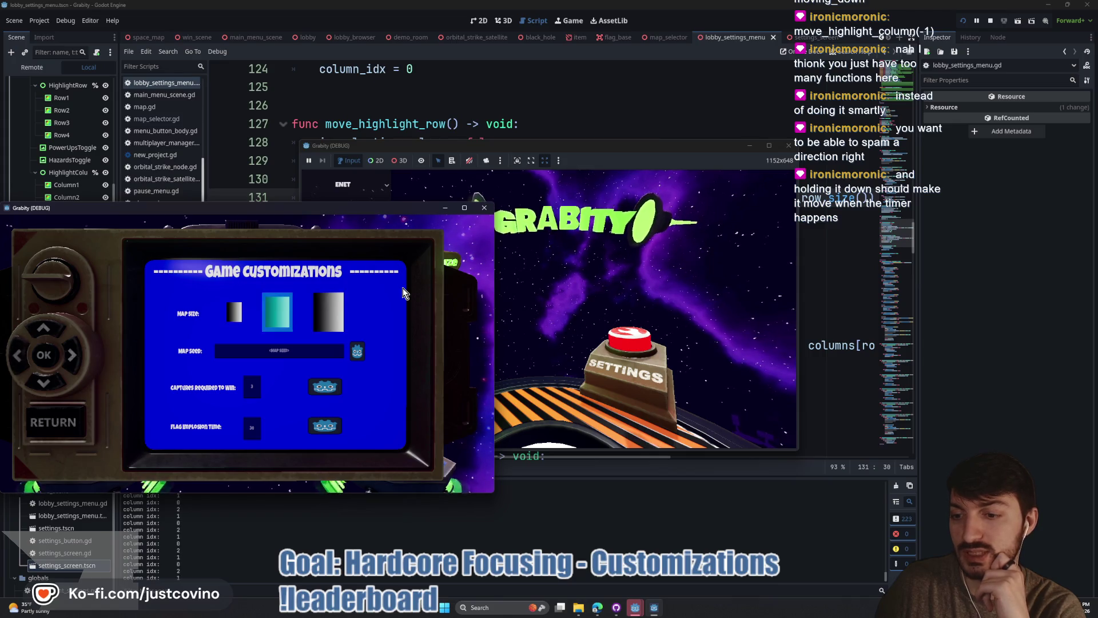
pyautogui.press('Right')
pyautogui.press('Right')
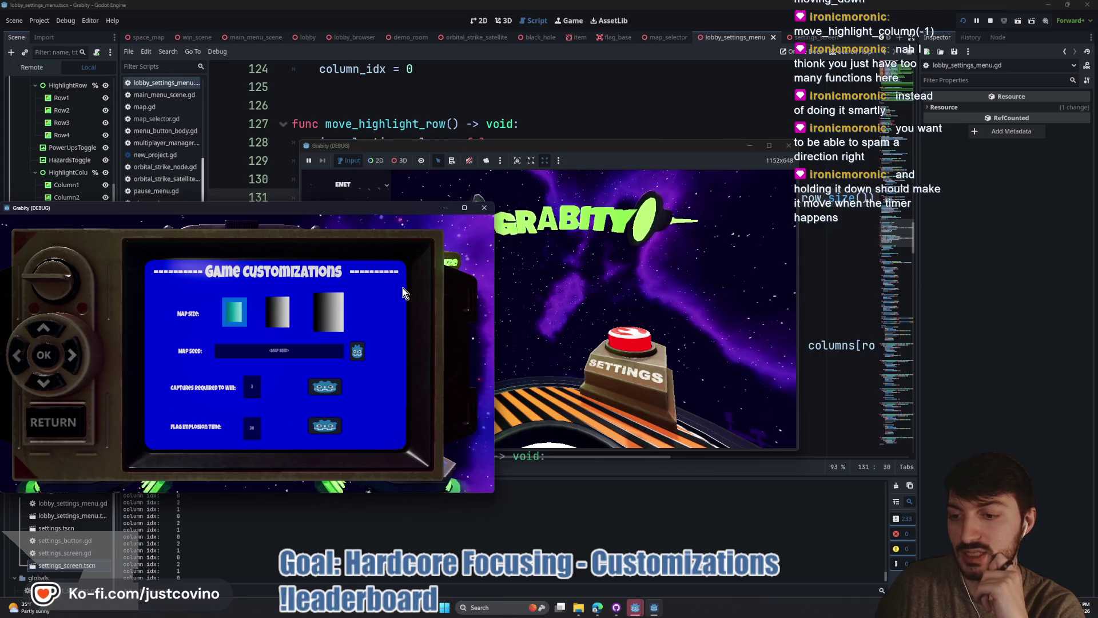
# - Step the Map Size highlight through the second and third boxes, wrapping back to the first
pyautogui.press('Right')
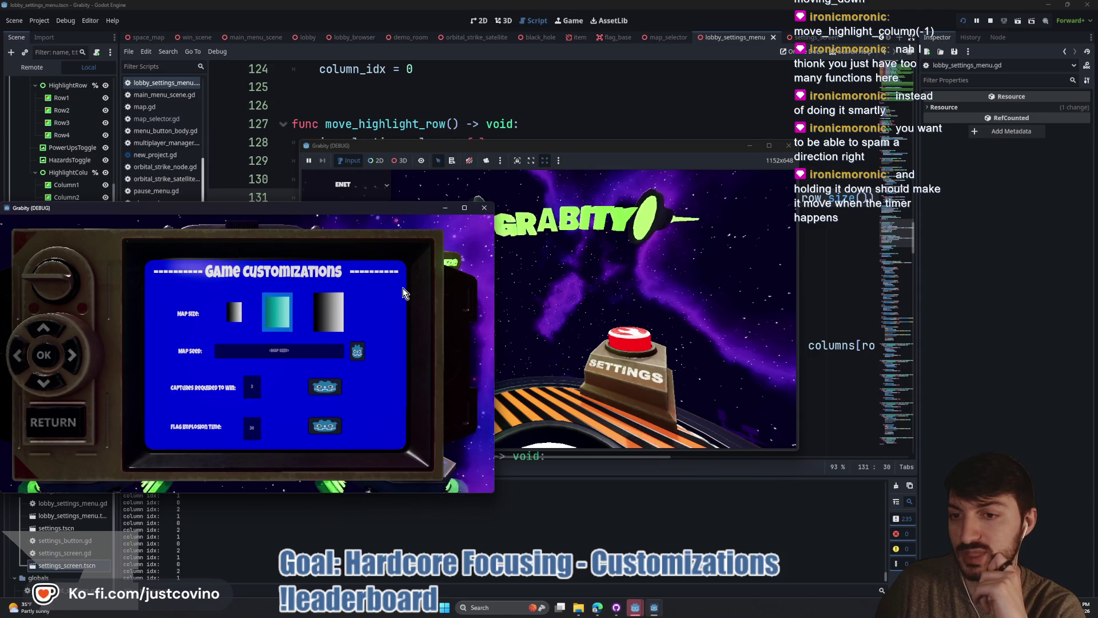
pyautogui.press('Right')
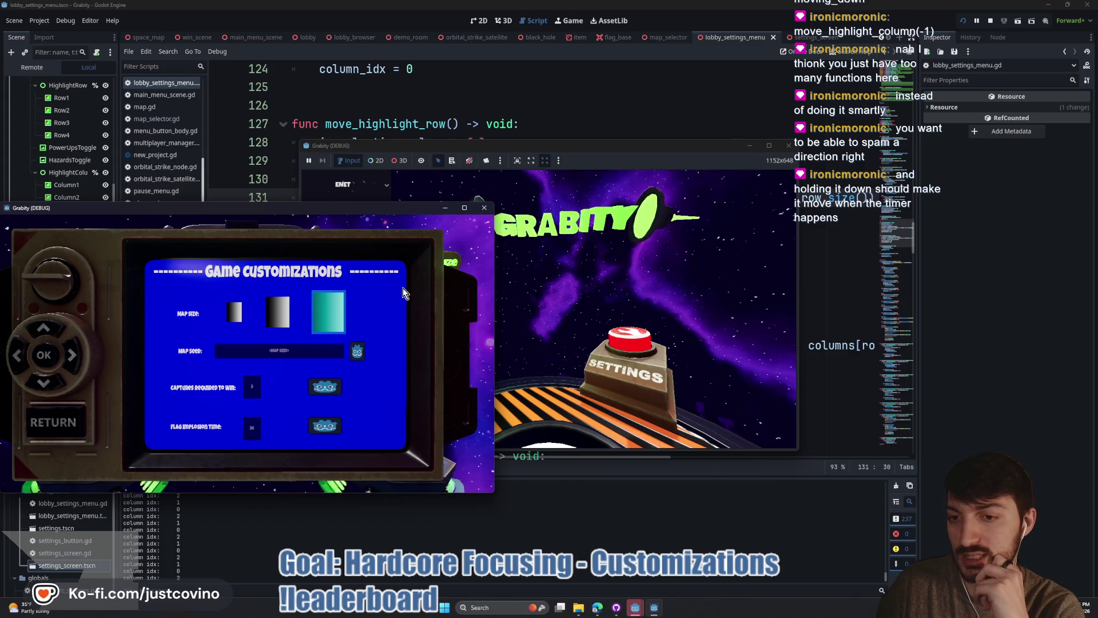
pyautogui.press('Right')
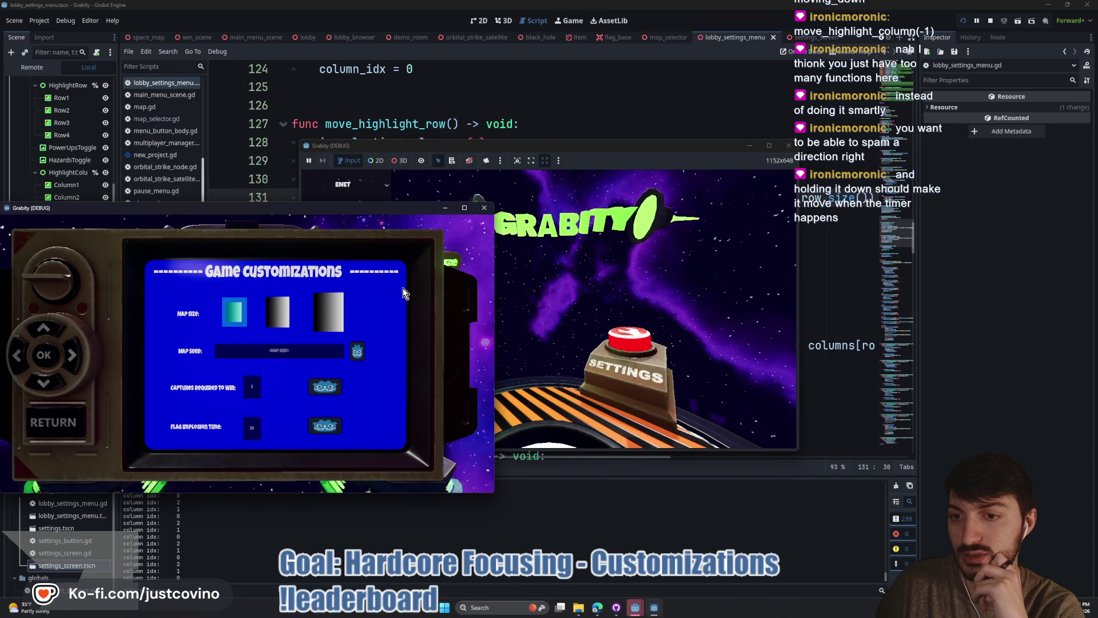
pyautogui.press('Right')
pyautogui.press('Right')
pyautogui.press('Right')
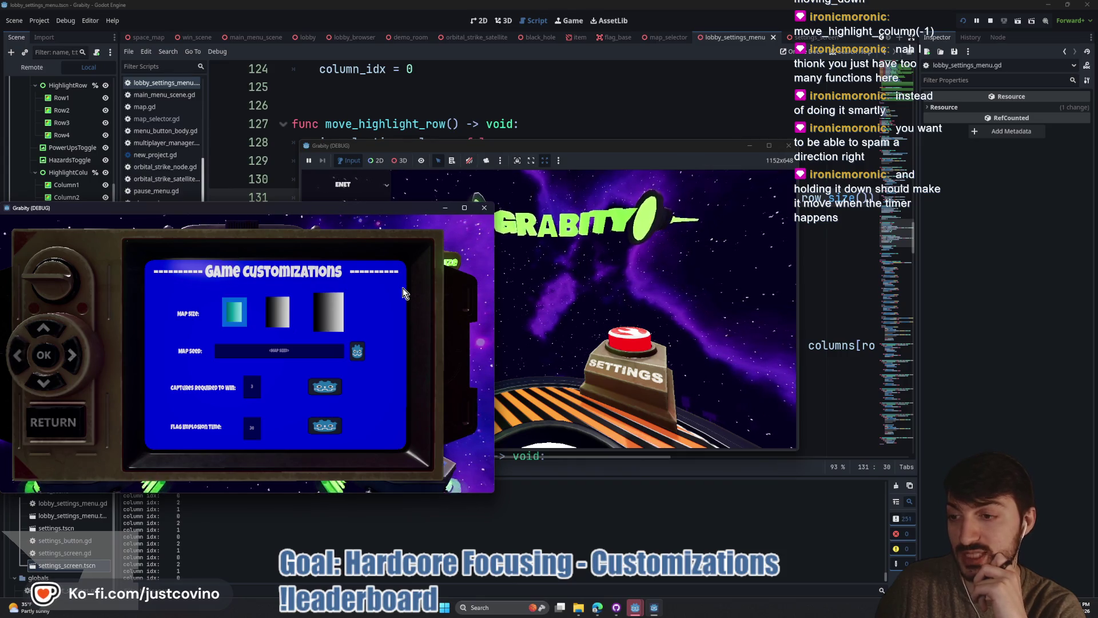
pyautogui.press('Right')
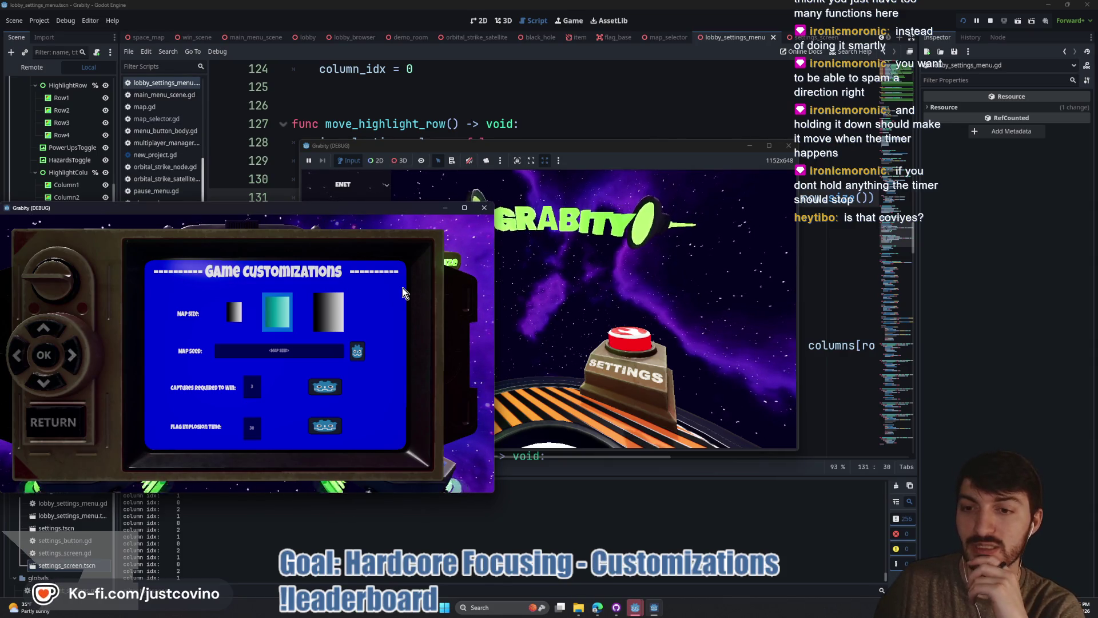
pyautogui.press('Right')
pyautogui.press('Left')
pyautogui.press('Right')
pyautogui.press('Left')
pyautogui.press('Left')
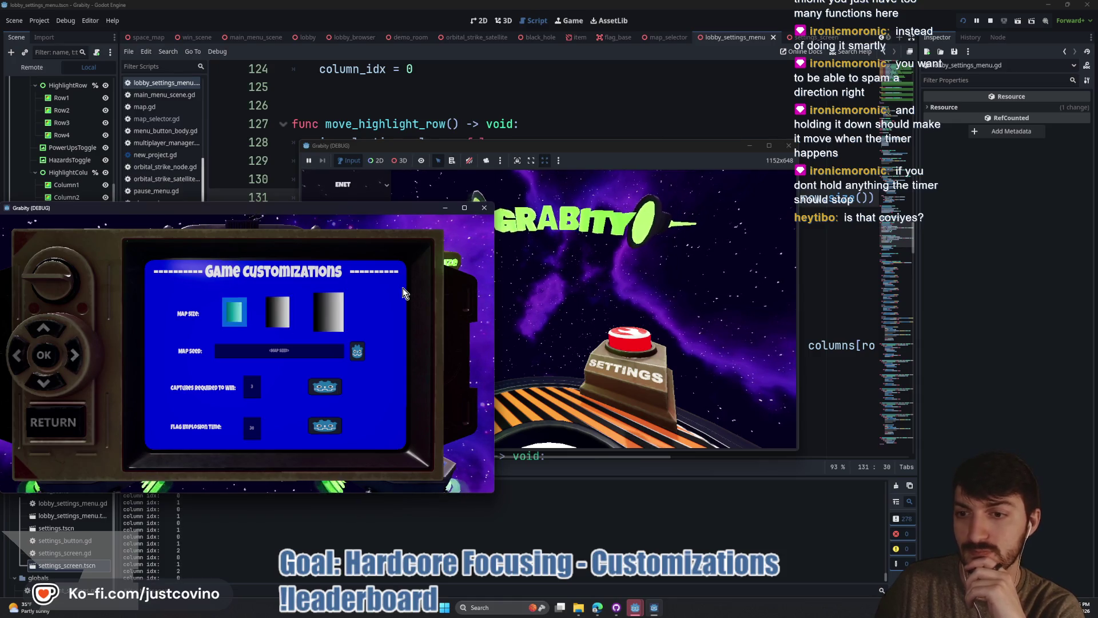
# - Move down to Map Seed and switch the highlight between its field and dice
pyautogui.press('Left')
pyautogui.press('Right')
pyautogui.press('Down')
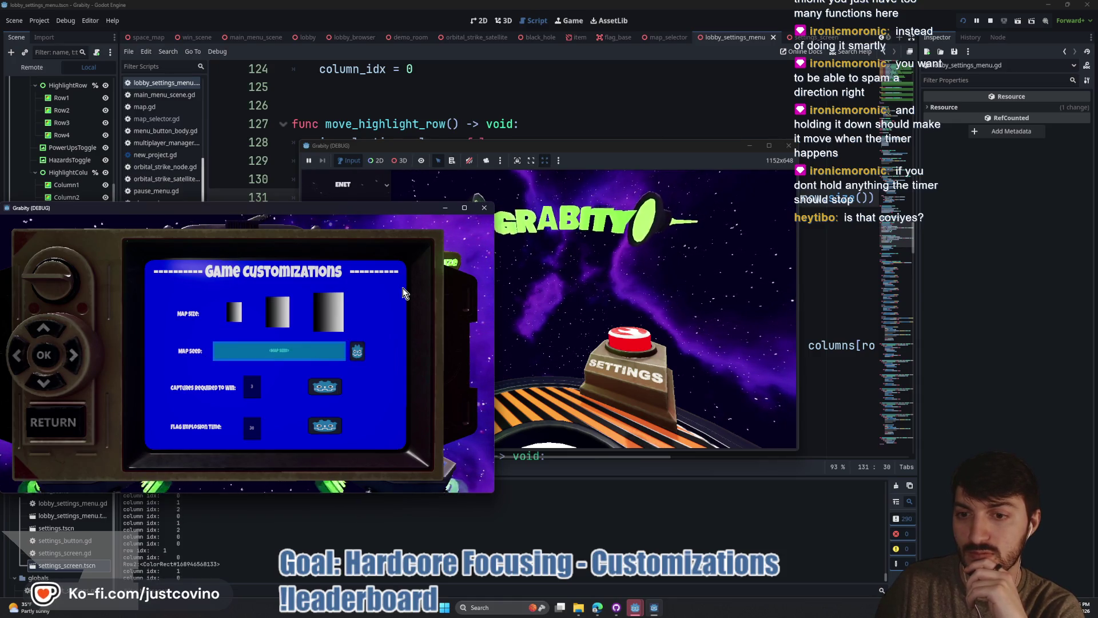
pyautogui.press('Right')
pyautogui.press('Left')
pyautogui.press('Right')
pyautogui.press('Left')
pyautogui.press('Right')
pyautogui.press('Left')
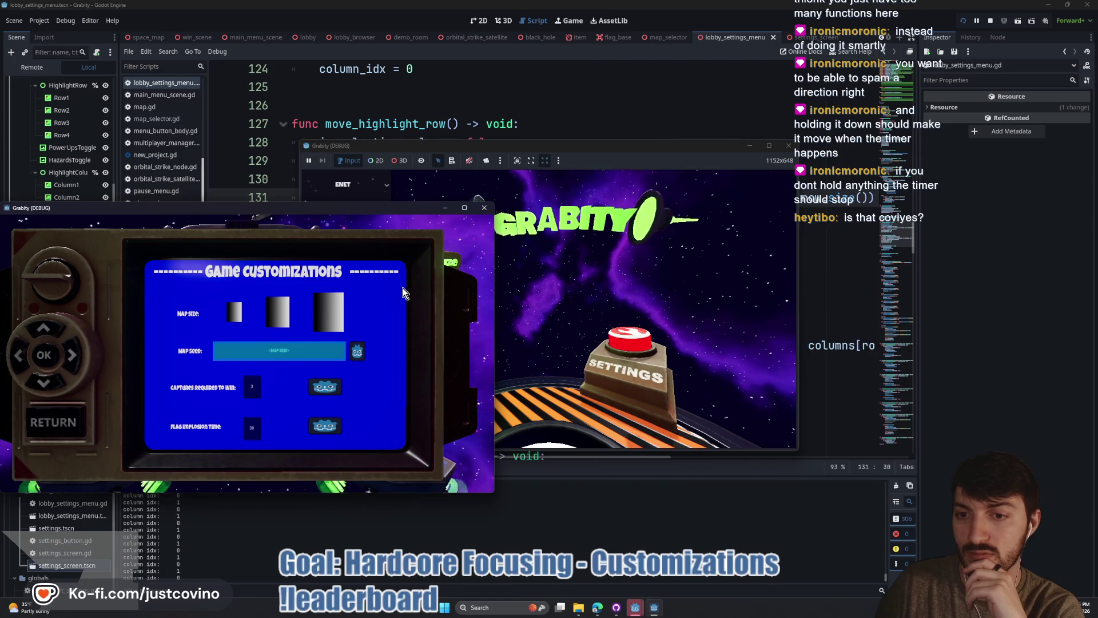
pyautogui.press('Right')
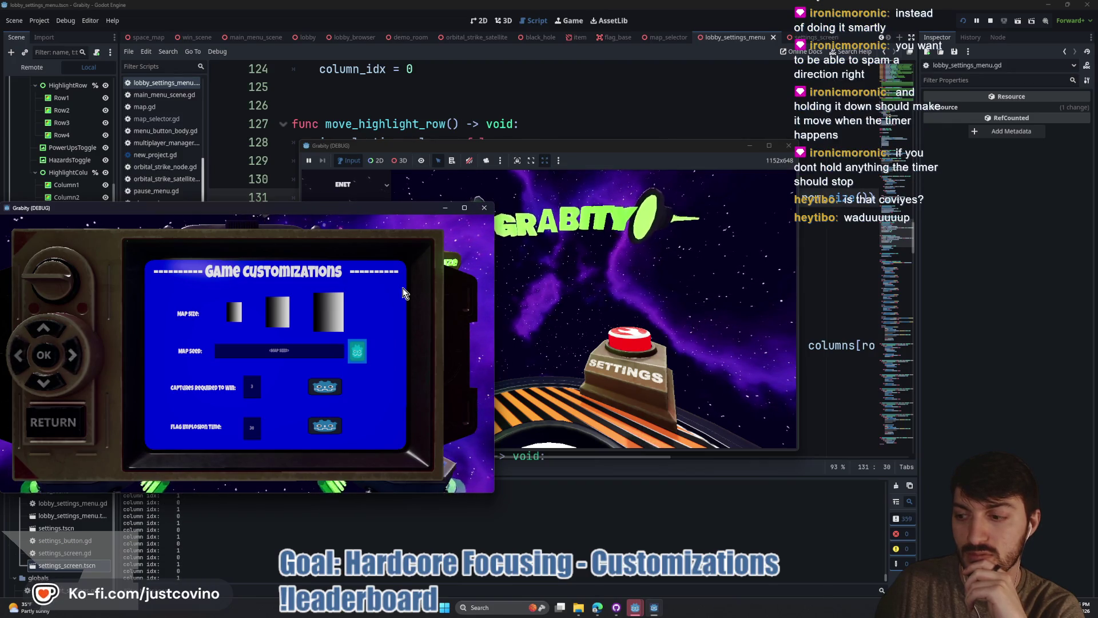
pyautogui.press('Left')
pyautogui.press('Right')
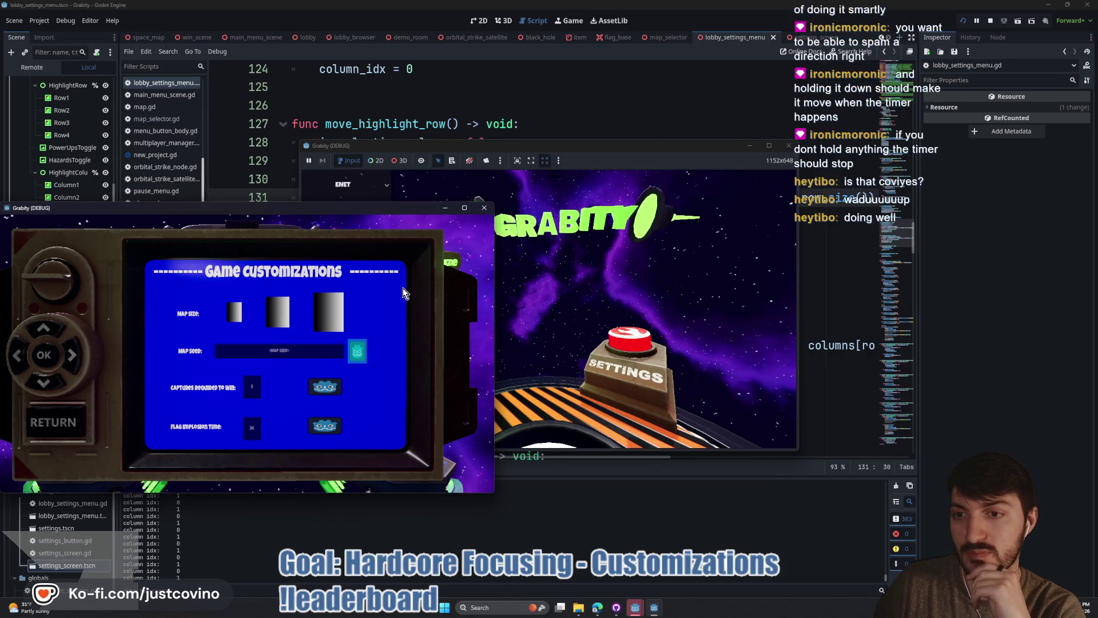
# - Reopen Game Customizations, recheck row and Map Size highlighting, then stop debugging with F8
pyautogui.press('Escape')
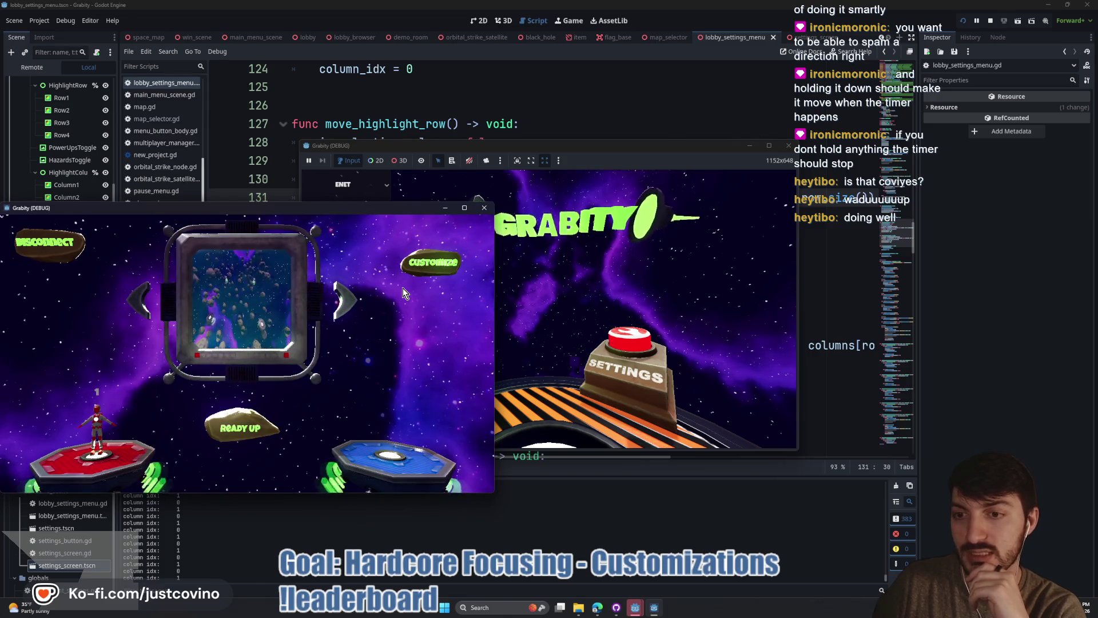
pyautogui.click(430, 262)
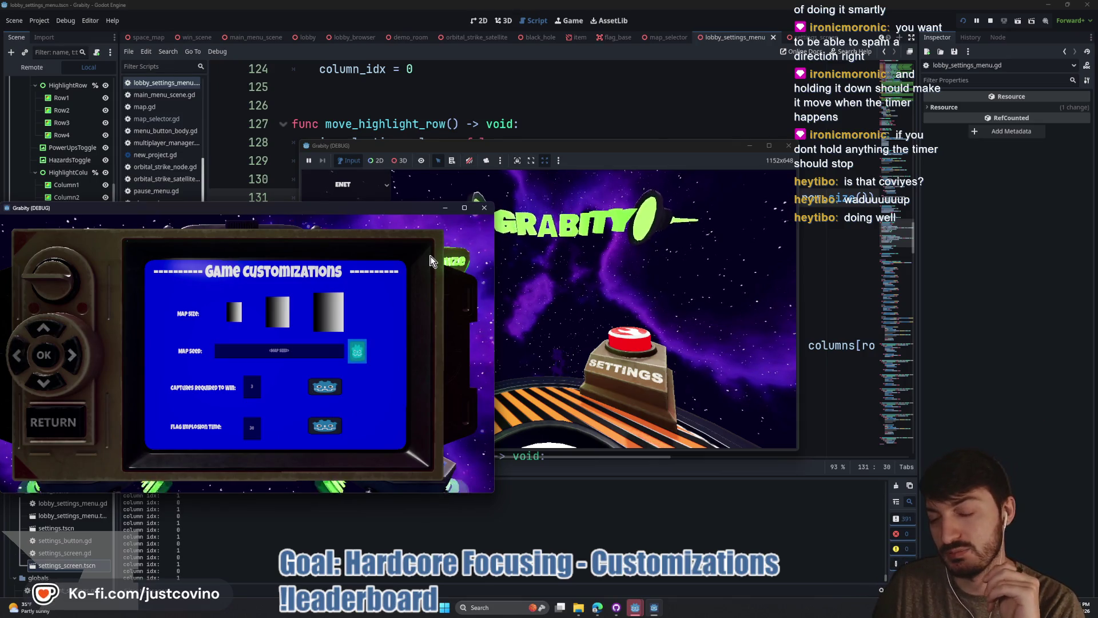
pyautogui.press('Left')
pyautogui.press('Up')
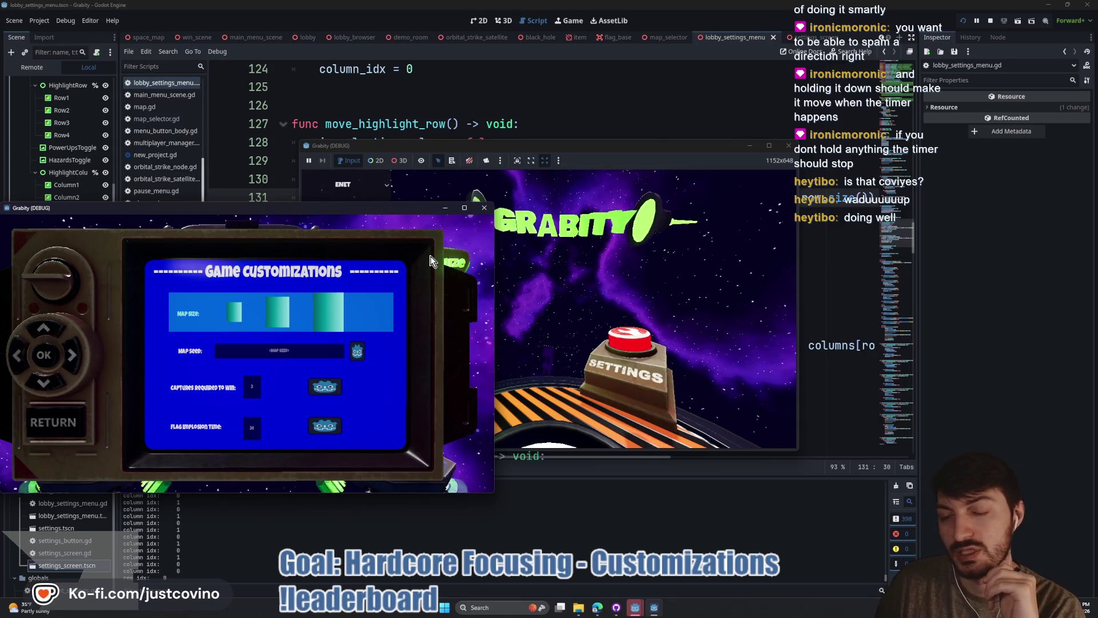
pyautogui.press('Down')
pyautogui.press('Down')
pyautogui.press('Down')
pyautogui.press('Up')
pyautogui.press('Up')
pyautogui.press('Up')
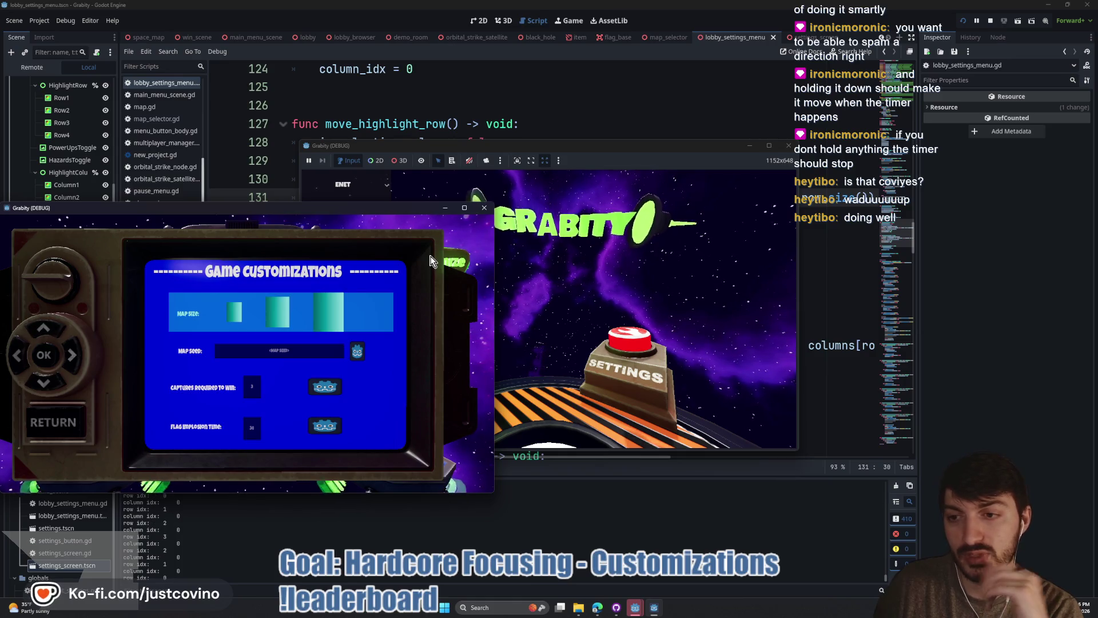
pyautogui.press('Right')
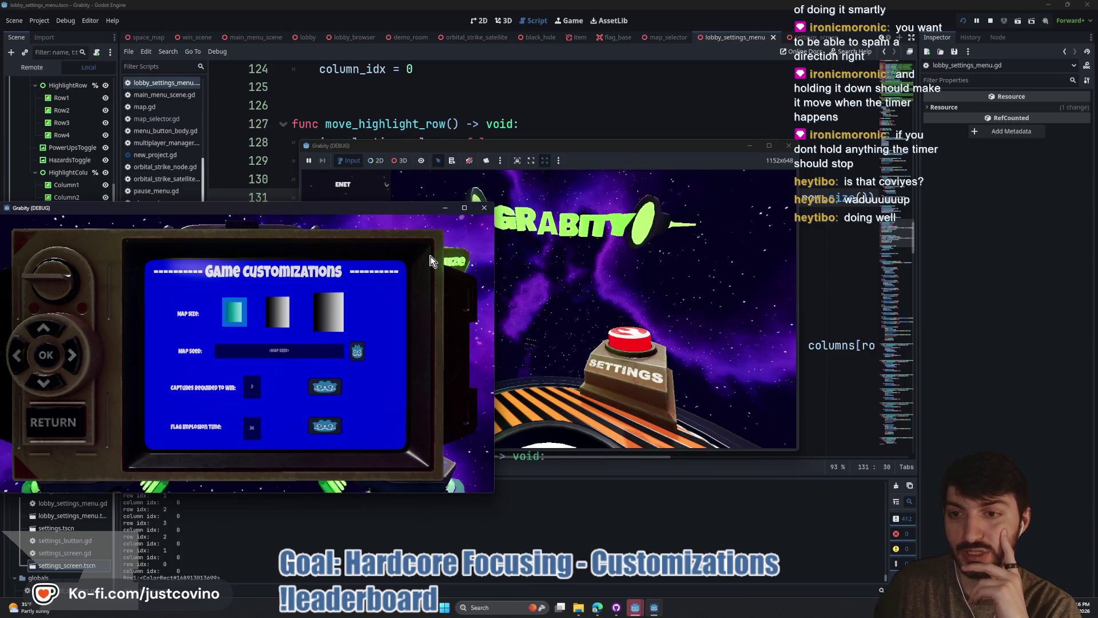
pyautogui.press('Down')
pyautogui.press('Up')
pyautogui.press('Right')
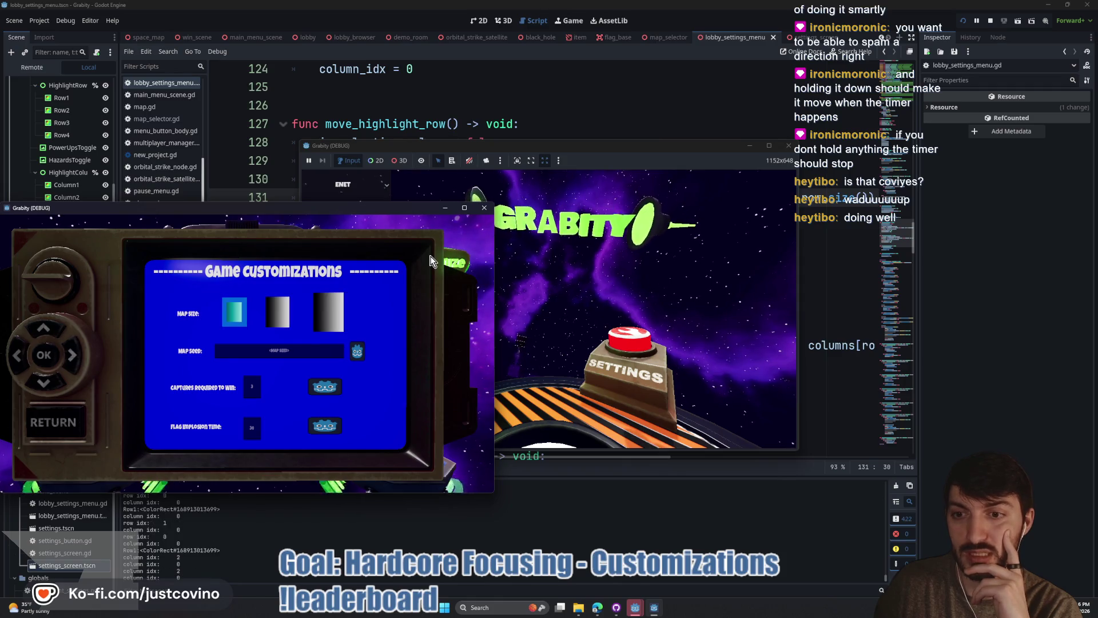
pyautogui.press('Left')
pyautogui.press('Right')
pyautogui.press('Right')
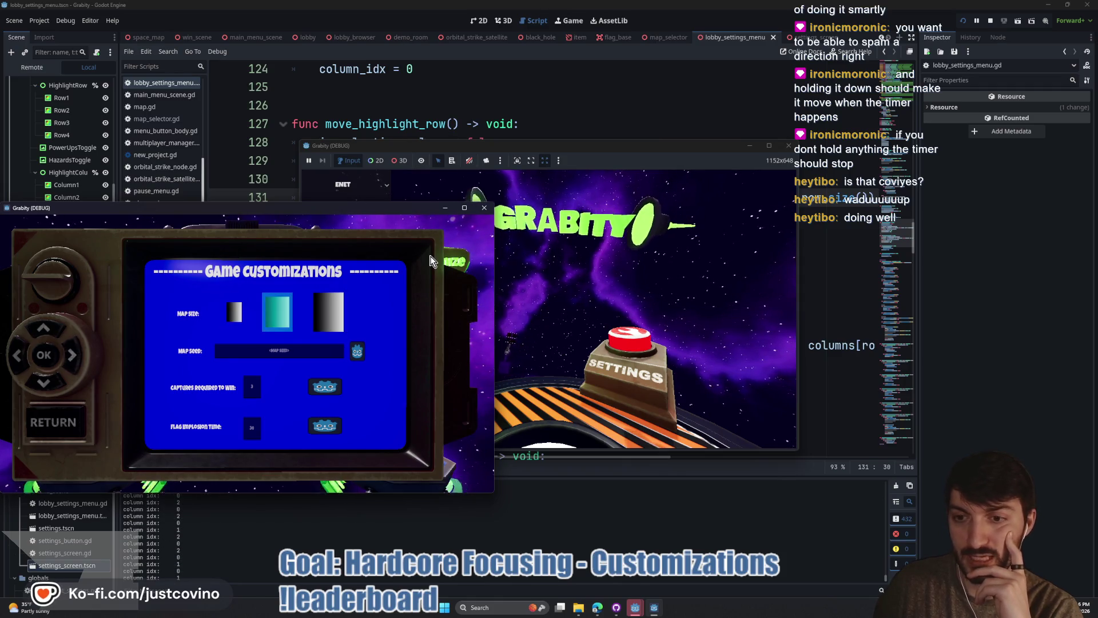
pyautogui.press('Right')
pyautogui.press('Right')
pyautogui.press('Right')
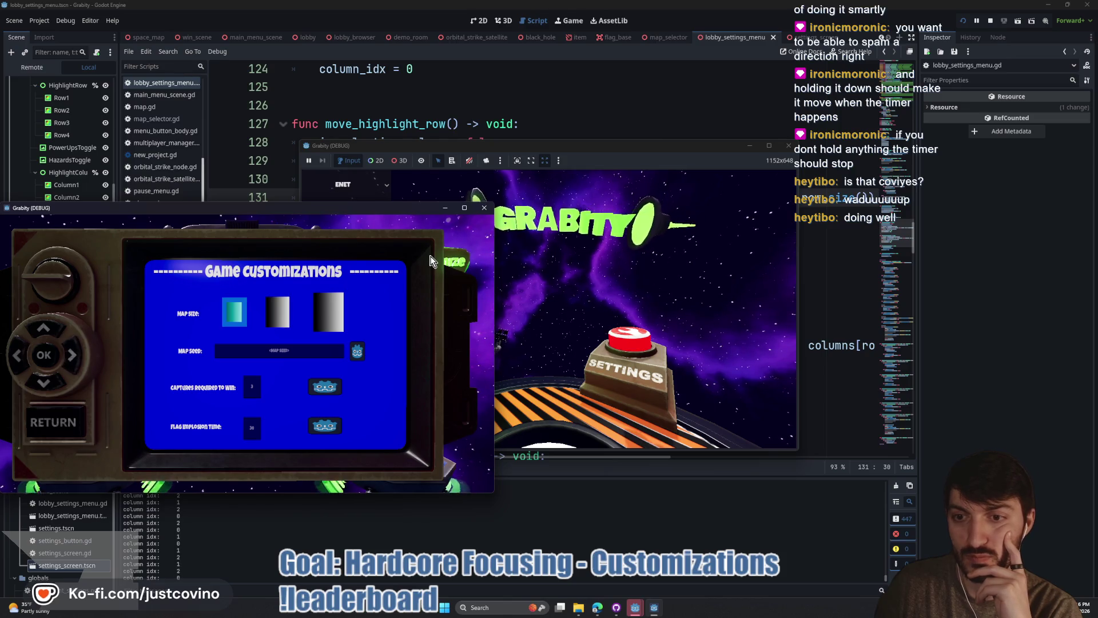
pyautogui.press('F8')
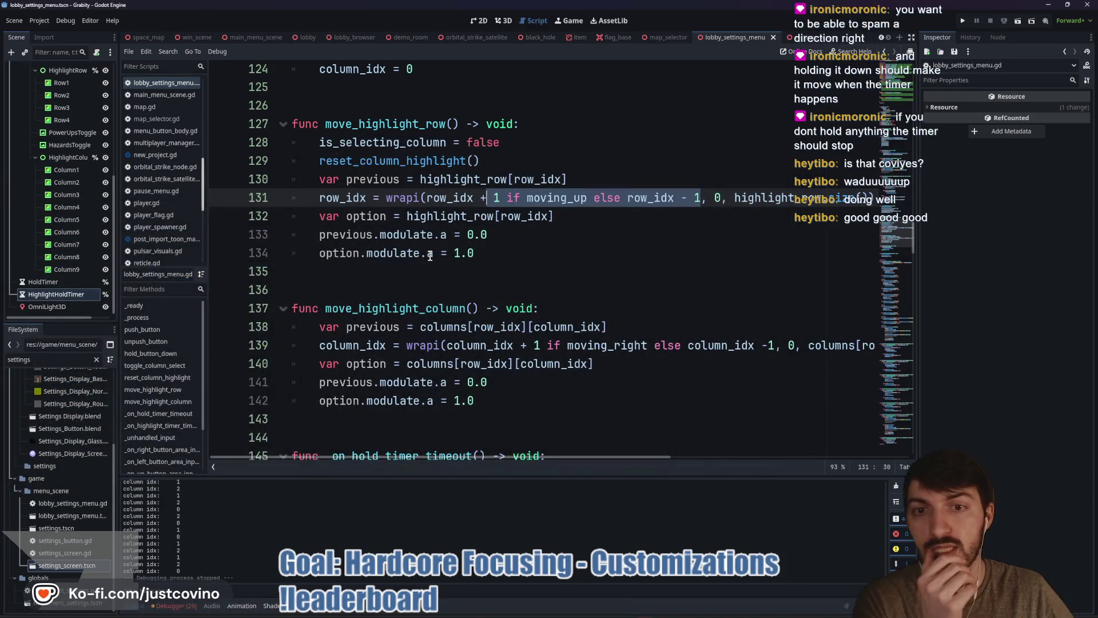
# - Clear the Output log and drag the panel splitter down to enlarge the script editor
pyautogui.click(526, 243)
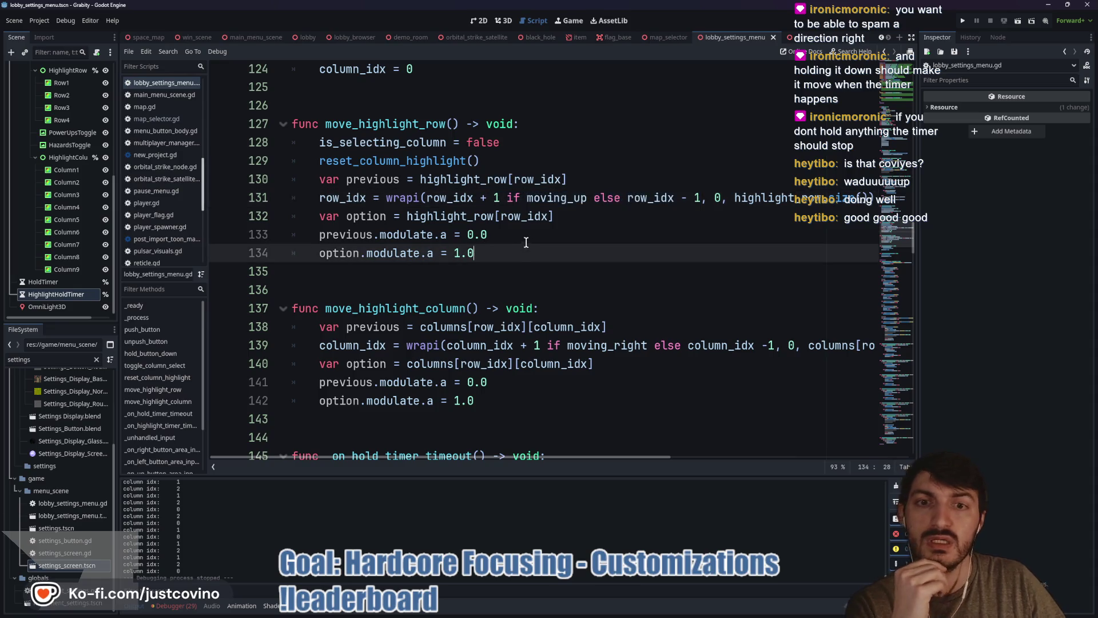
pyautogui.click(414, 271)
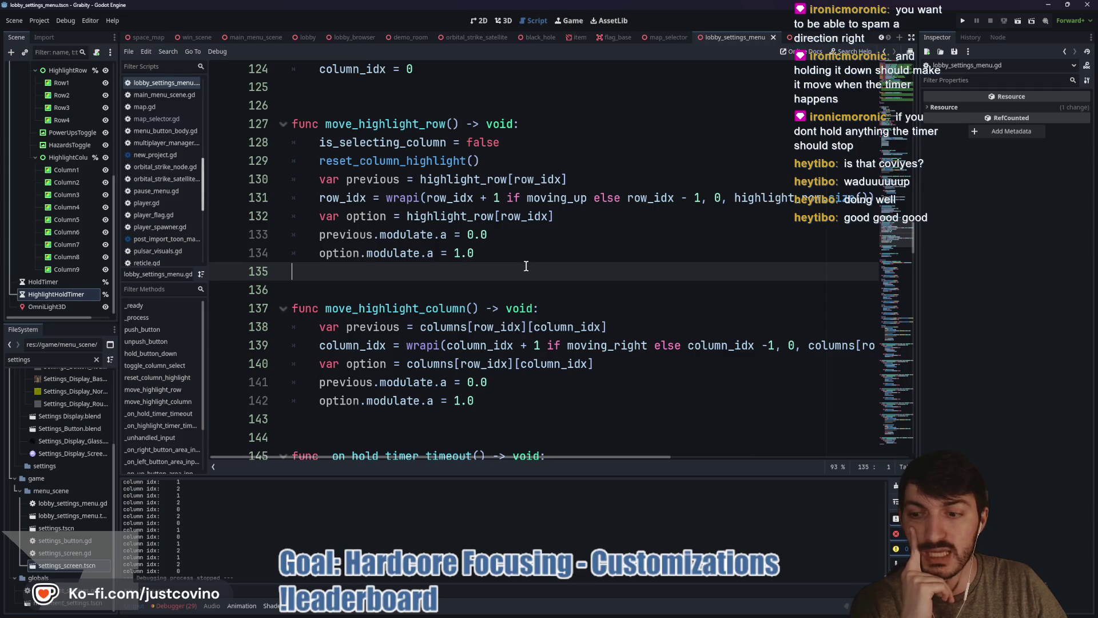
pyautogui.click(896, 487)
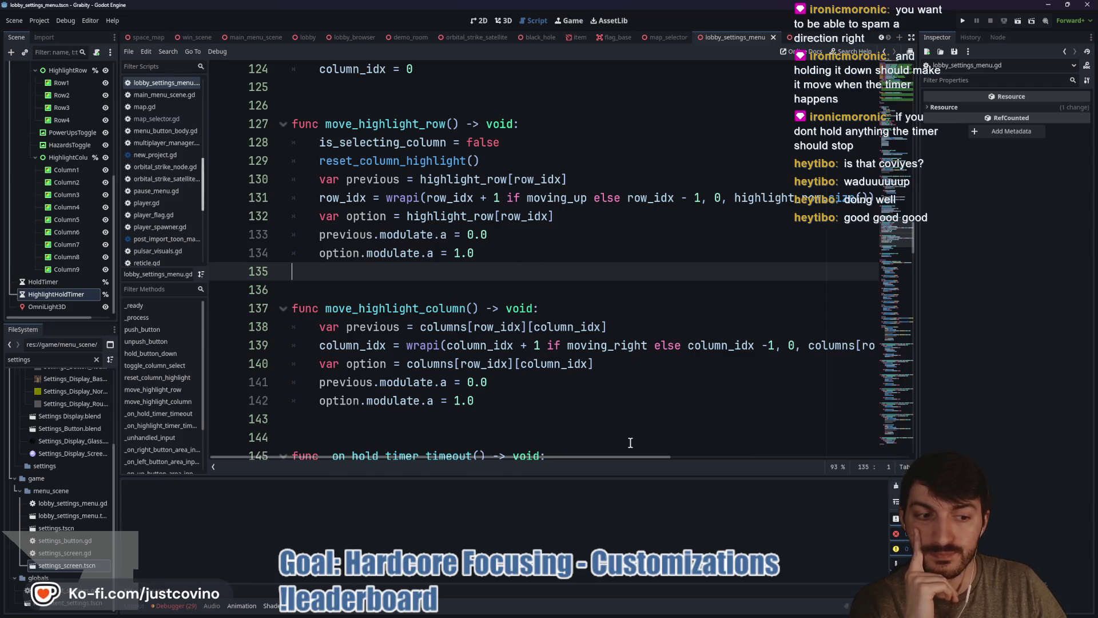
pyautogui.moveTo(518, 475); pyautogui.dragTo(519, 502)
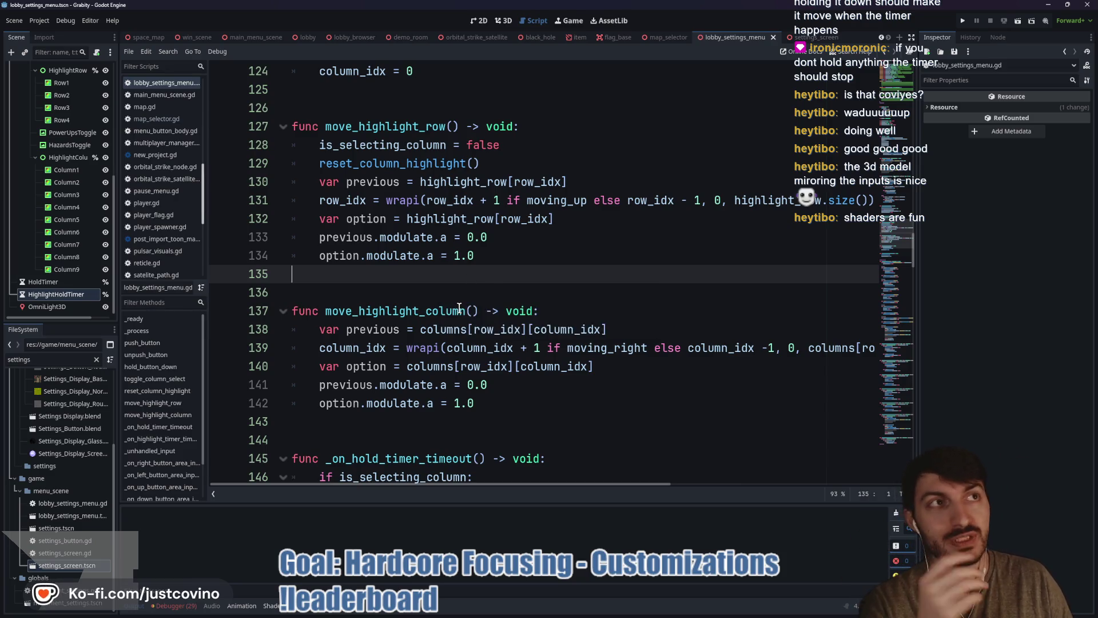
# - Place the caret on lines 134–136, then switch to the leaderboard browser window
pyautogui.click(486, 256)
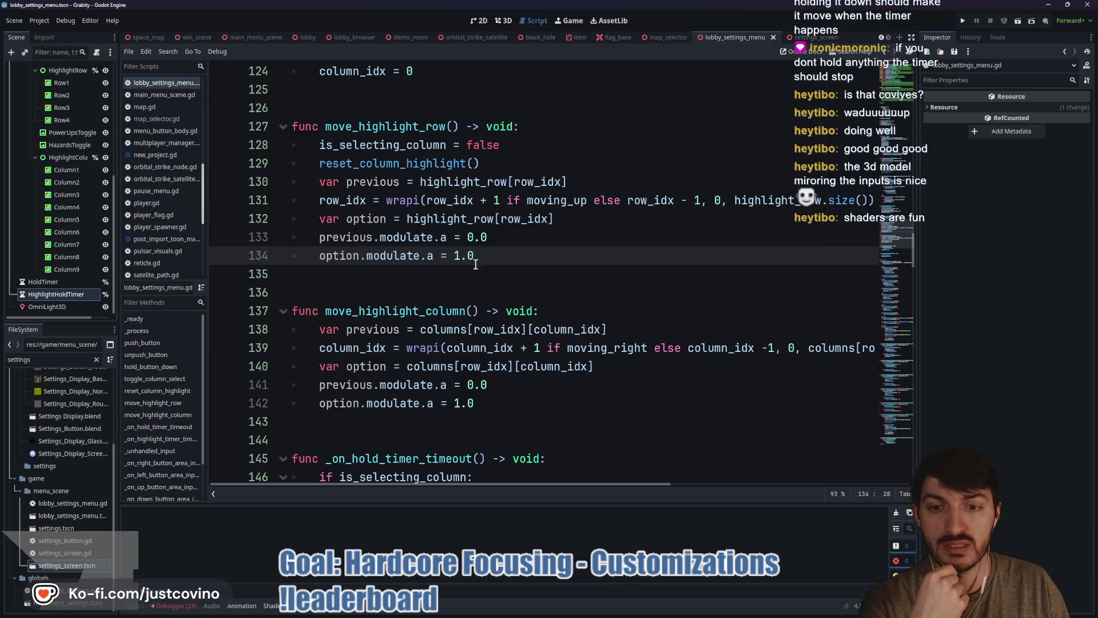
pyautogui.click(449, 285)
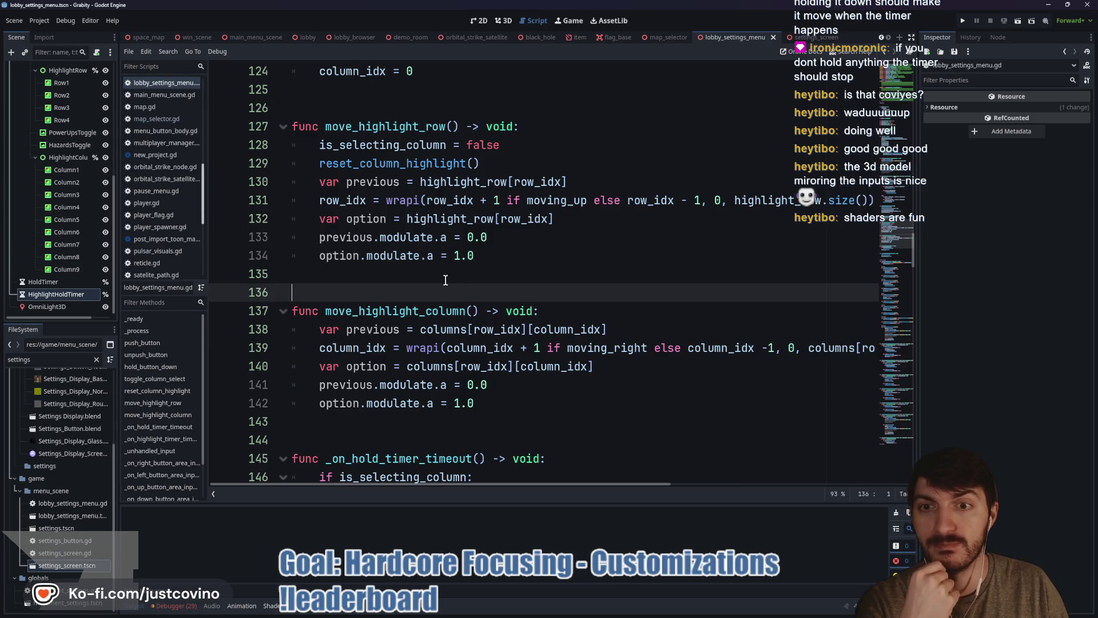
pyautogui.click(441, 272)
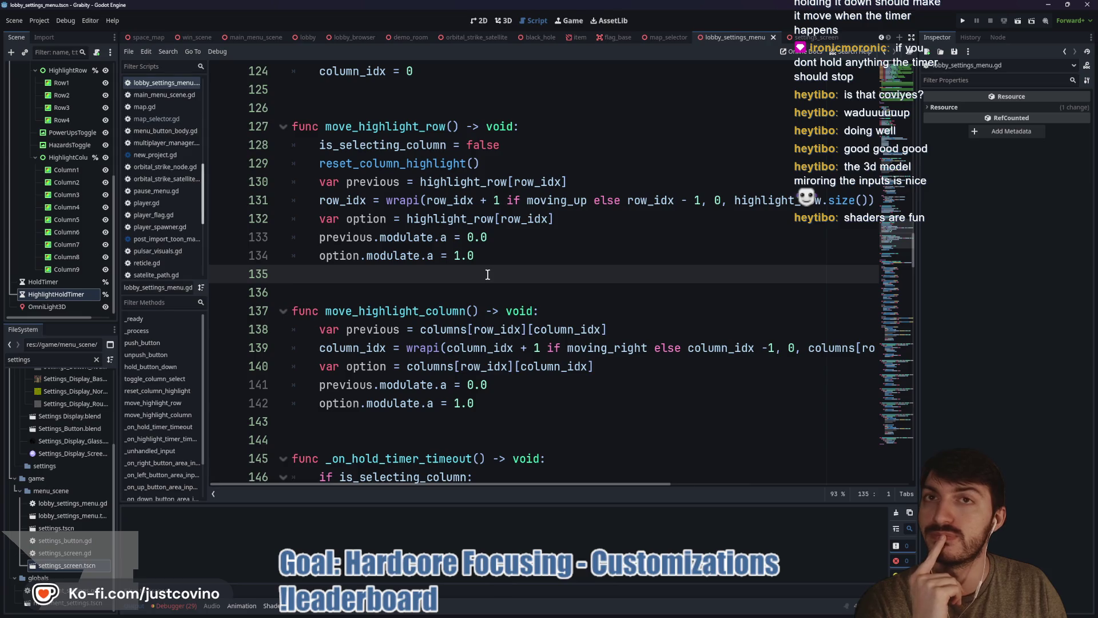
pyautogui.hotkey('alt', 'Tab')
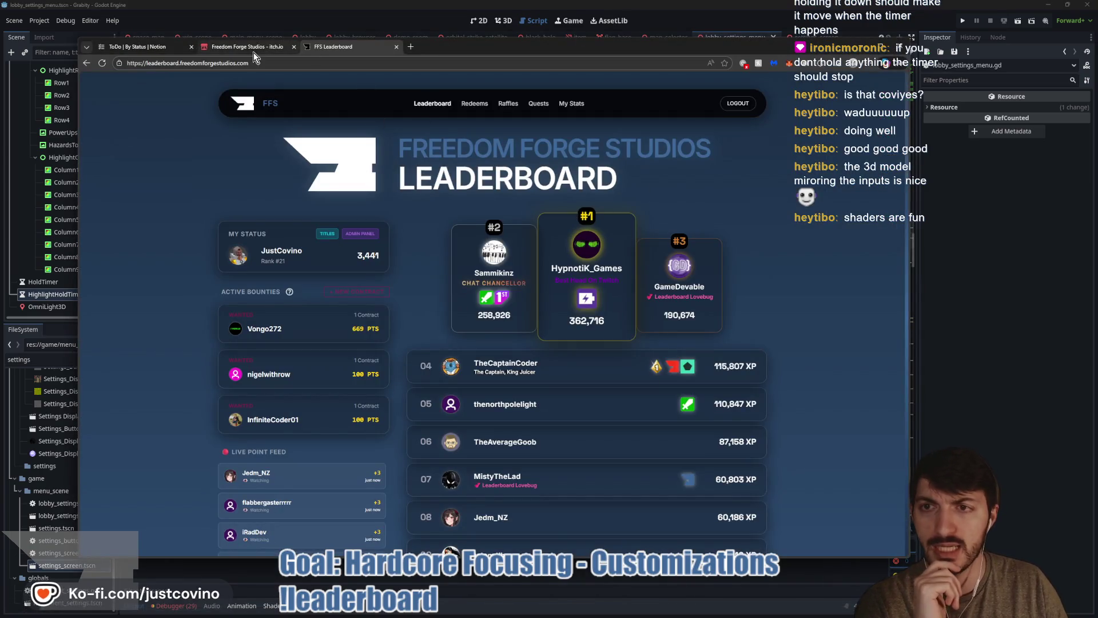
# - On the Notion ToDo board, close the VFX, Power-ups and Death Animation task pages, then return to Godot
pyautogui.click(143, 46)
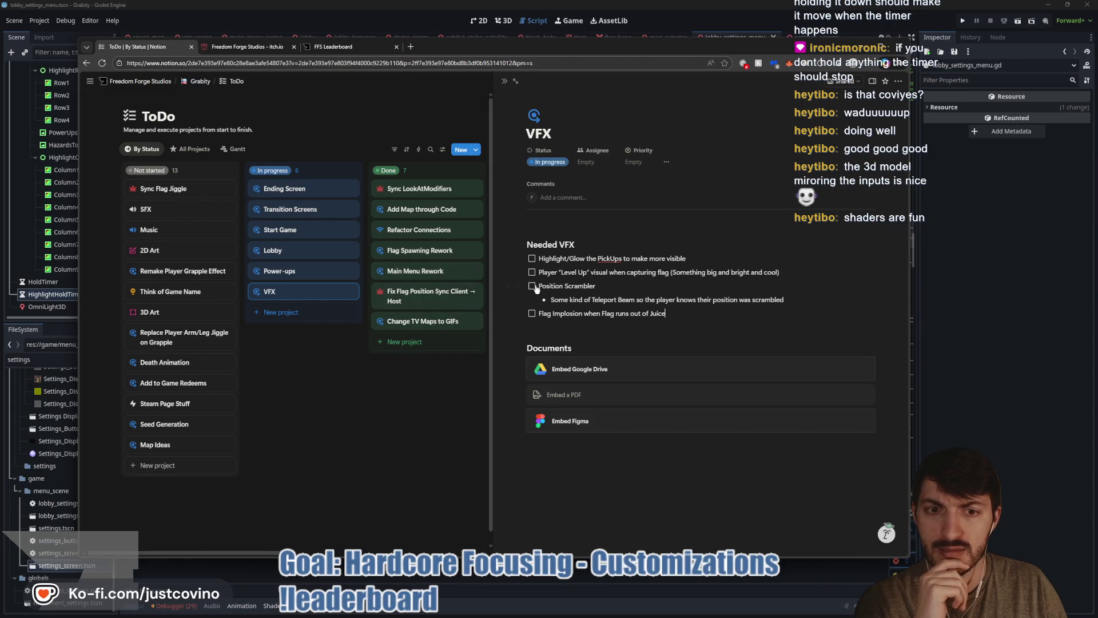
pyautogui.click(404, 410)
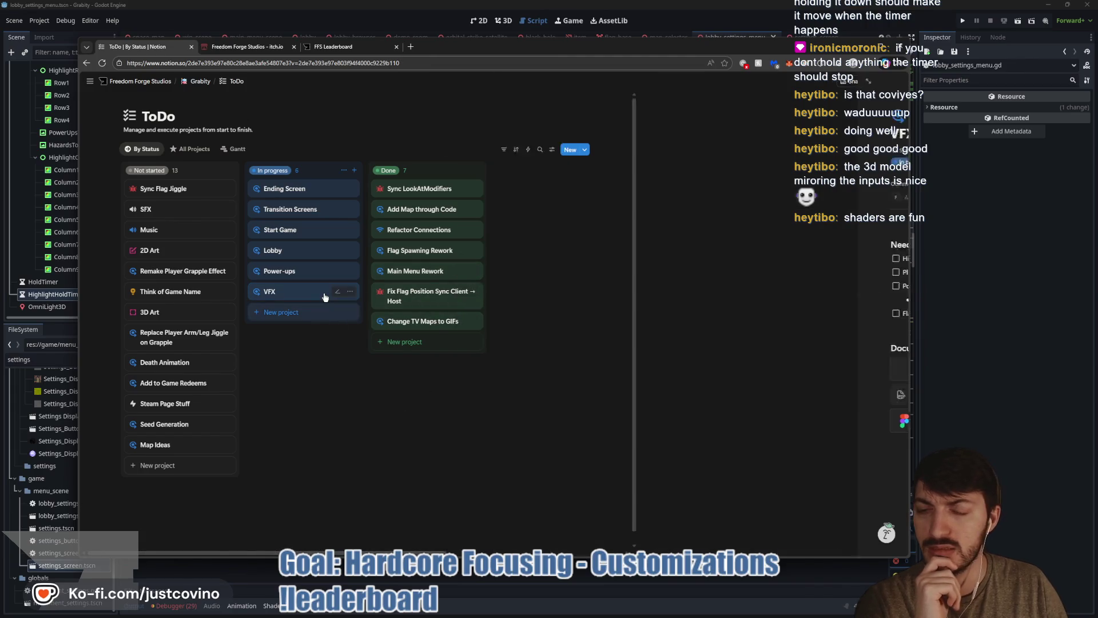
pyautogui.click(295, 271)
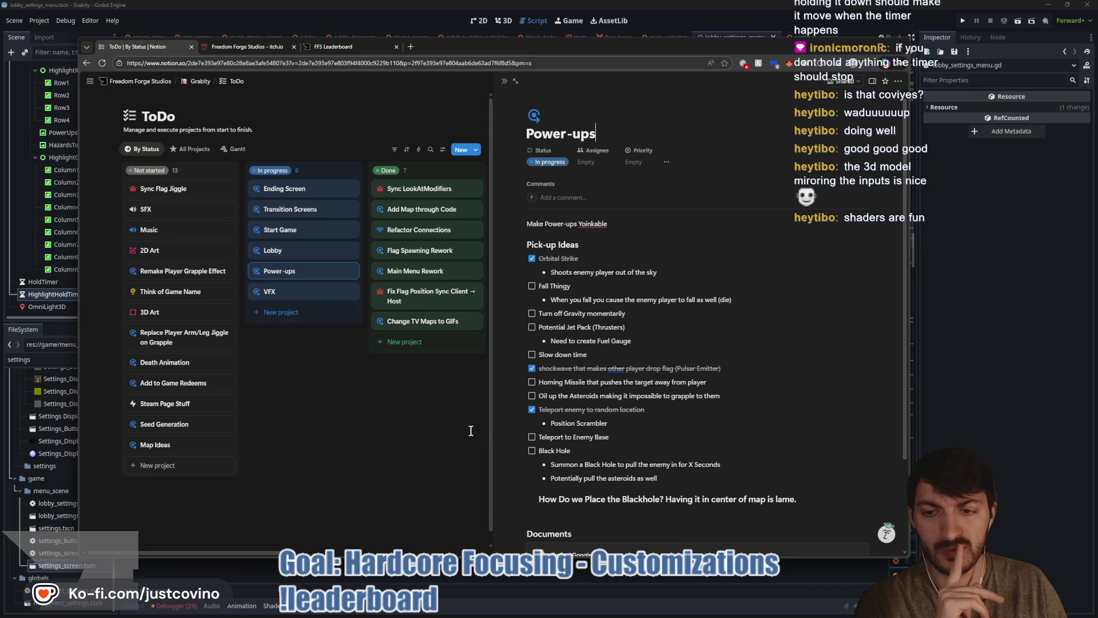
pyautogui.click(351, 435)
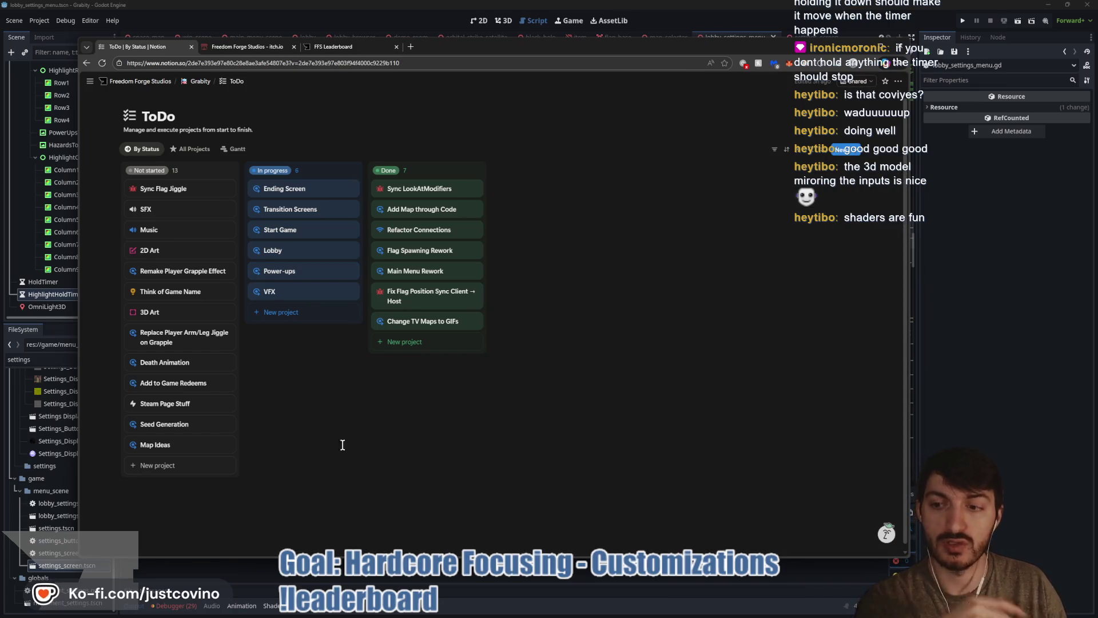
pyautogui.click(182, 369)
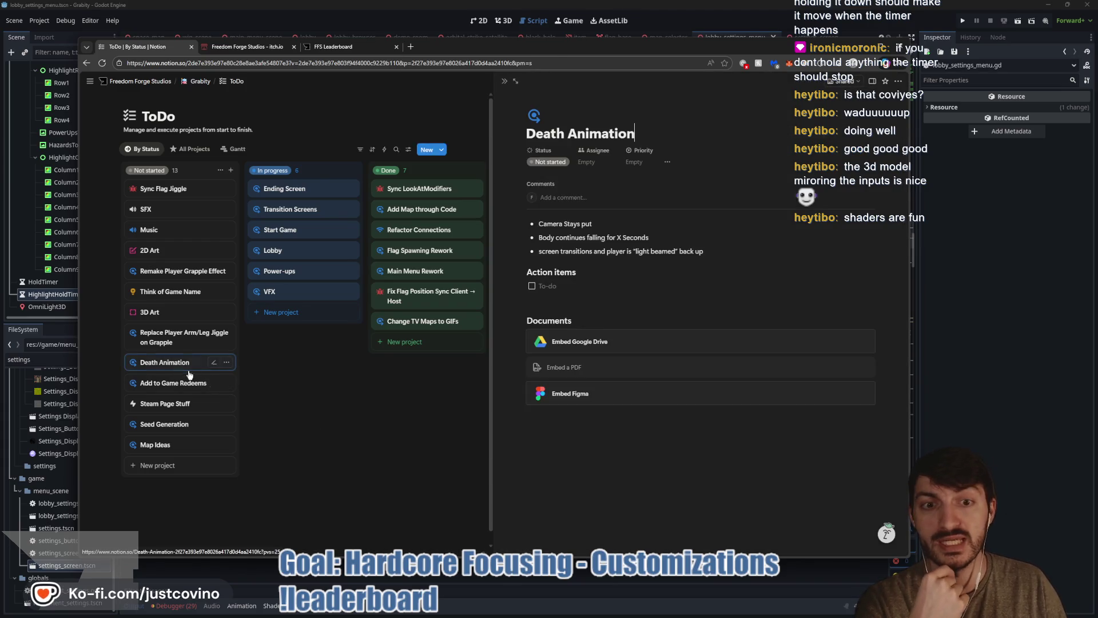
pyautogui.click(338, 414)
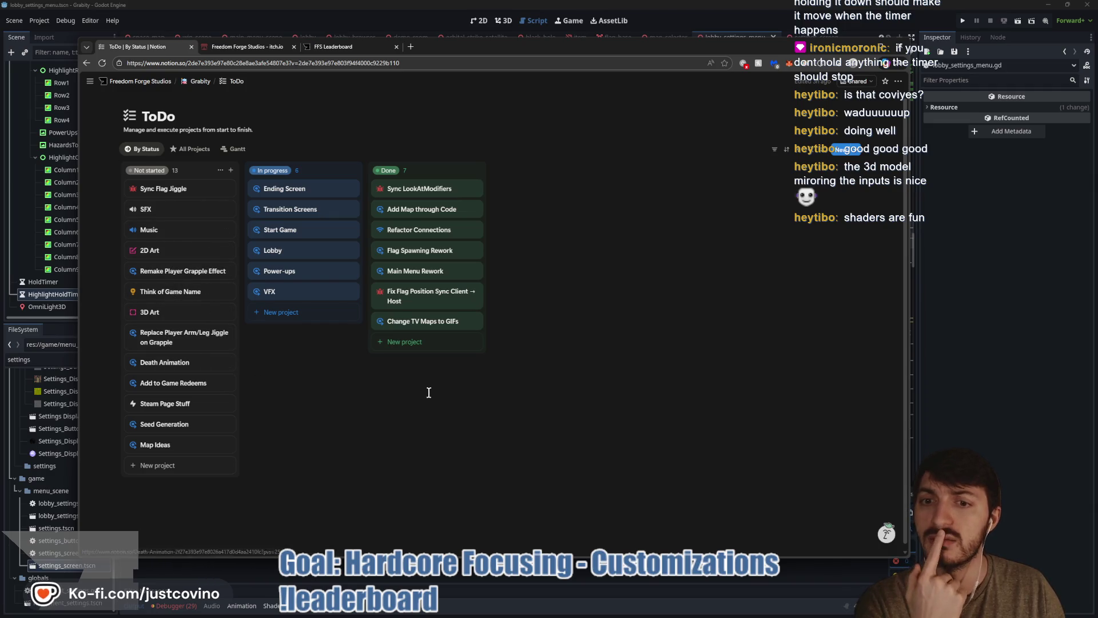
pyautogui.click(1002, 388)
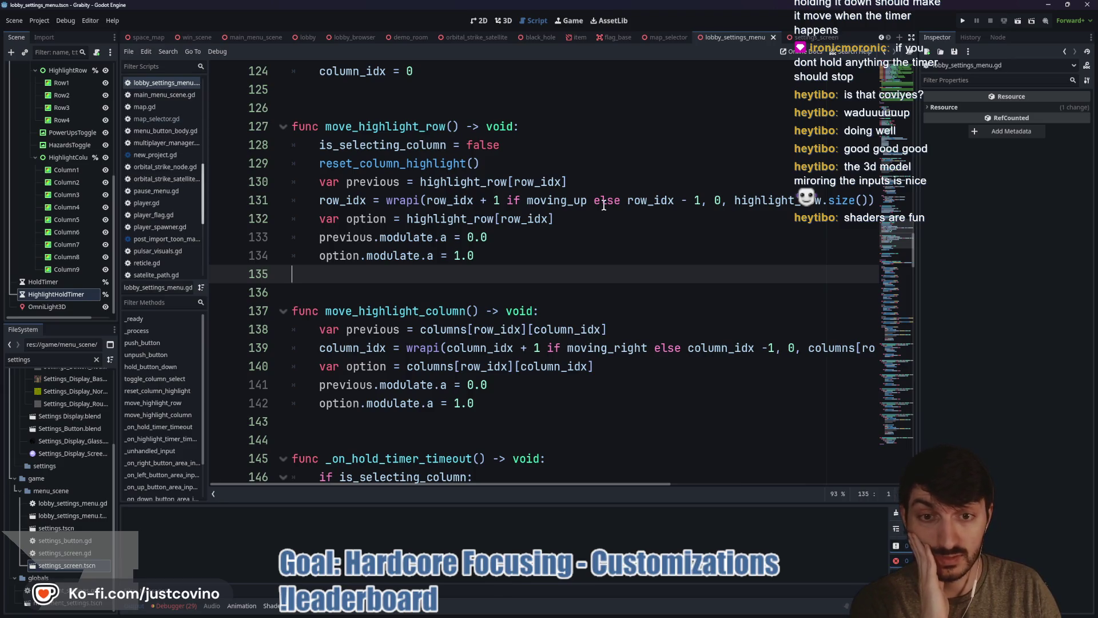
pyautogui.scroll(-10, 523, 253)
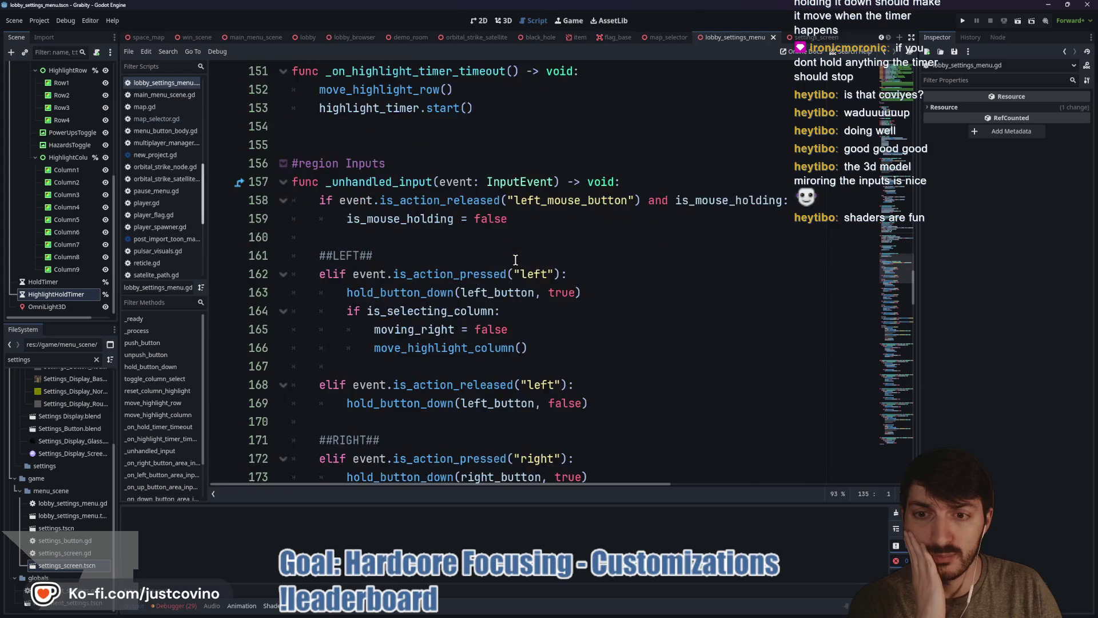
pyautogui.scroll(-1, 515, 260)
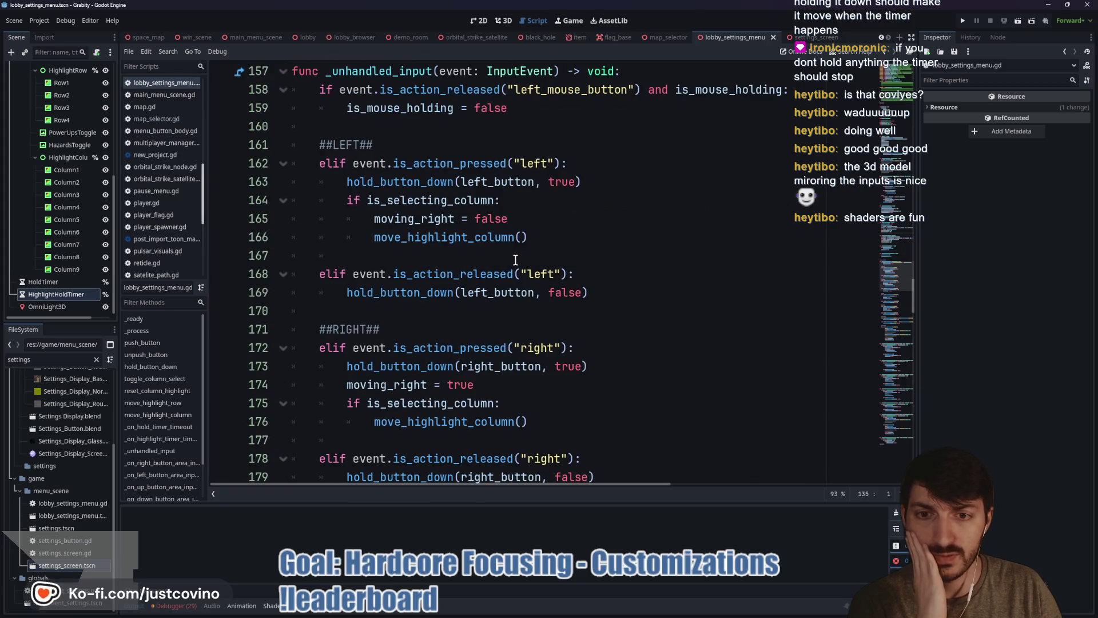
pyautogui.doubleClick(430, 220)
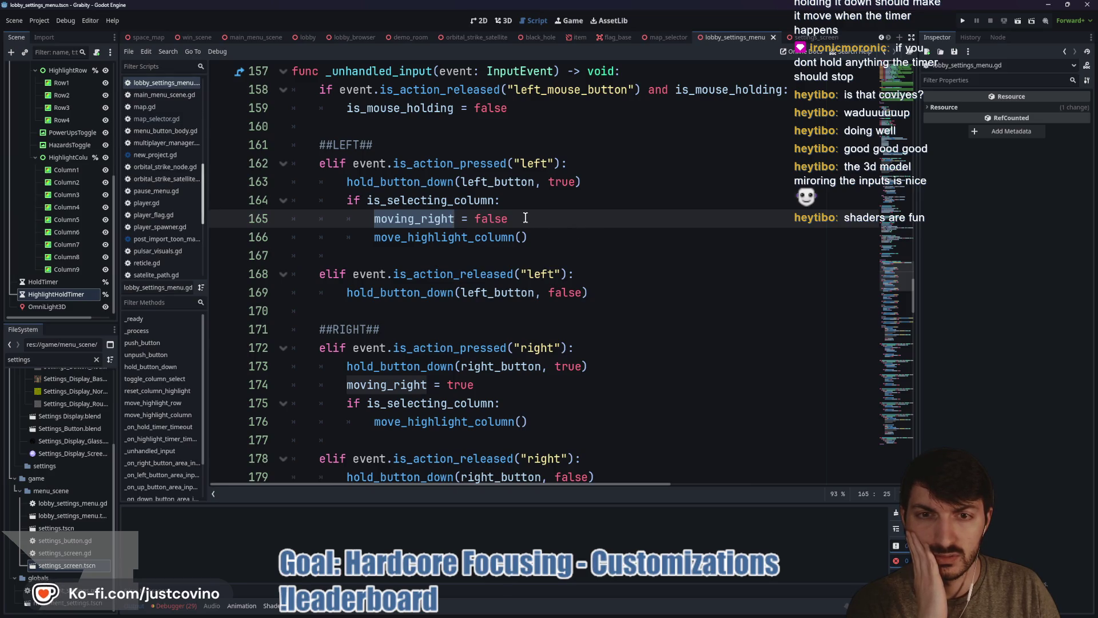
pyautogui.scroll(8, 524, 217)
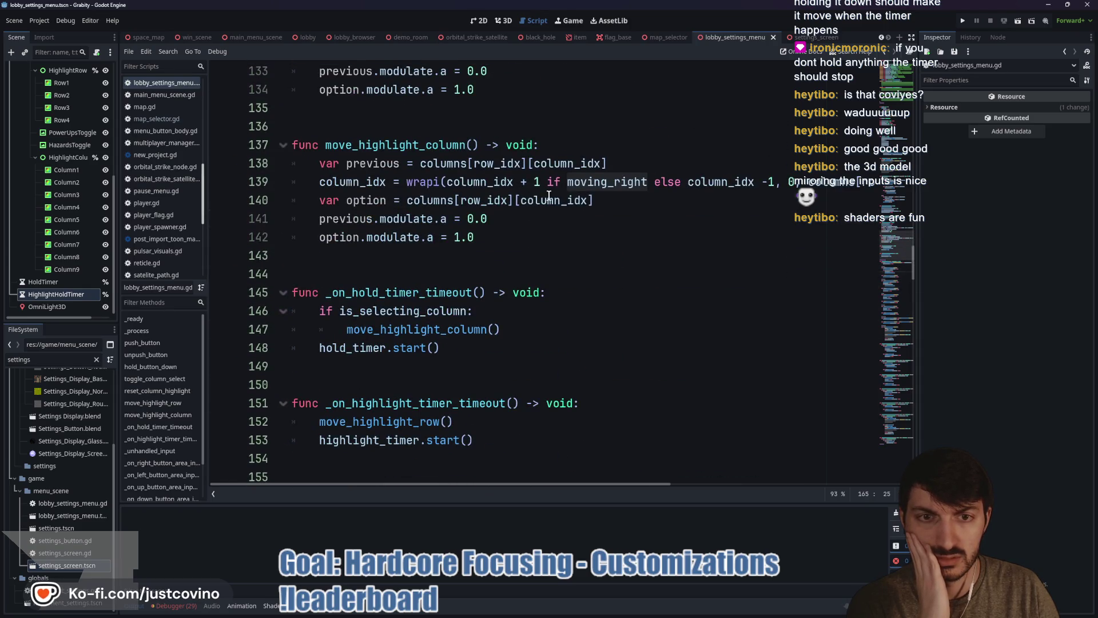
pyautogui.scroll(-6, 548, 196)
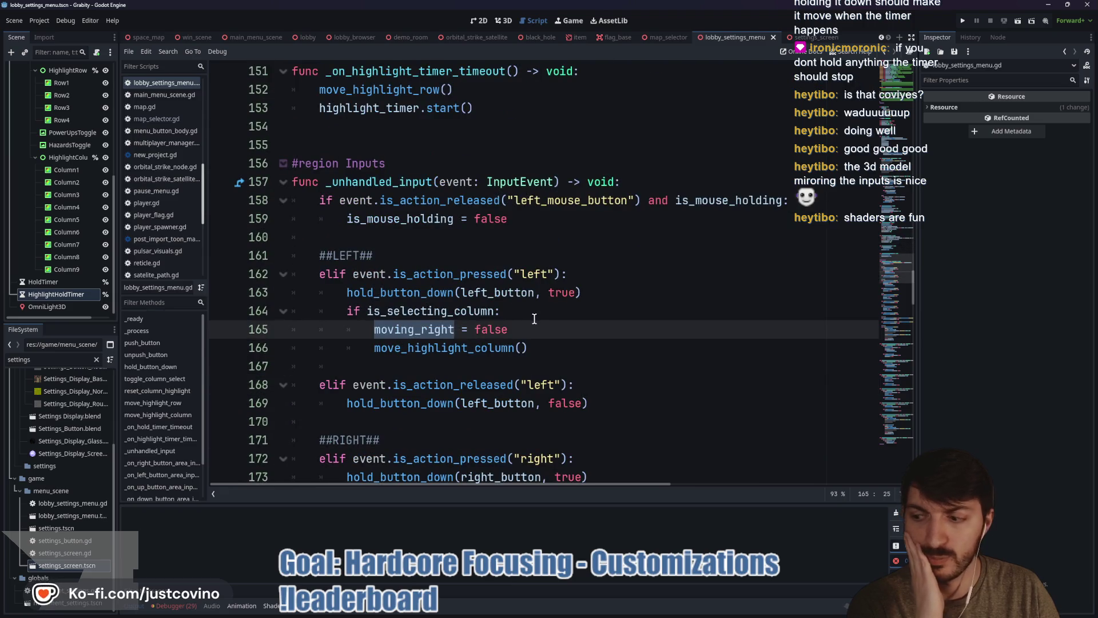
pyautogui.scroll(-1, 524, 317)
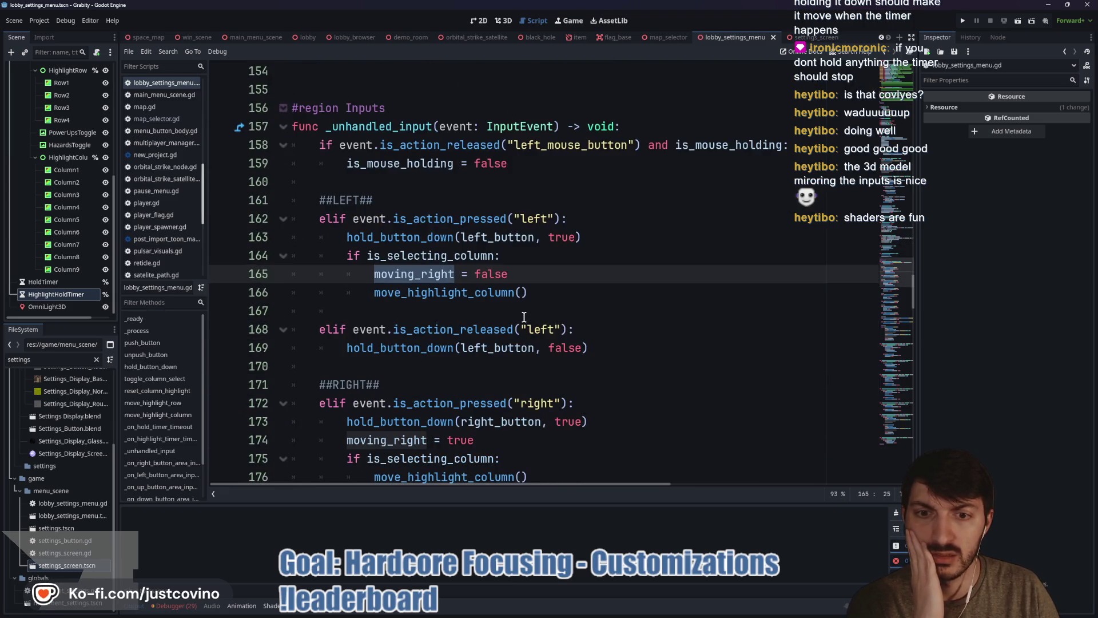
pyautogui.doubleClick(431, 297)
pyautogui.scroll(-1, 589, 298)
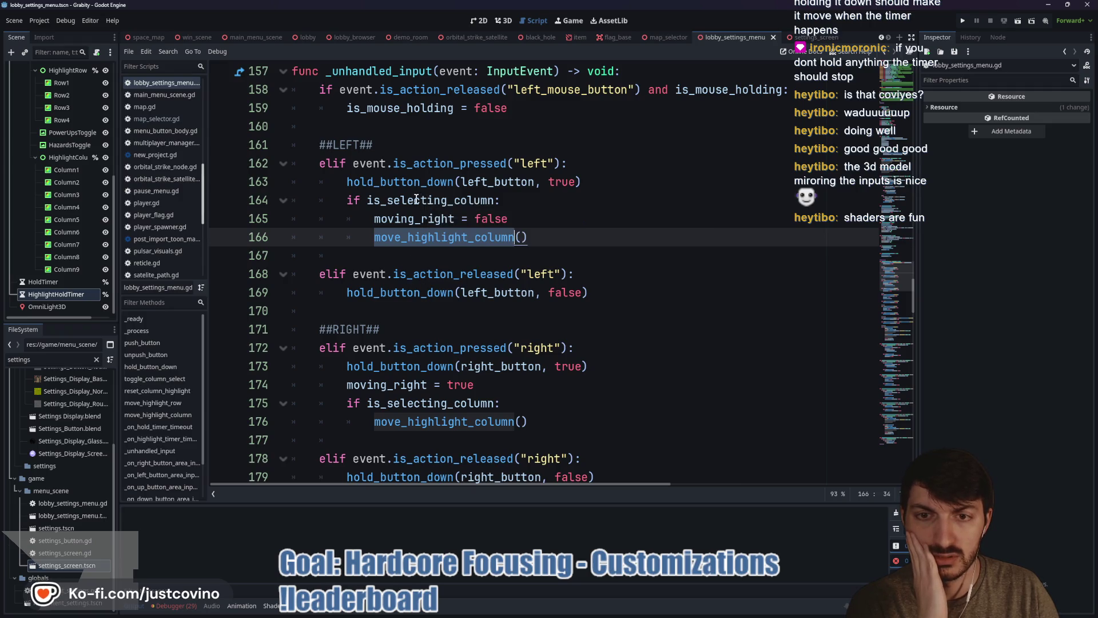
pyautogui.moveTo(420, 199)
pyautogui.scroll(-2, 417, 311)
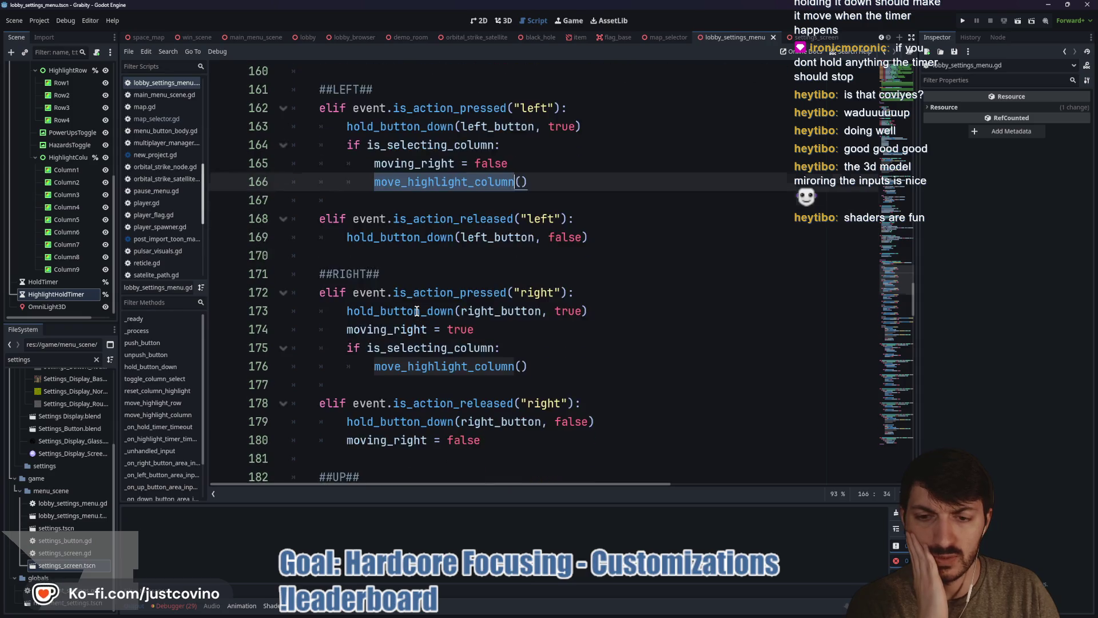
pyautogui.scroll(-1, 417, 310)
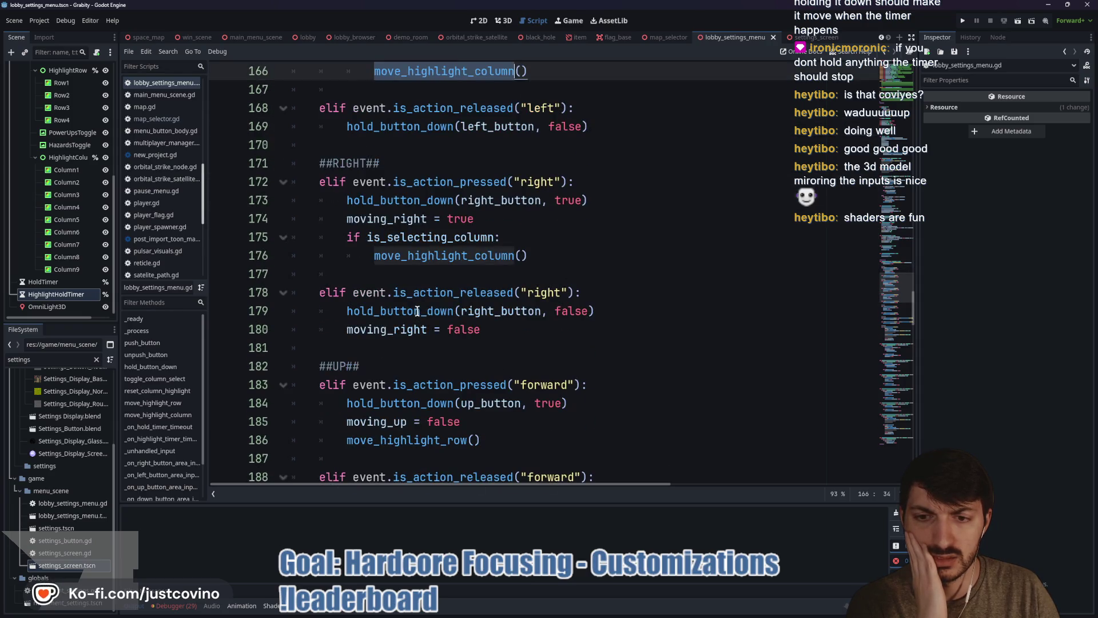
pyautogui.scroll(-1, 533, 325)
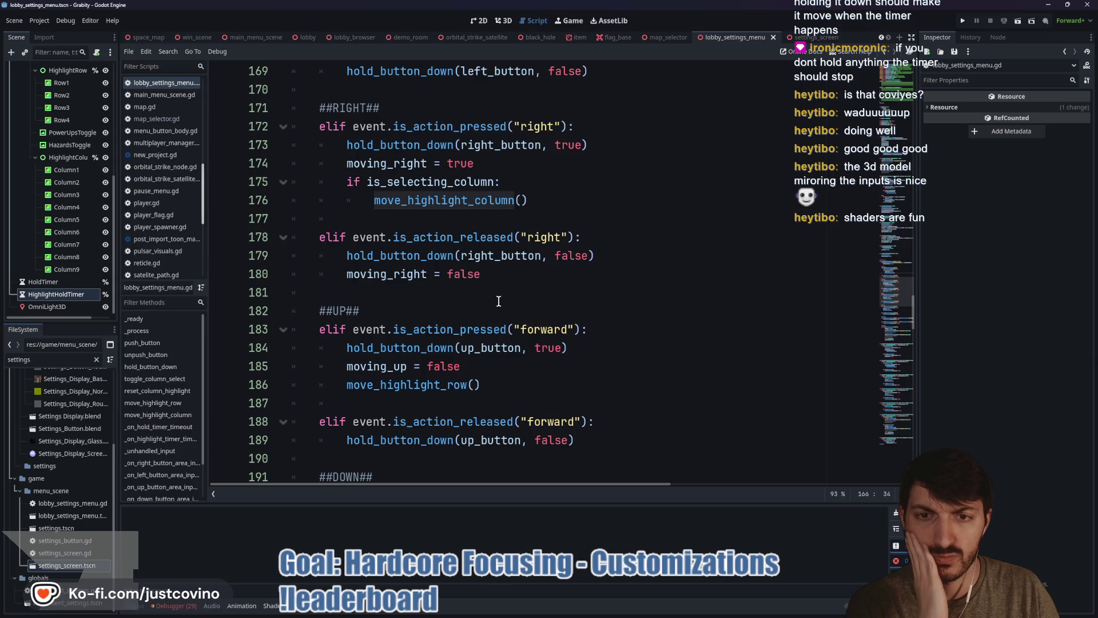
pyautogui.scroll(2, 498, 302)
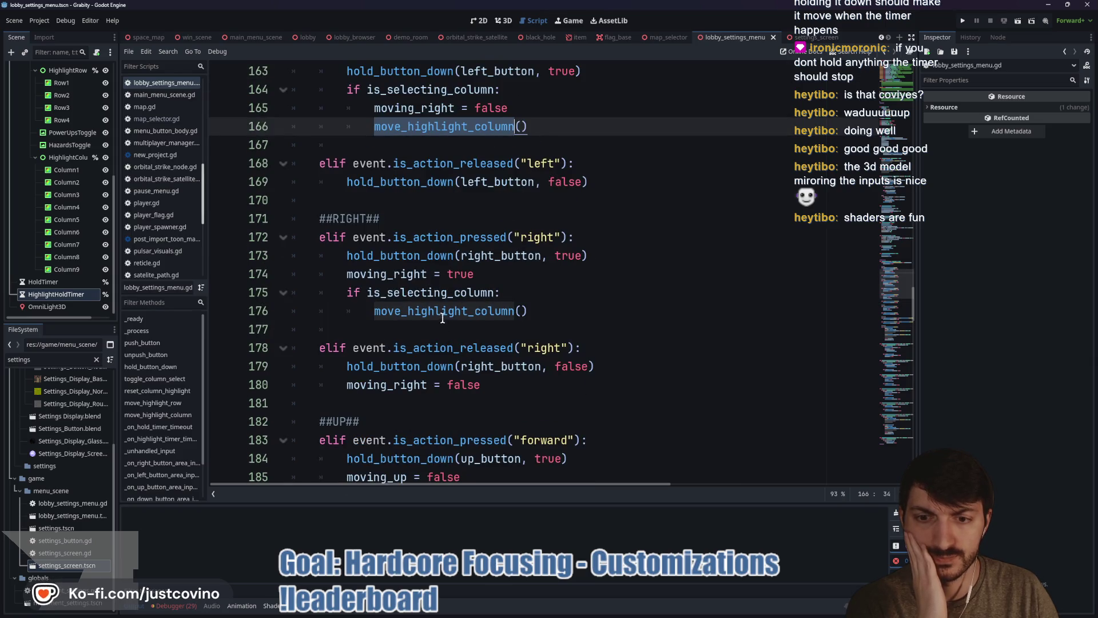
pyautogui.scroll(-3, 442, 318)
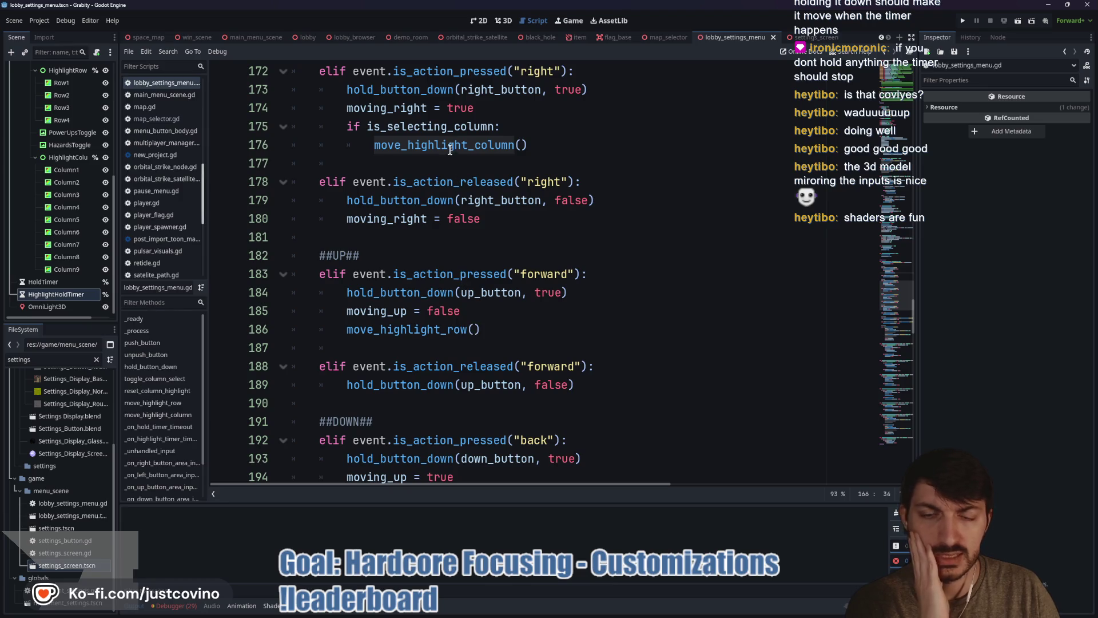
pyautogui.click(450, 149)
pyautogui.scroll(11, 523, 300)
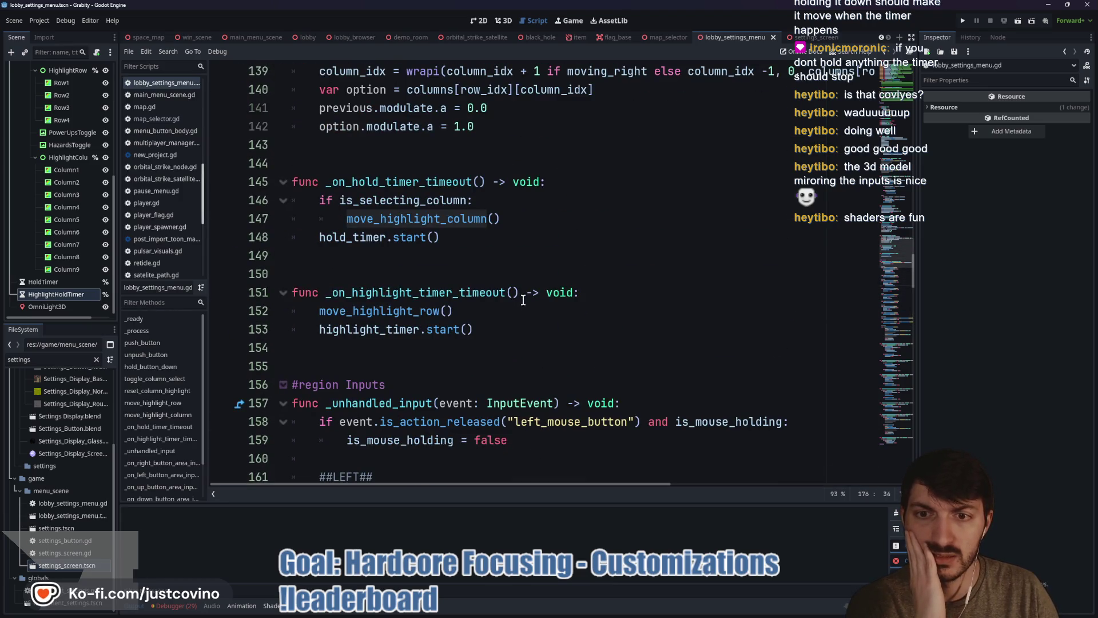
pyautogui.scroll(1, 523, 300)
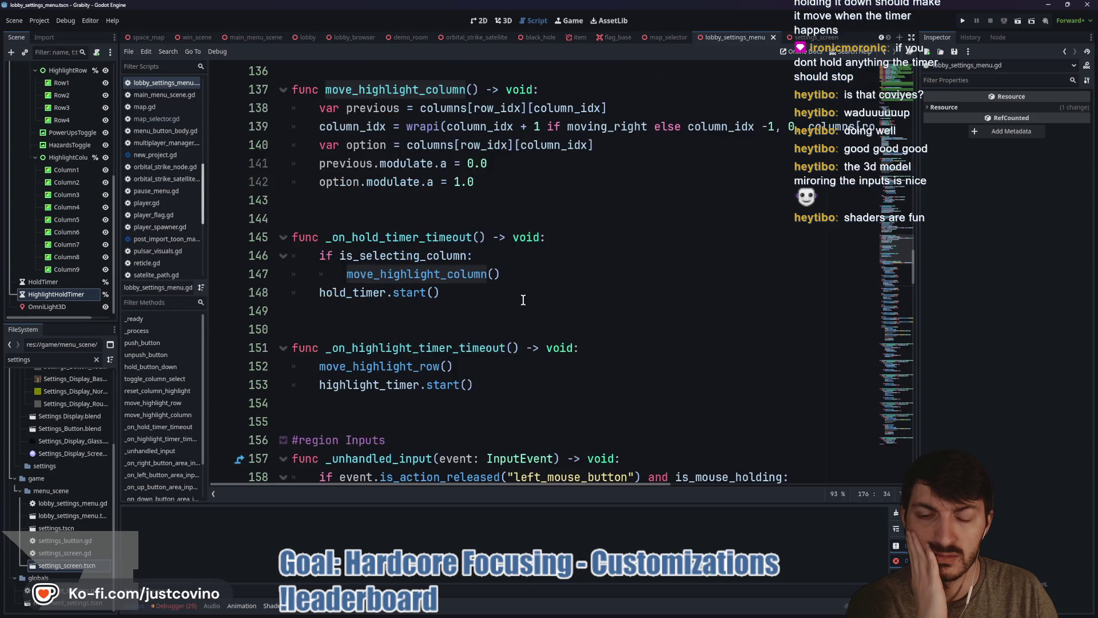
pyautogui.scroll(2, 522, 300)
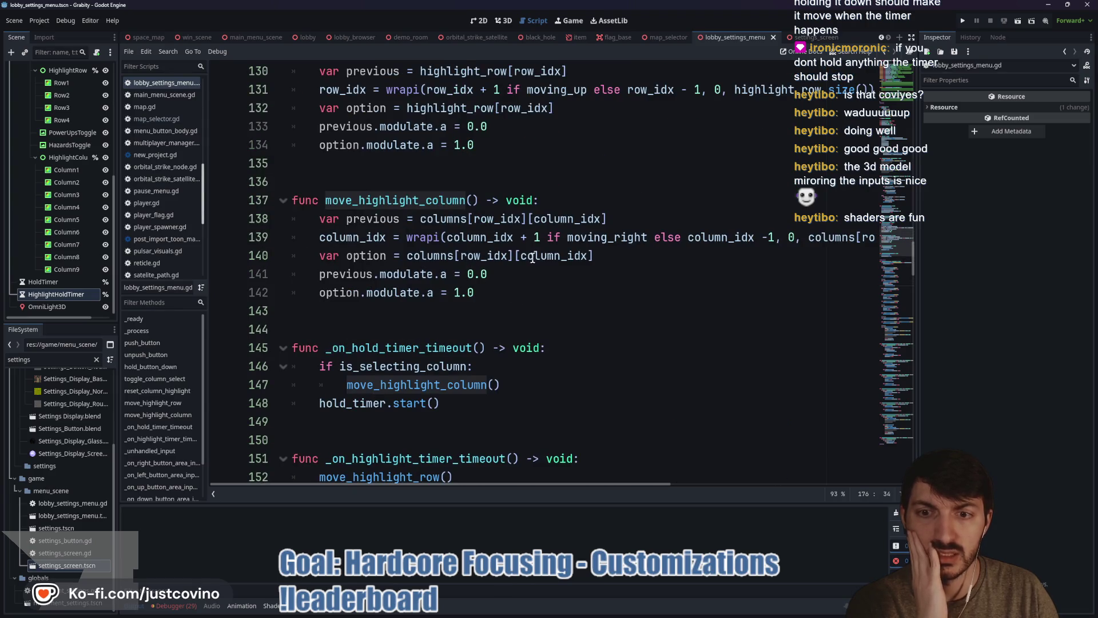
pyautogui.scroll(3, 533, 258)
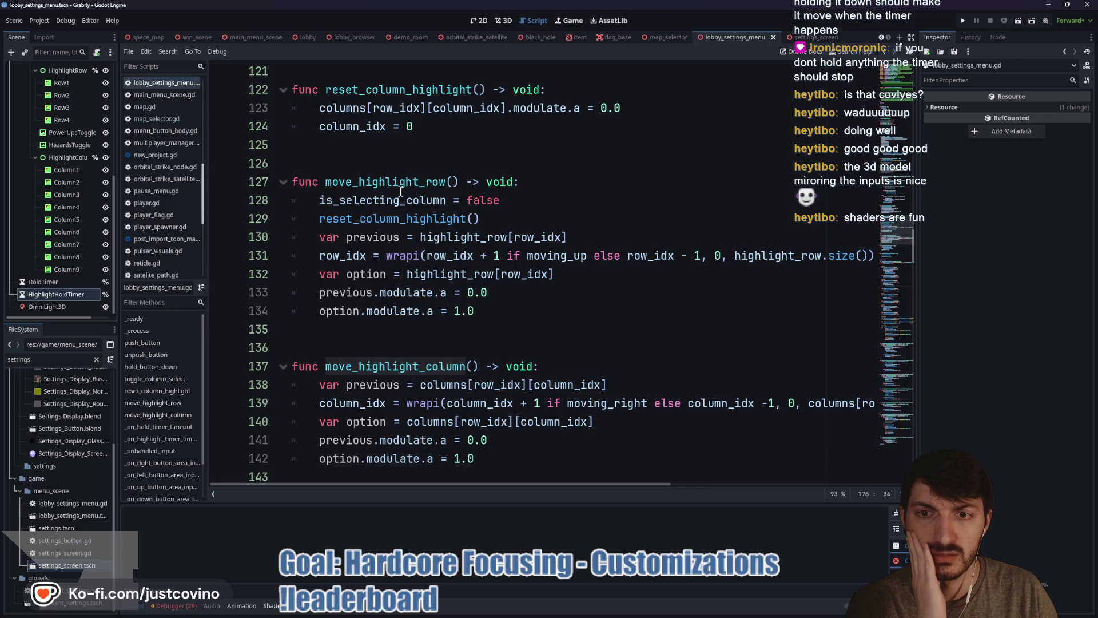
pyautogui.scroll(3, 425, 241)
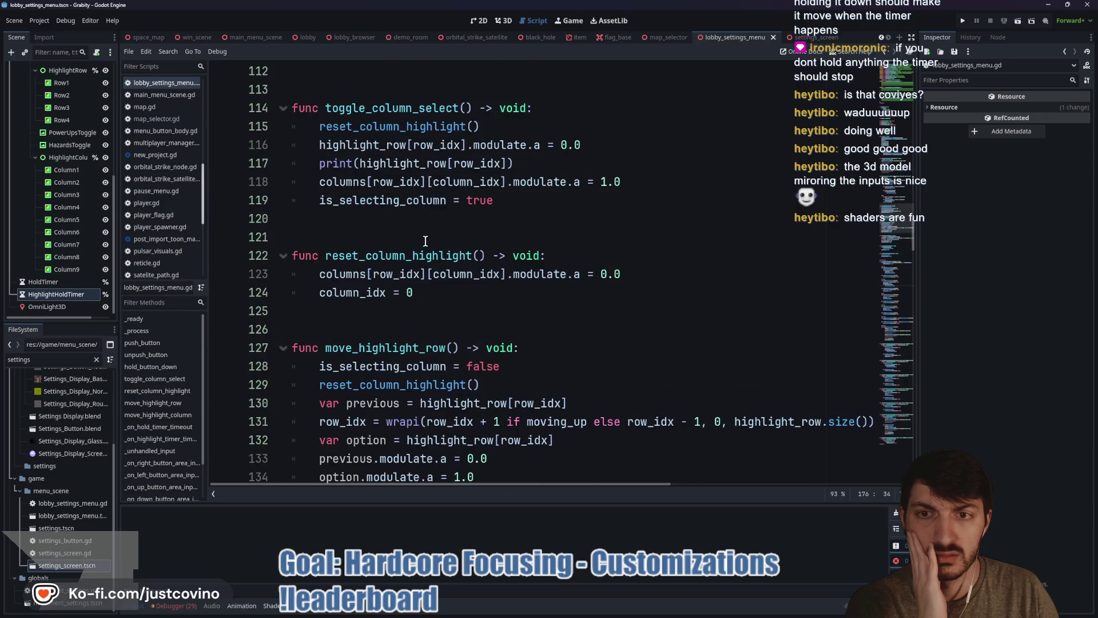
pyautogui.scroll(2, 391, 332)
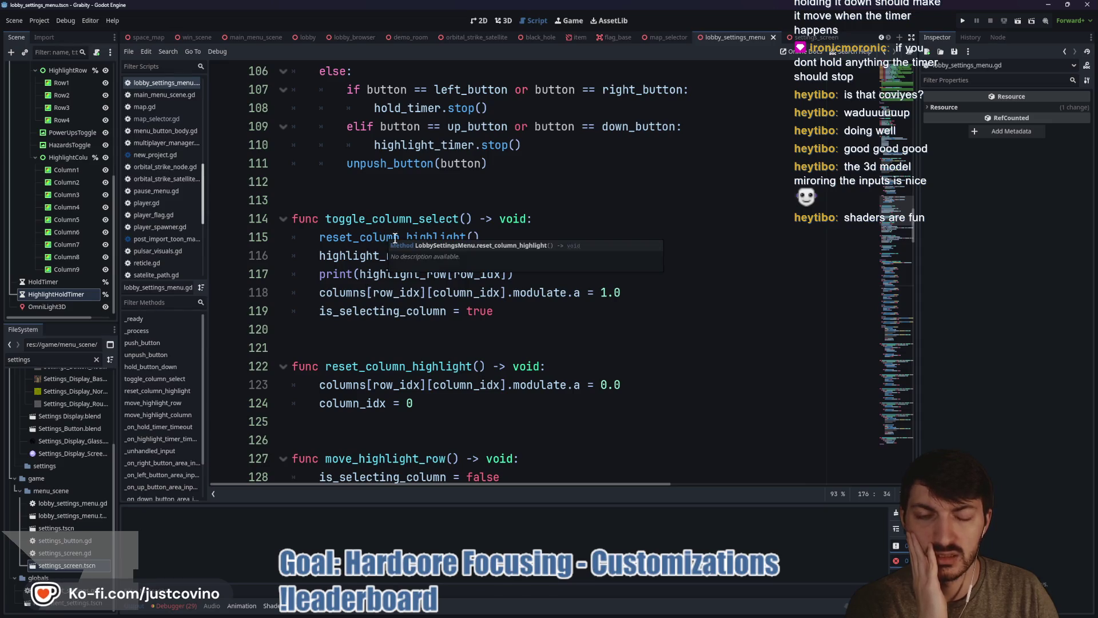
pyautogui.click(964, 22)
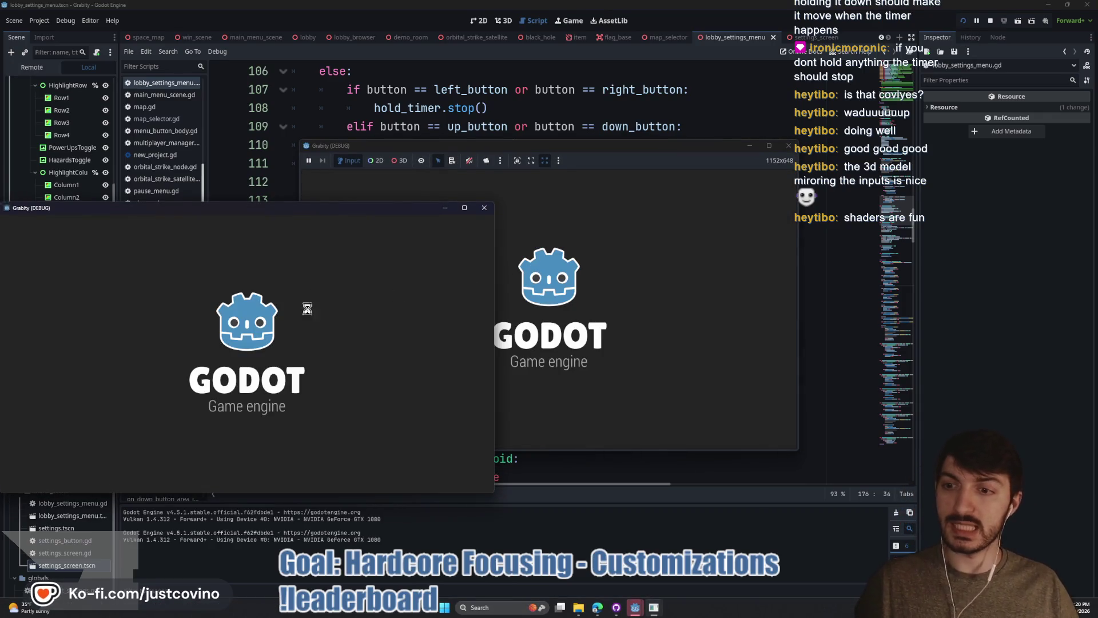
# - Host a lobby in the running game and open the Game Customizations screen
pyautogui.click(115, 326)
pyautogui.click(256, 311)
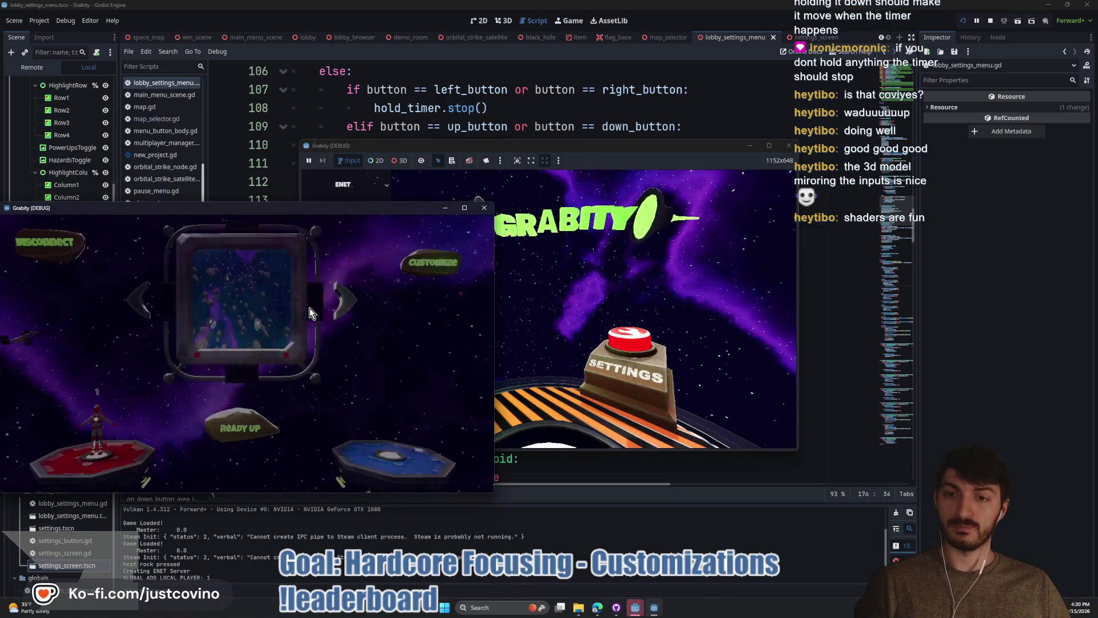
pyautogui.click(449, 262)
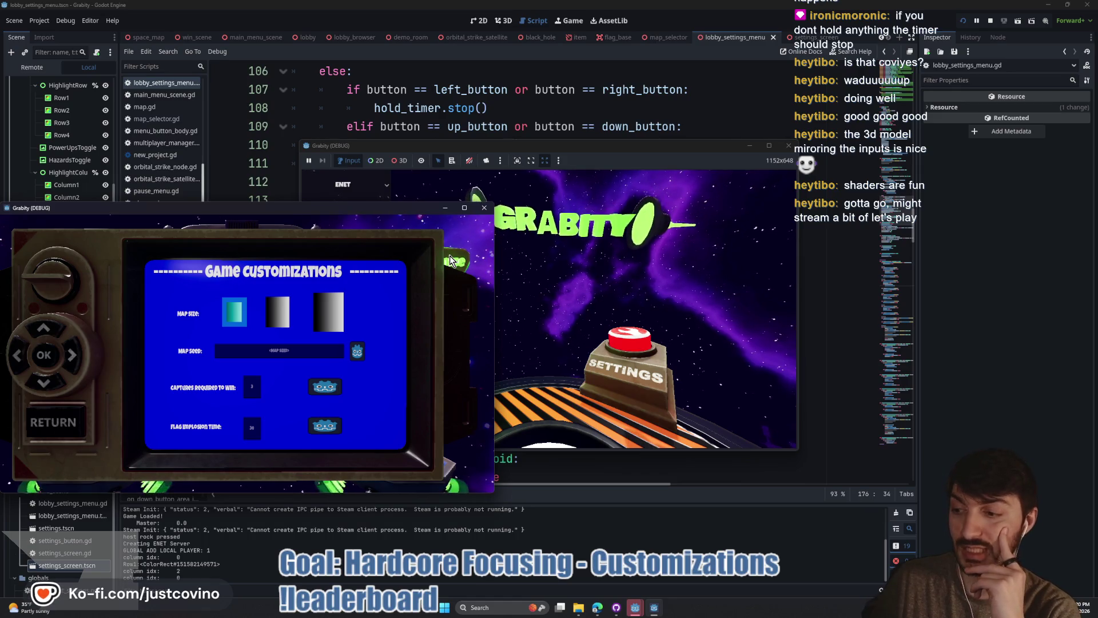
# - Cycle the Map Size highlight through its three options, then stop the game and save with Ctrl+S
pyautogui.press('Right')
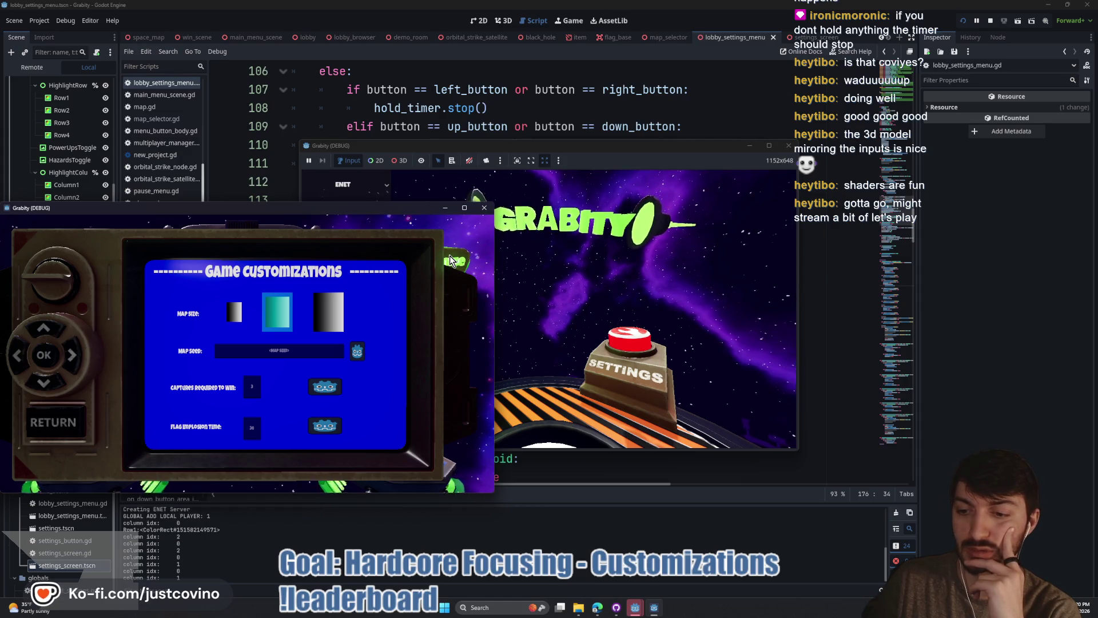
pyautogui.press('Right')
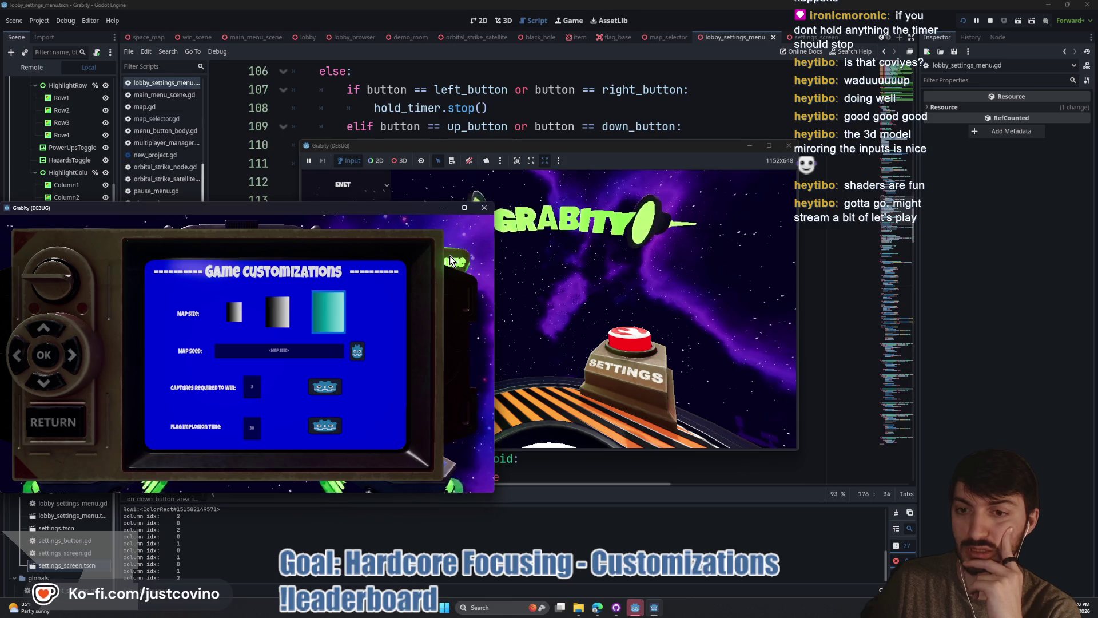
pyautogui.press('Right')
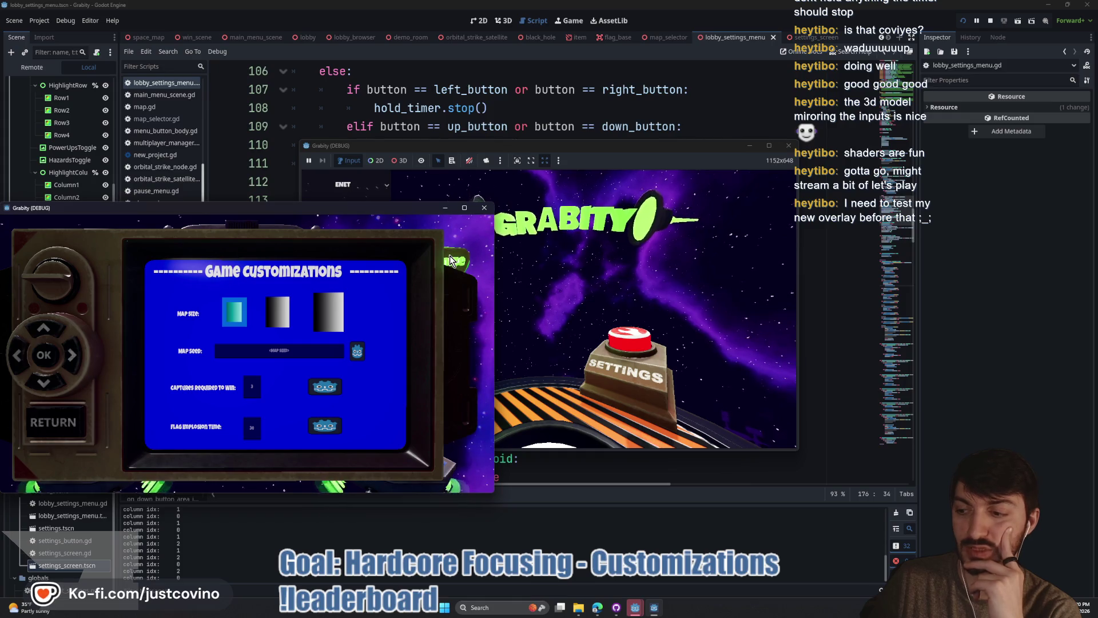
pyautogui.press('Right')
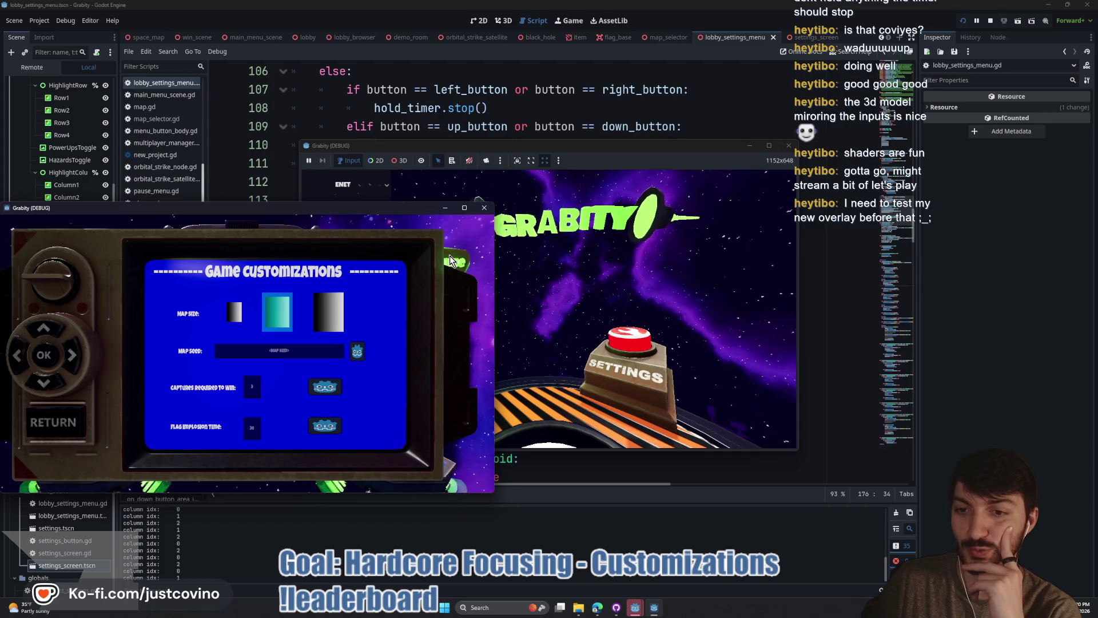
pyautogui.press('Right')
pyautogui.press('Left')
pyautogui.press('Right')
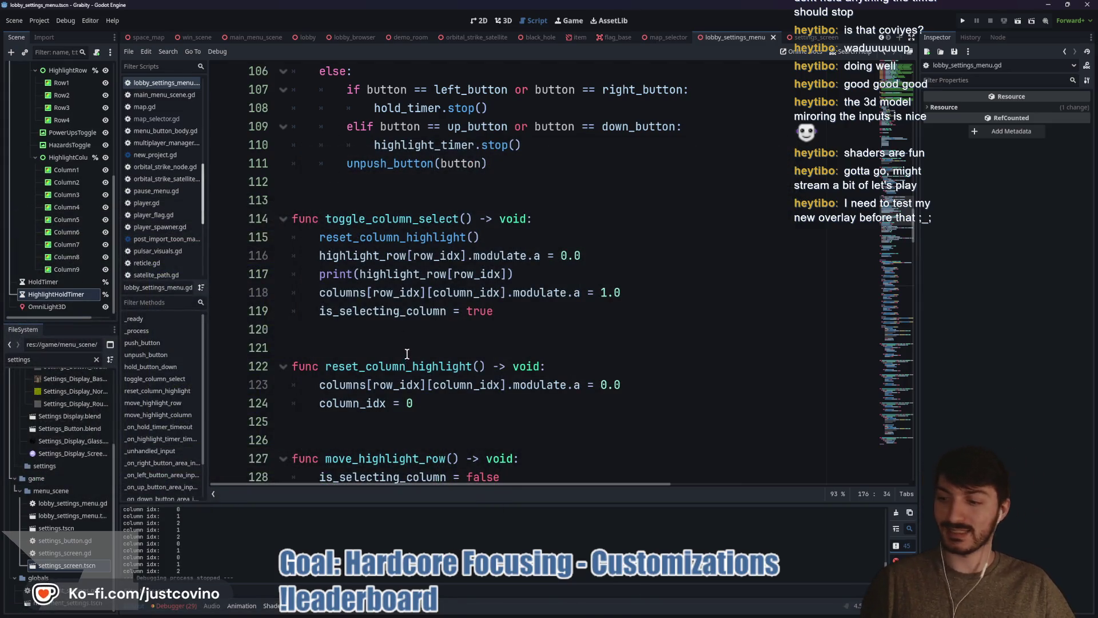
pyautogui.click(385, 332)
pyautogui.hotkey('ctrl', 's')
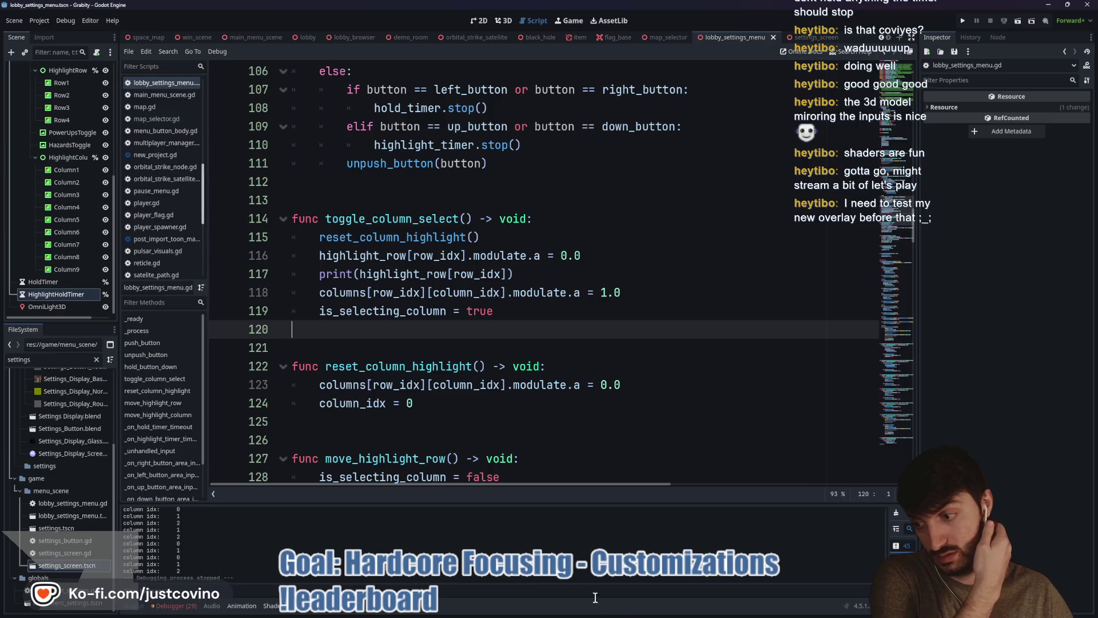
# - Scroll up the script and select is_selecting_column to see where it is used
pyautogui.moveTo(607, 607)
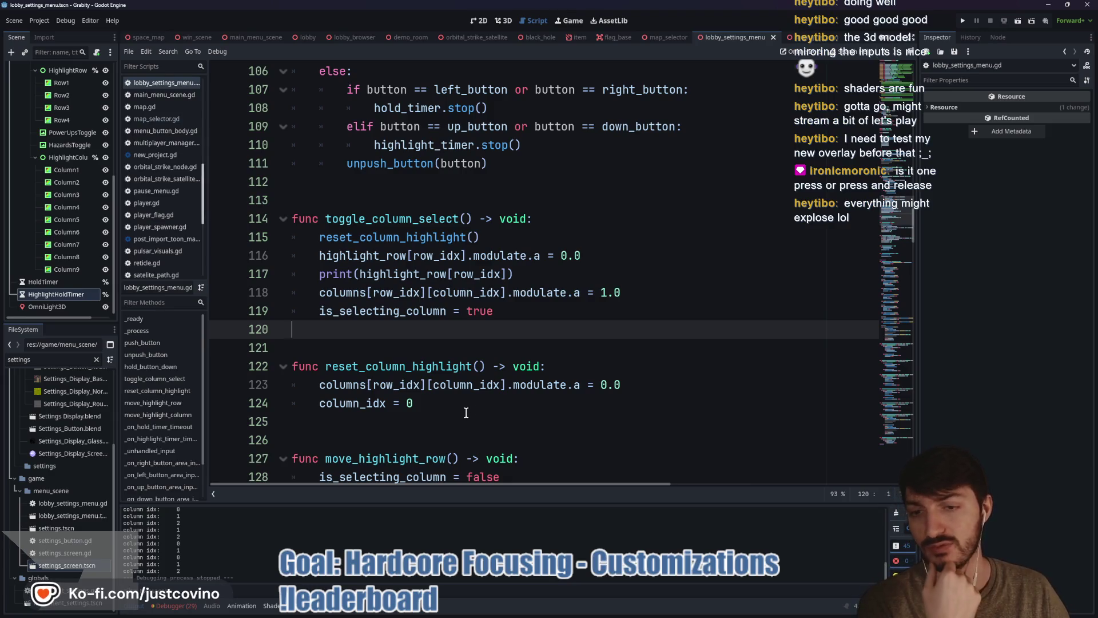
pyautogui.scroll(2, 461, 363)
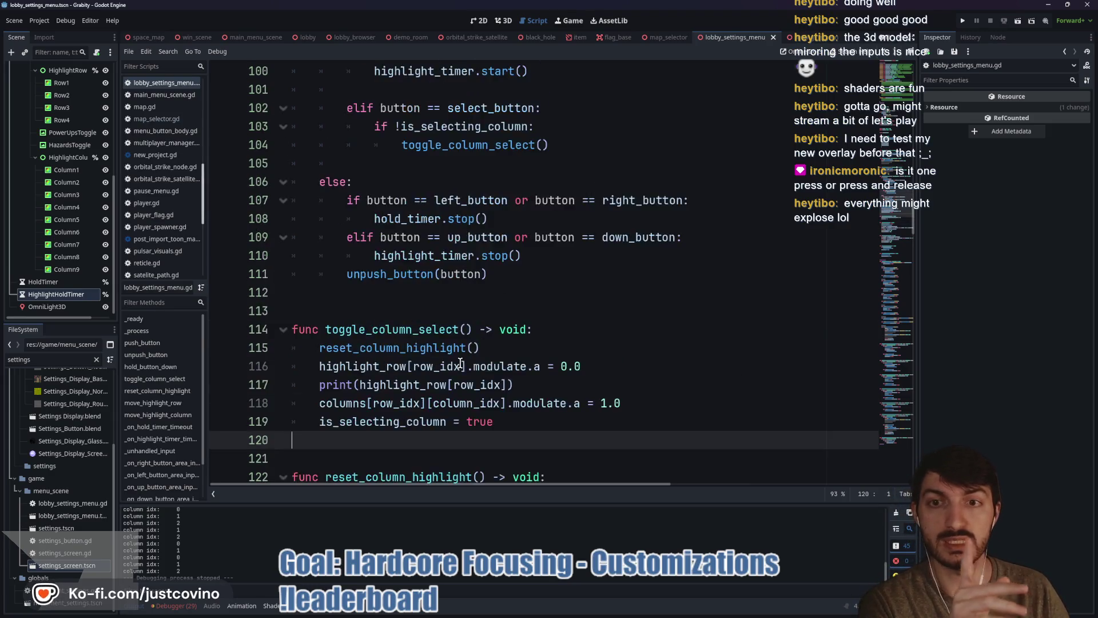
pyautogui.scroll(1, 461, 364)
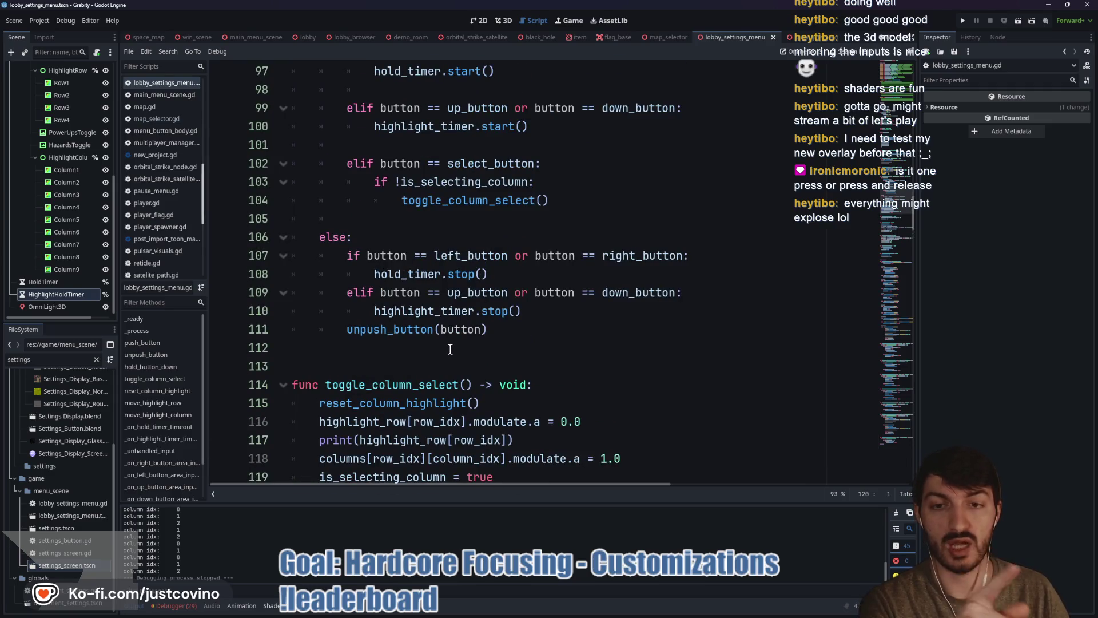
pyautogui.scroll(1, 449, 347)
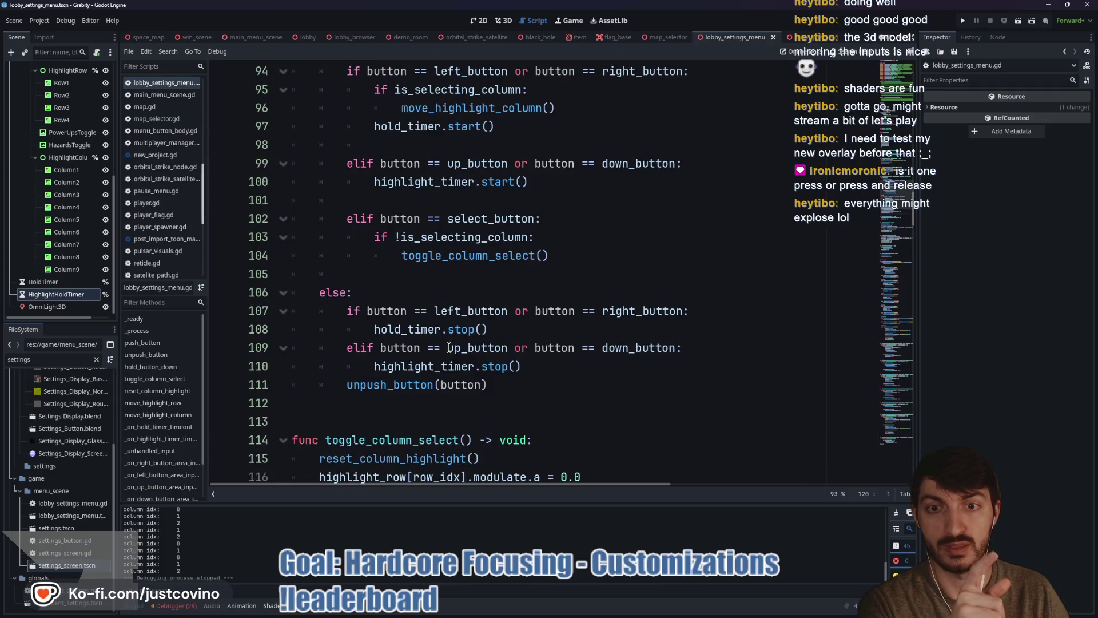
pyautogui.scroll(2, 449, 348)
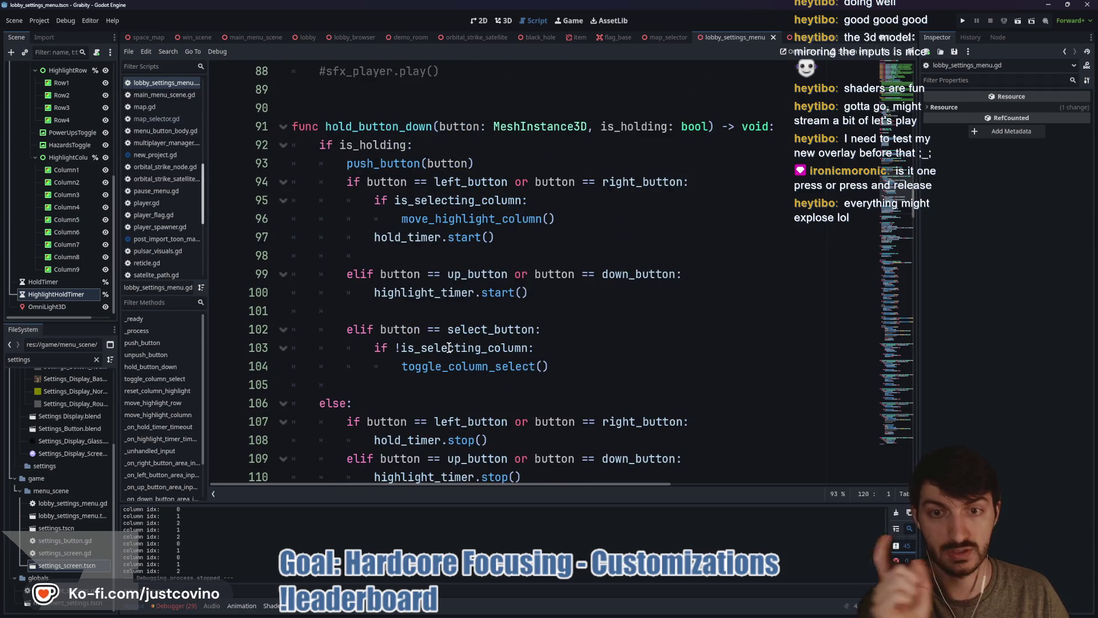
pyautogui.doubleClick(485, 201)
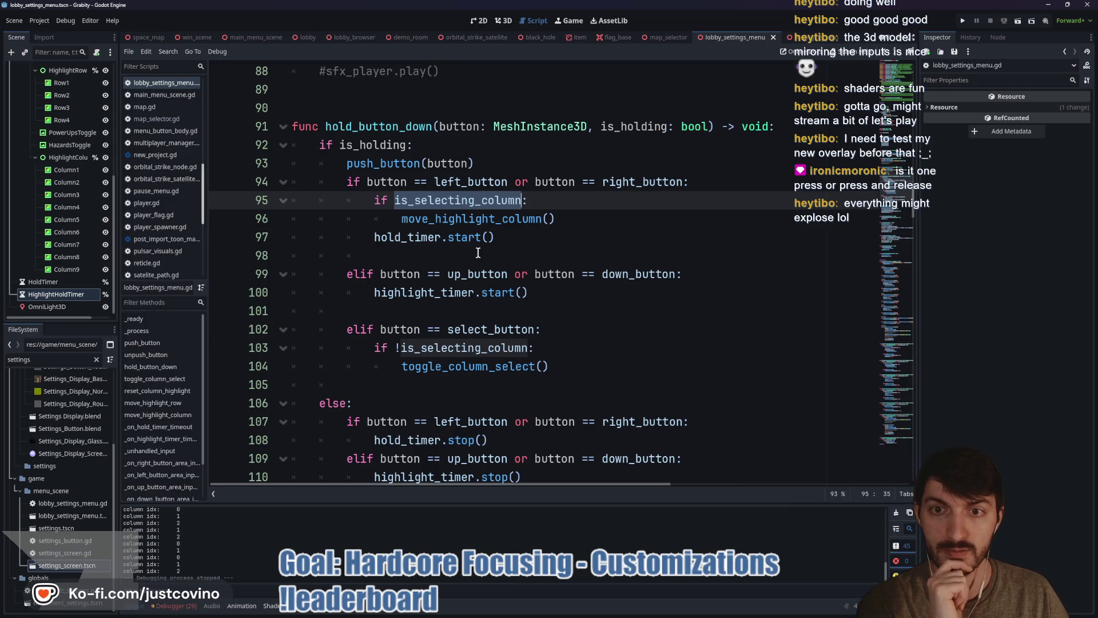
# - Inspect hold_button_down's push_button and line-96 move_highlight_column calls, then bring the project board browser forward
pyautogui.click(402, 166)
pyautogui.scroll(6, 494, 317)
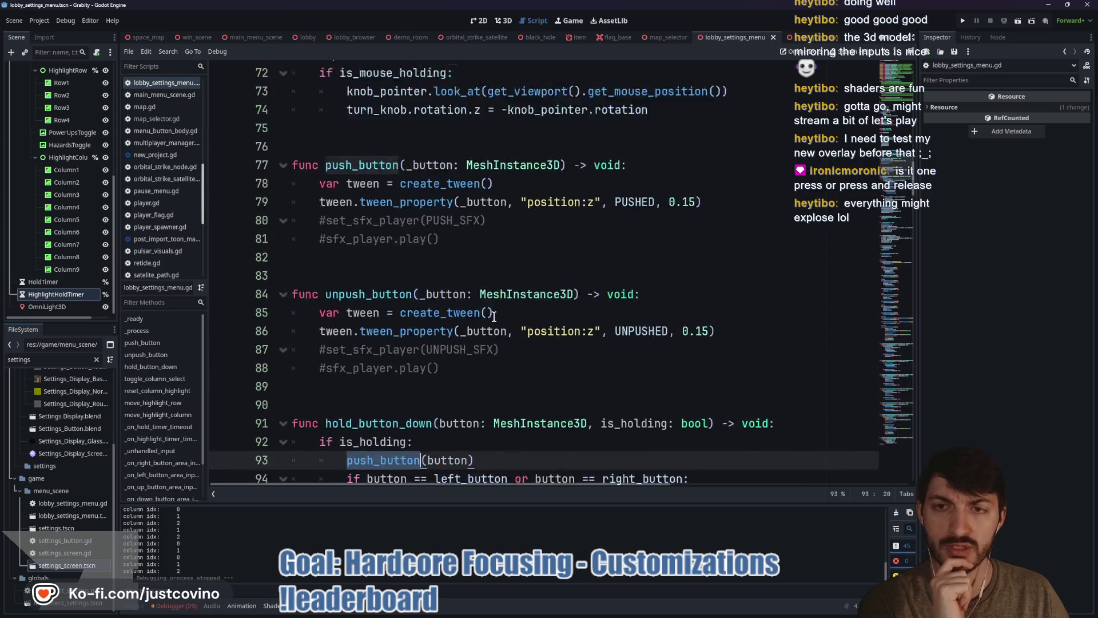
pyautogui.scroll(-4, 494, 317)
pyautogui.click(473, 330)
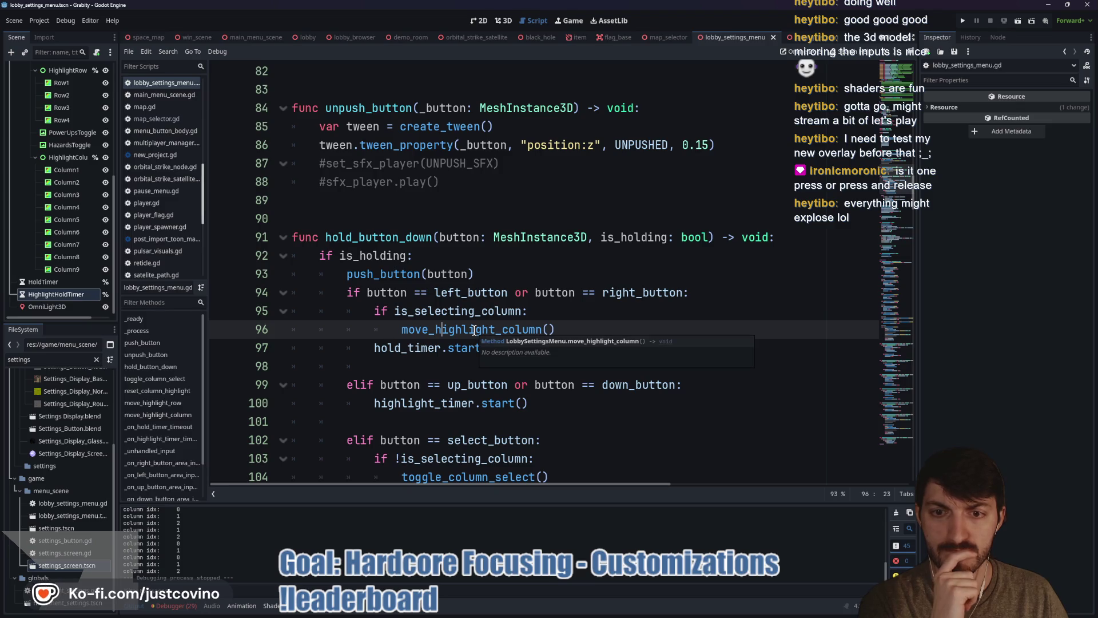
pyautogui.doubleClick(380, 236)
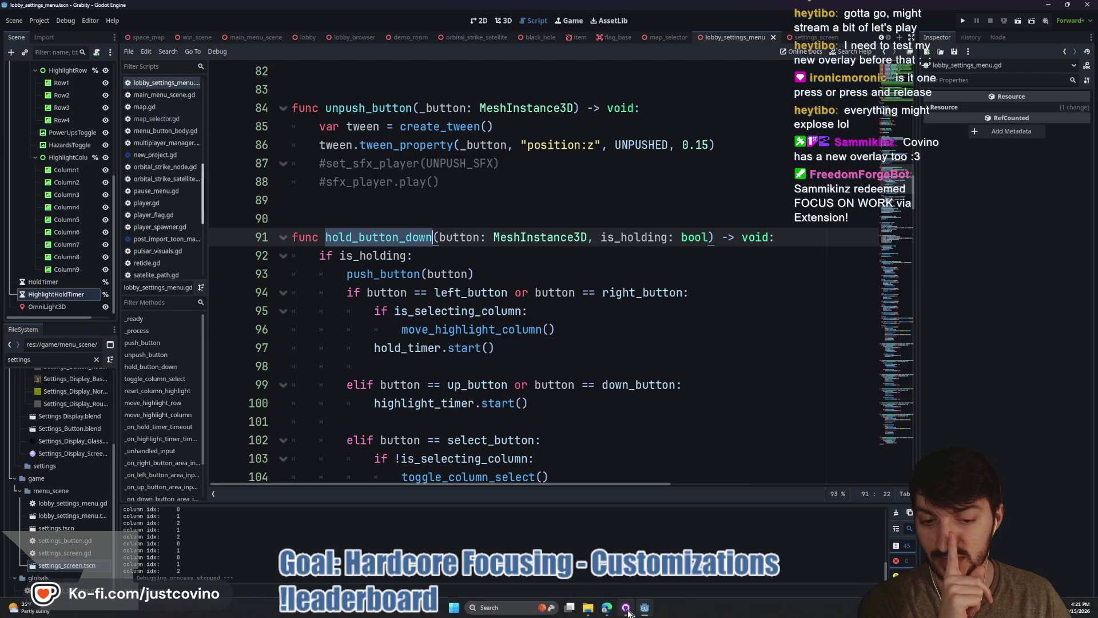
pyautogui.click(607, 607)
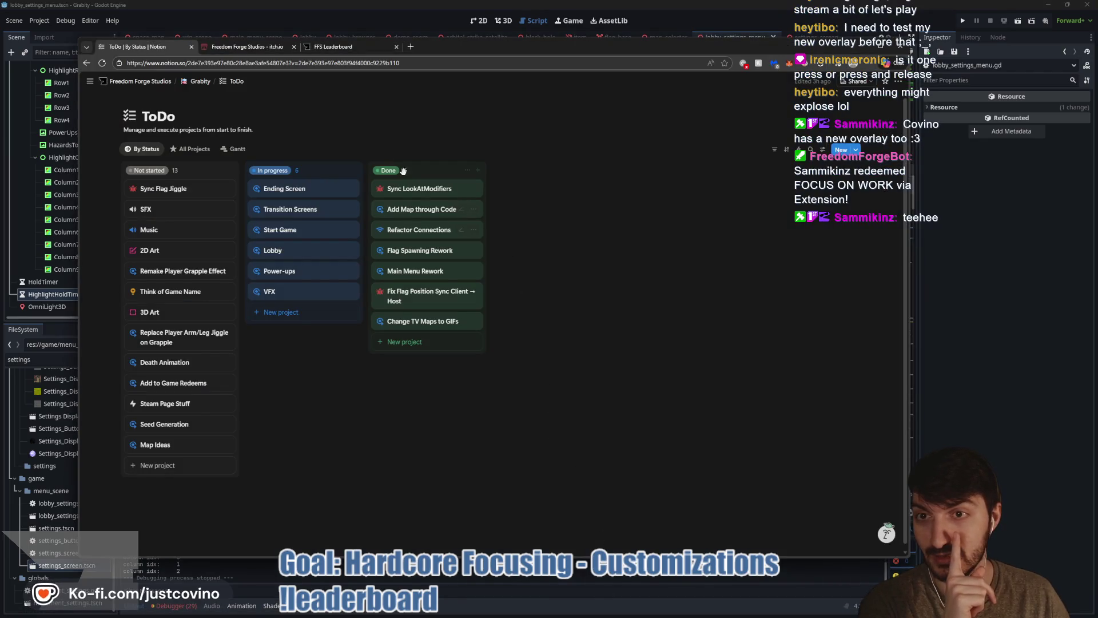
pyautogui.click(346, 48)
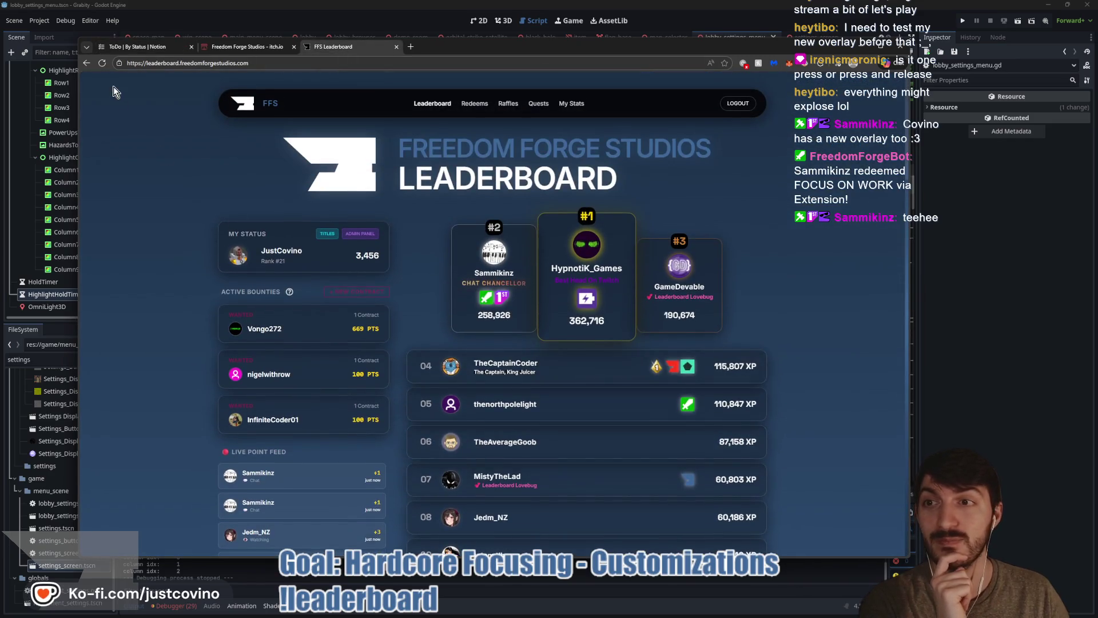
pyautogui.scroll(-4, 762, 303)
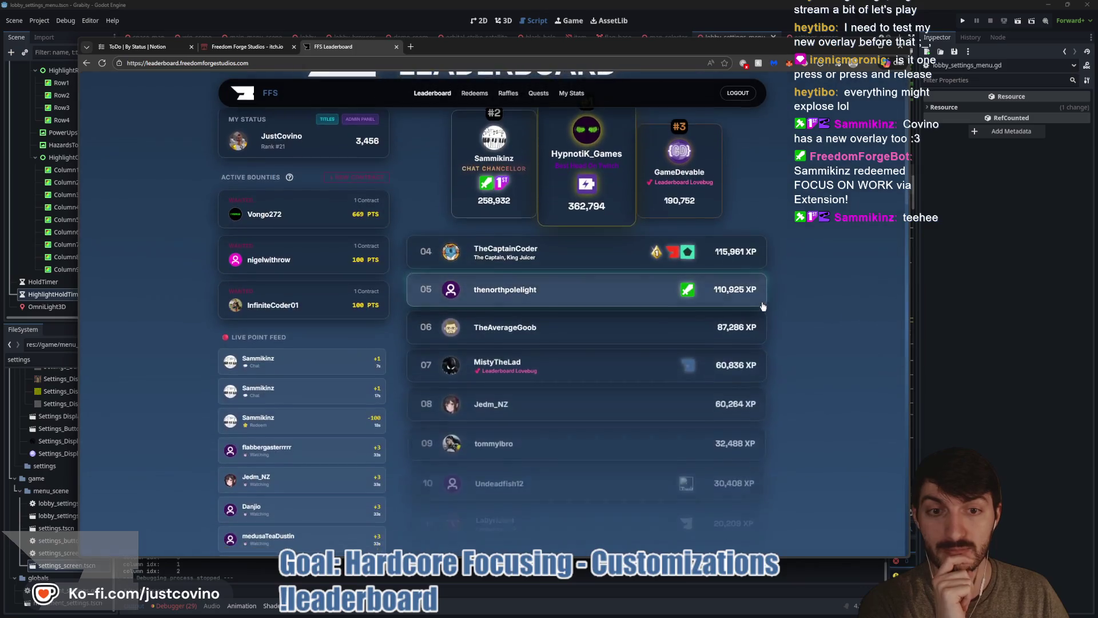
pyautogui.scroll(-7, 763, 306)
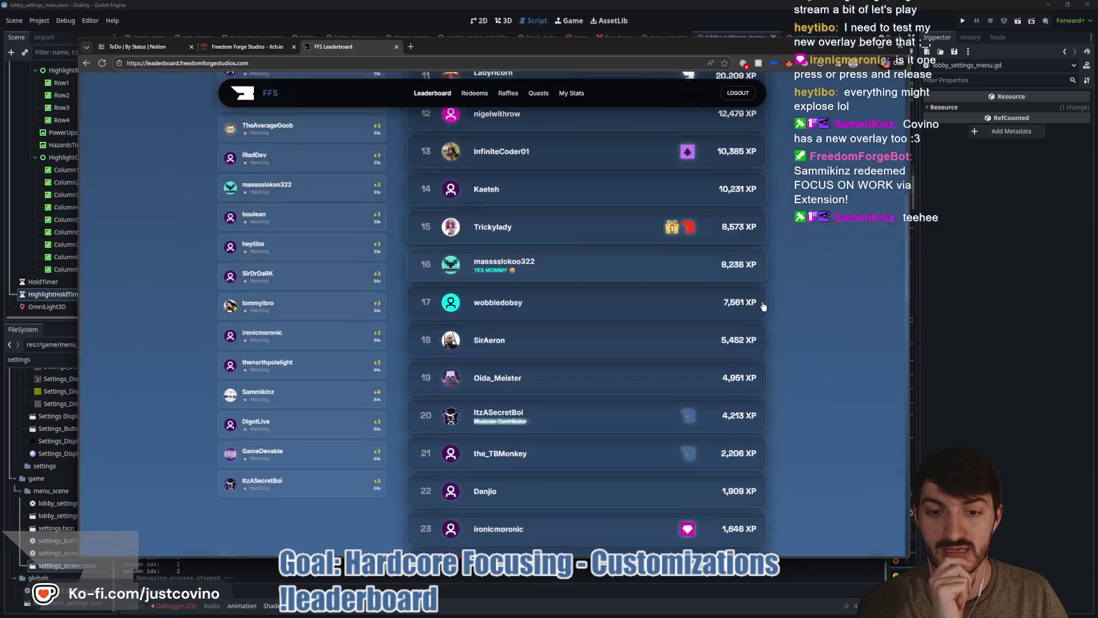
pyautogui.scroll(-6, 763, 306)
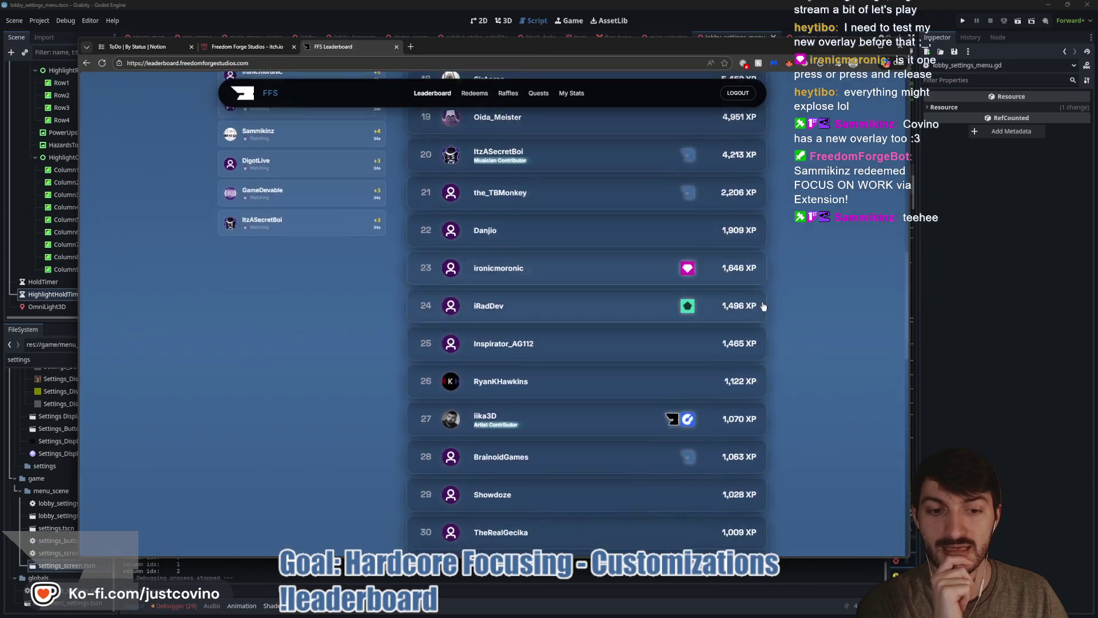
pyautogui.scroll(-7, 763, 306)
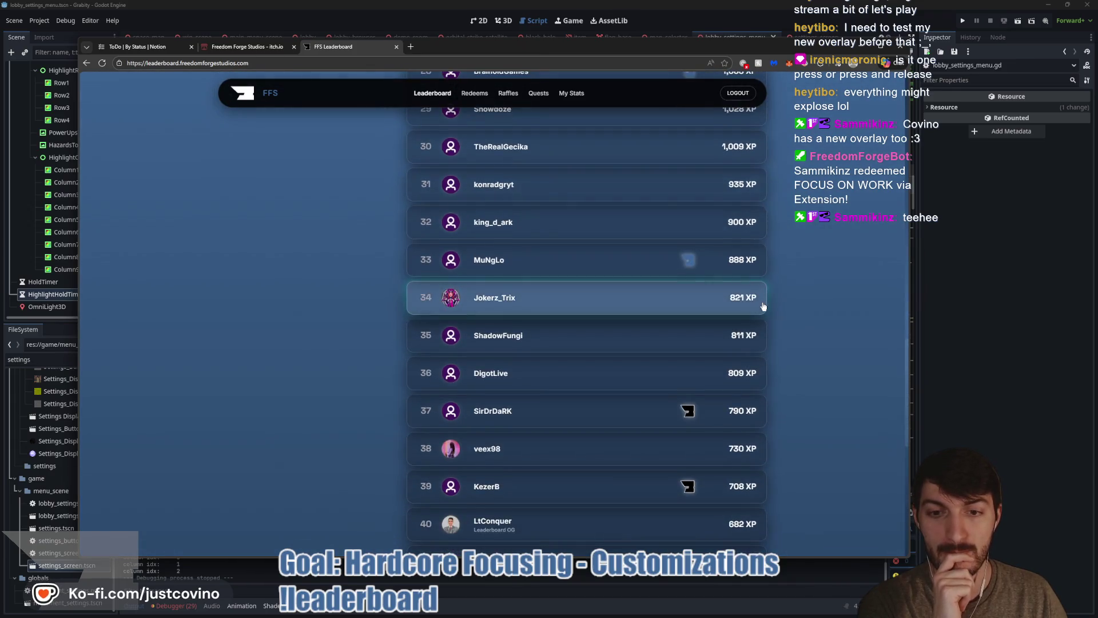
pyautogui.scroll(20, 763, 306)
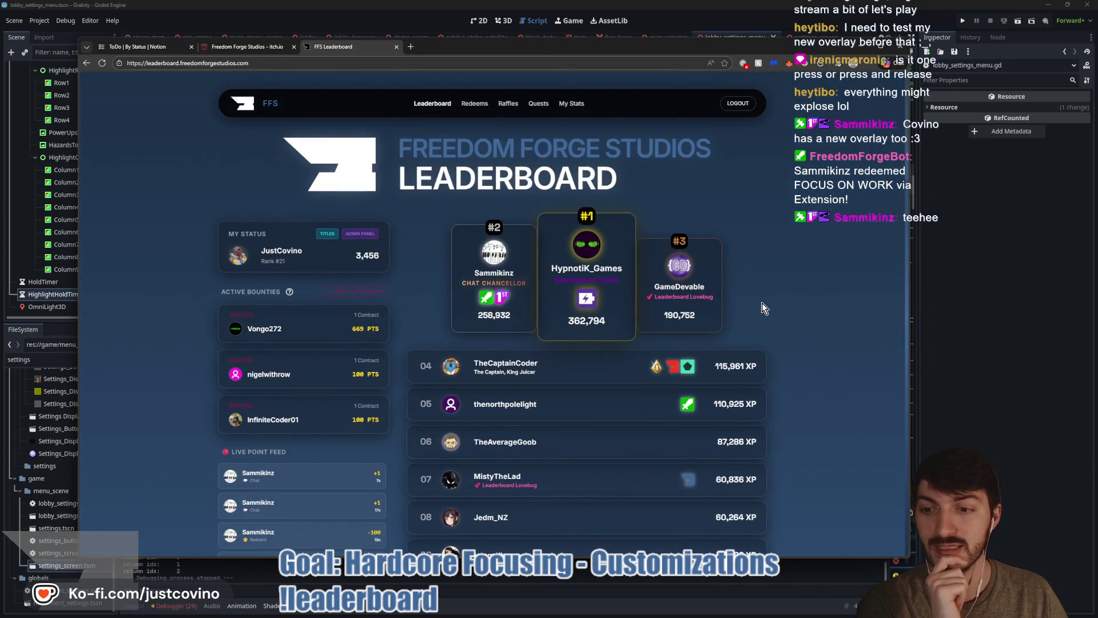
pyautogui.scroll(-3, 762, 308)
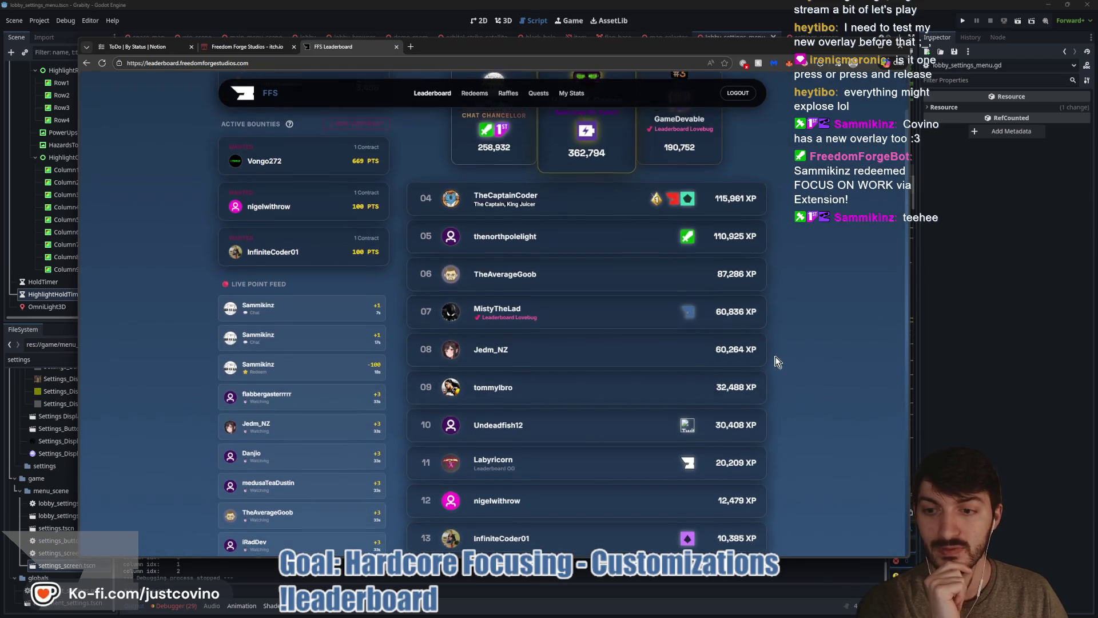
pyautogui.scroll(3, 777, 360)
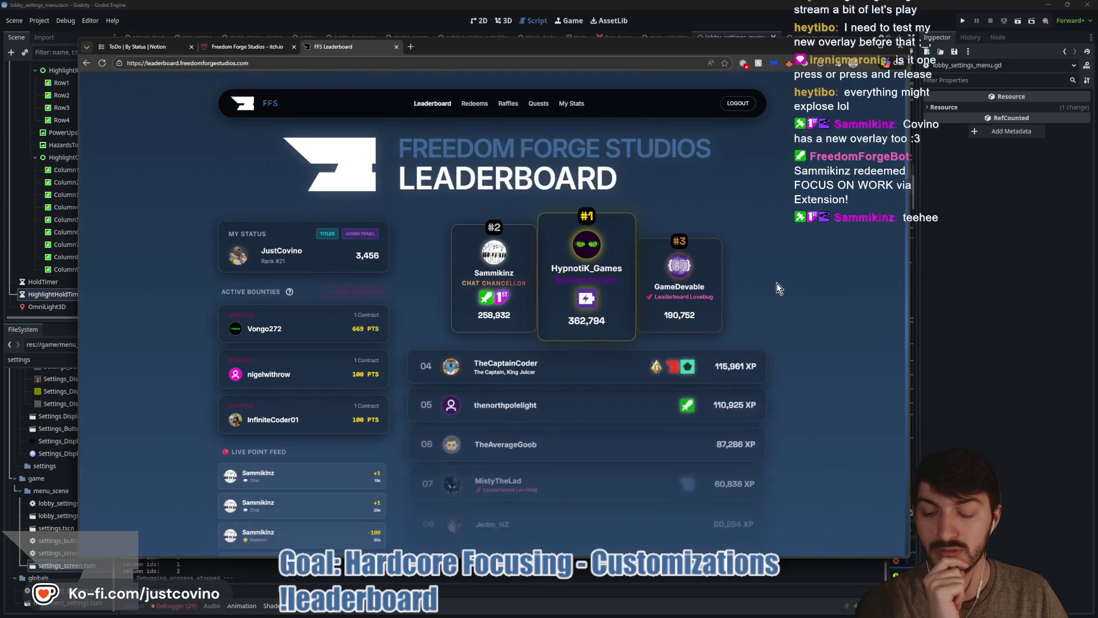
pyautogui.scroll(-3, 781, 289)
pyautogui.hotkey('alt', 'Tab')
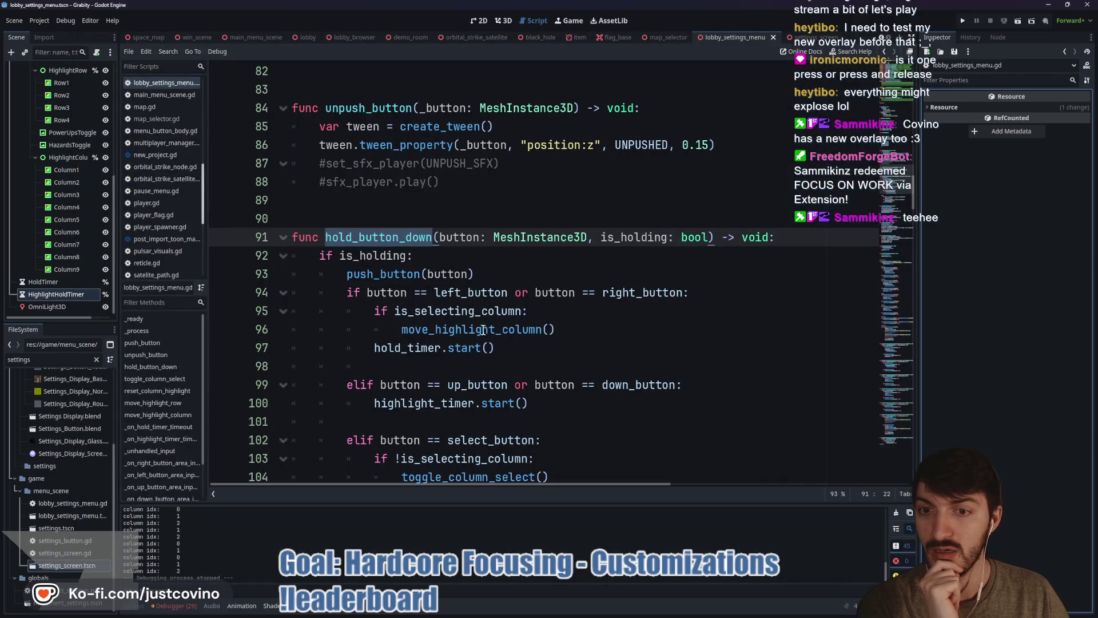
# - Delete lines 95–96, the is_selecting_column check calling move_highlight_column, from hold_button_down
pyautogui.click(454, 262)
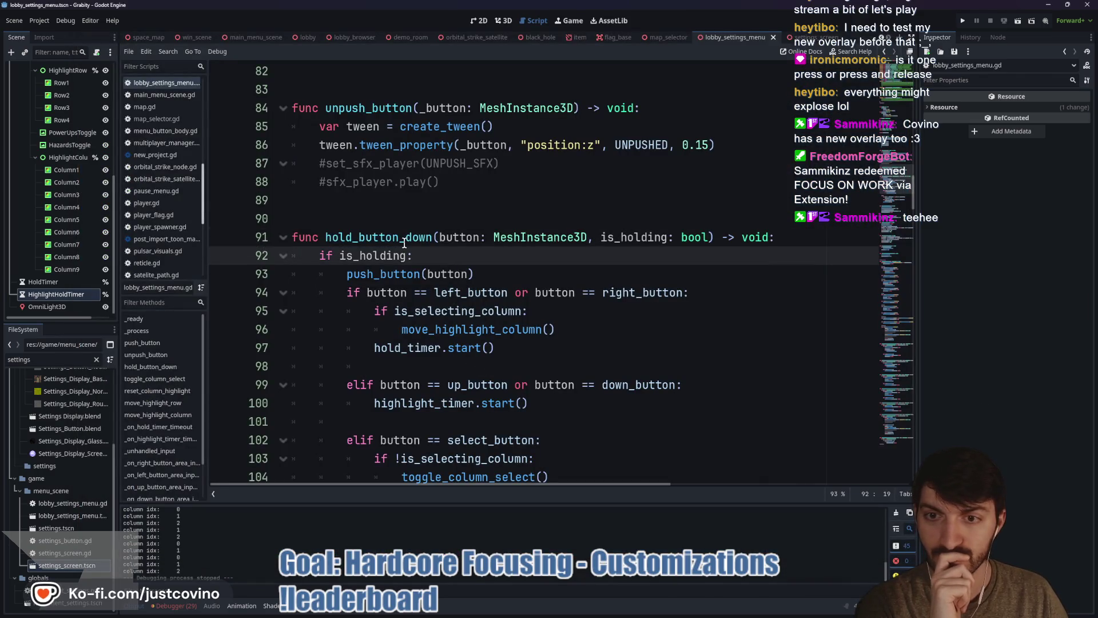
pyautogui.click(515, 329)
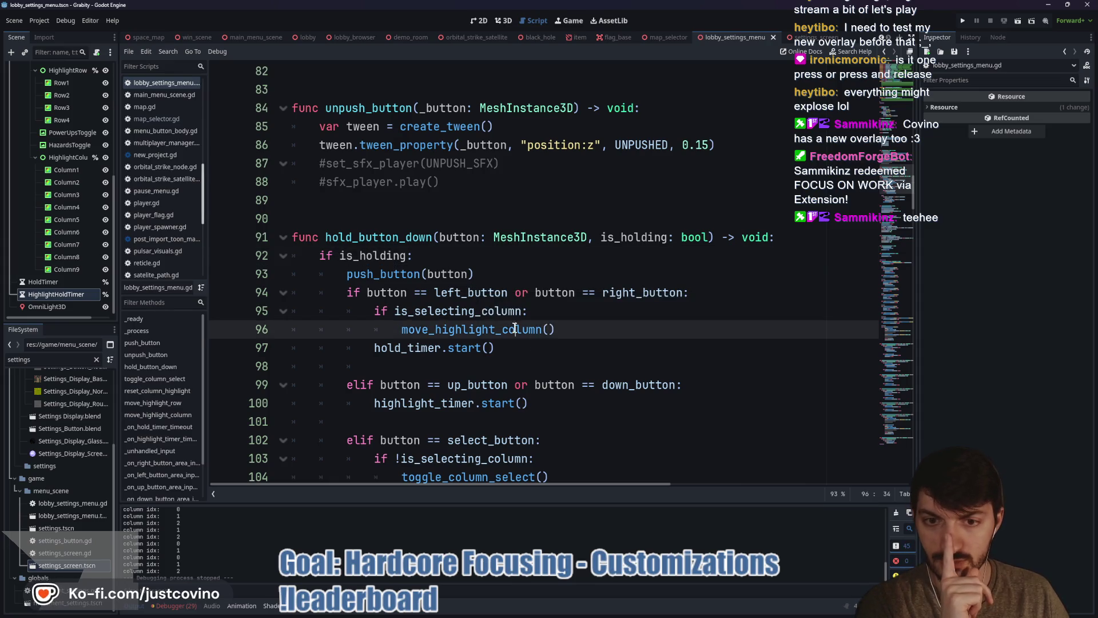
pyautogui.doubleClick(515, 329)
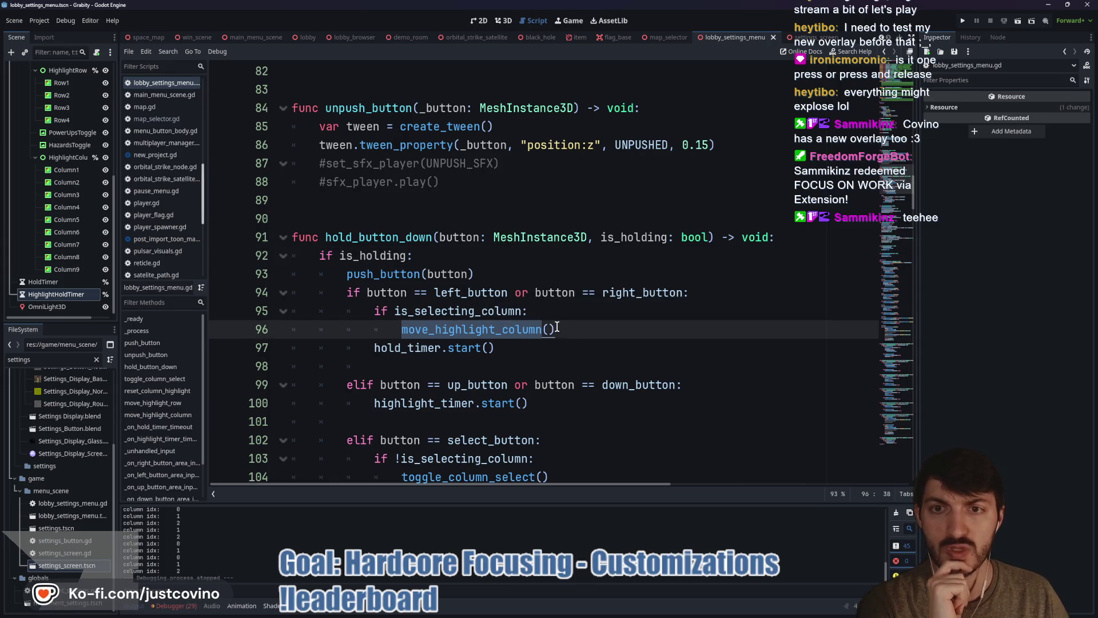
pyautogui.scroll(-5, 557, 326)
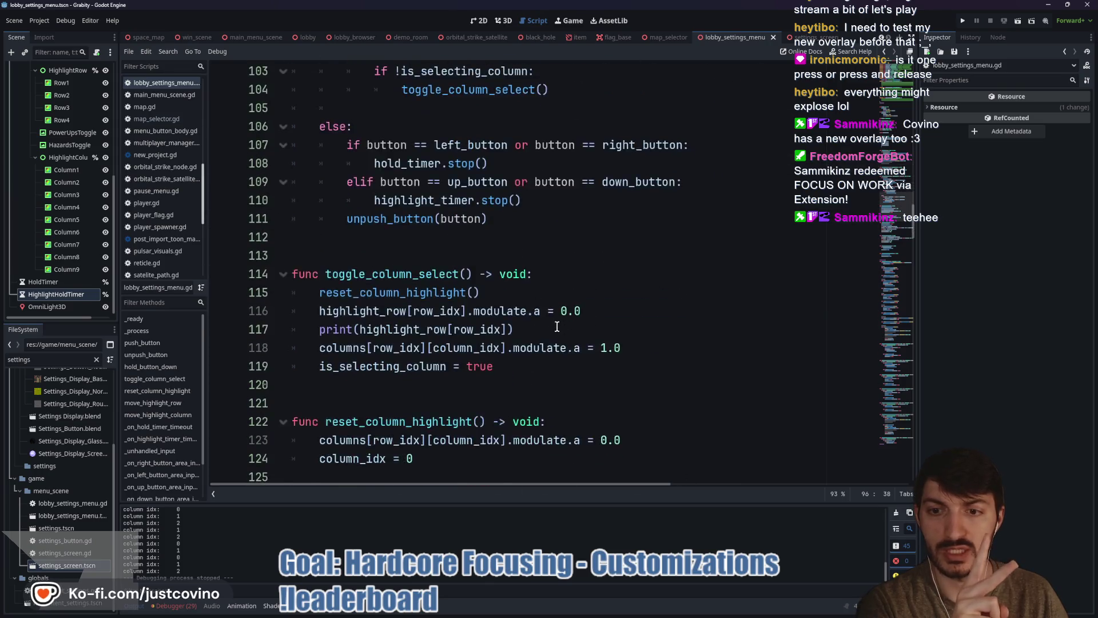
pyautogui.scroll(3, 557, 327)
pyautogui.click(559, 219)
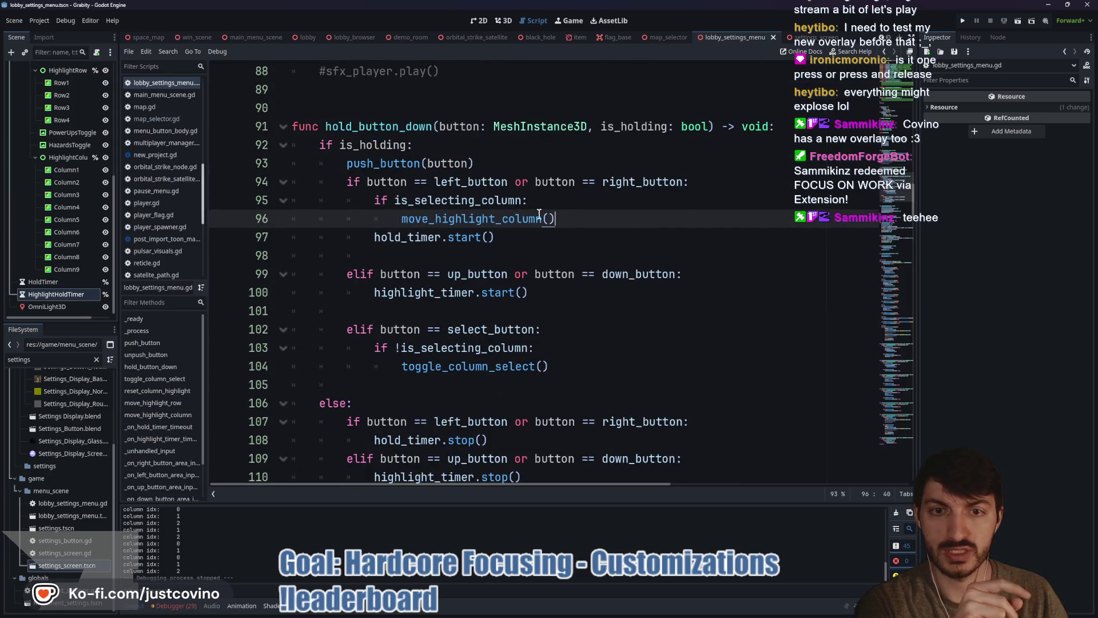
pyautogui.moveTo(539, 214); pyautogui.dragTo(276, 197)
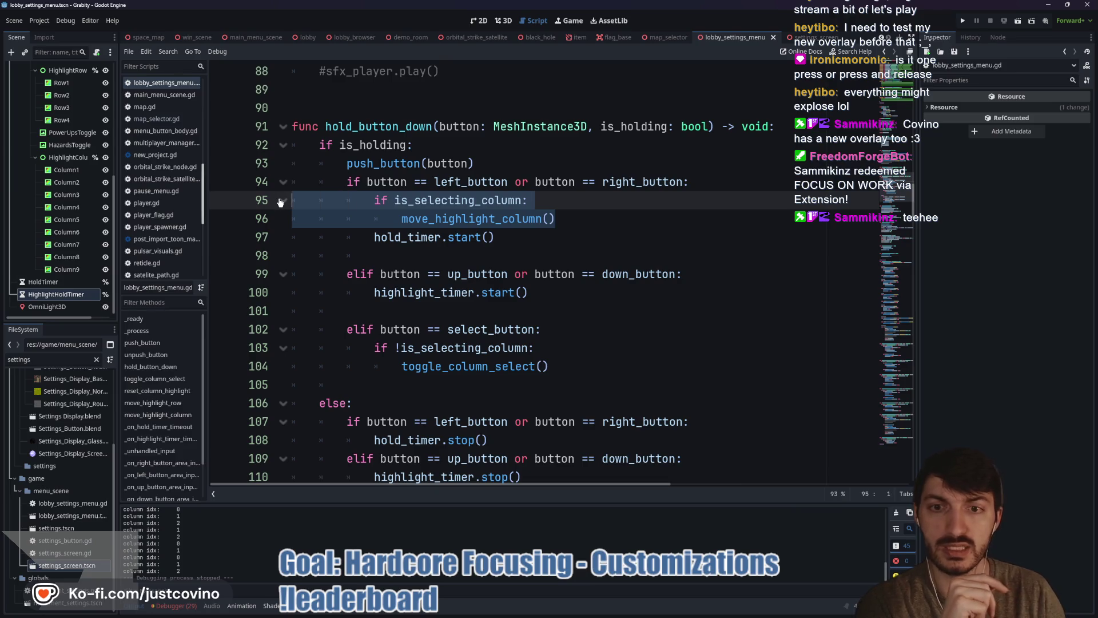
pyautogui.press('BackSpace')
pyautogui.press('BackSpace')
# - Review the edited script and launch the game in debug mode
pyautogui.scroll(-2, 280, 203)
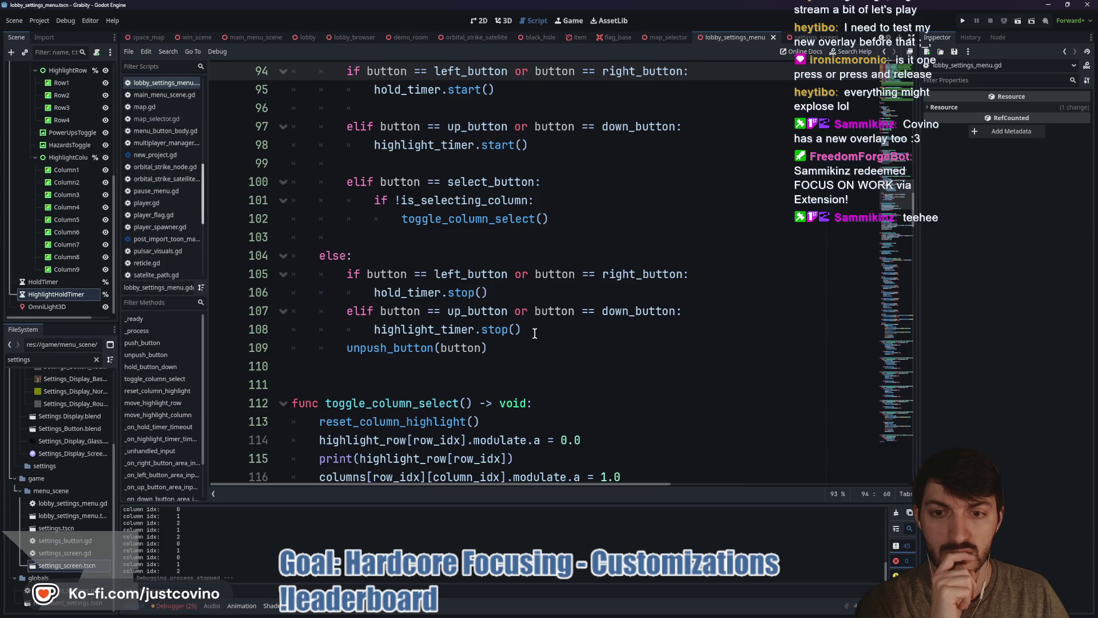
pyautogui.scroll(1, 534, 334)
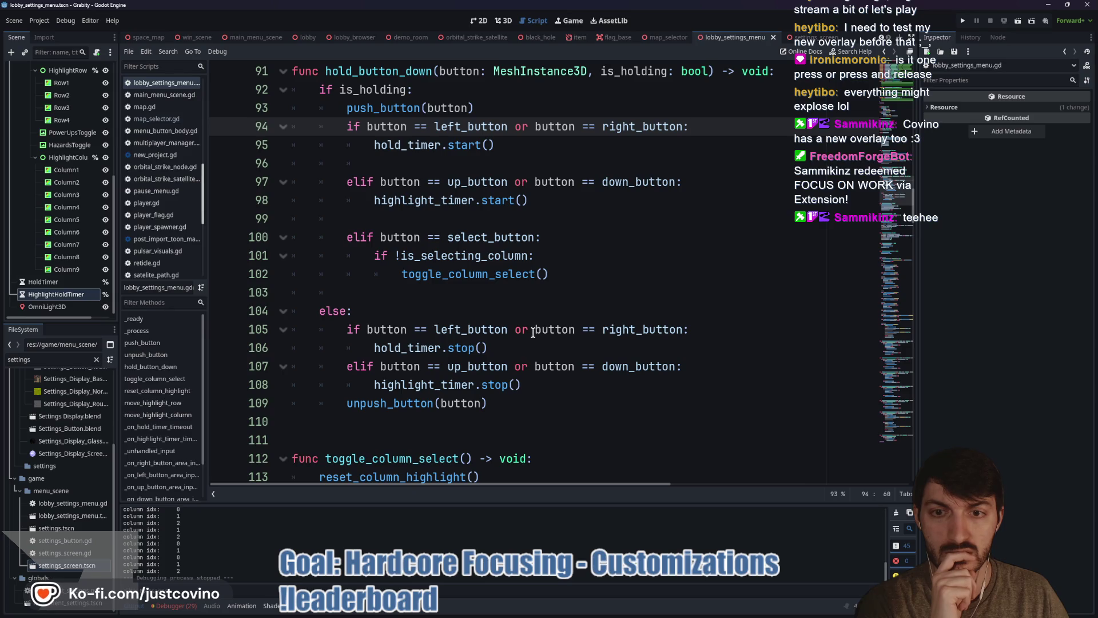
pyautogui.scroll(1, 533, 333)
pyautogui.scroll(-6, 531, 329)
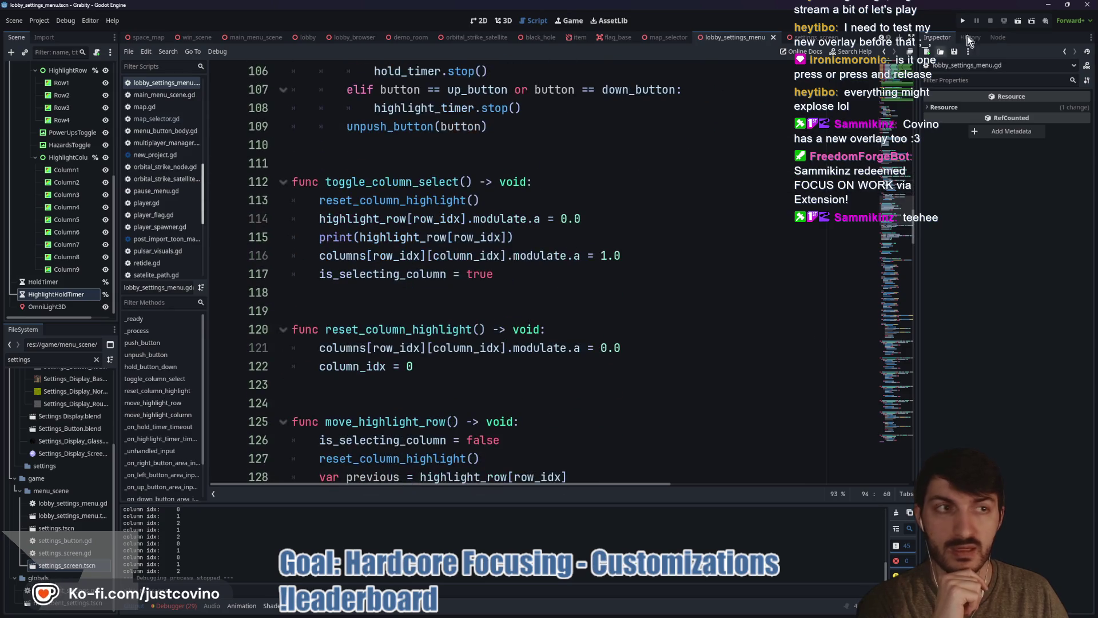
pyautogui.click(965, 21)
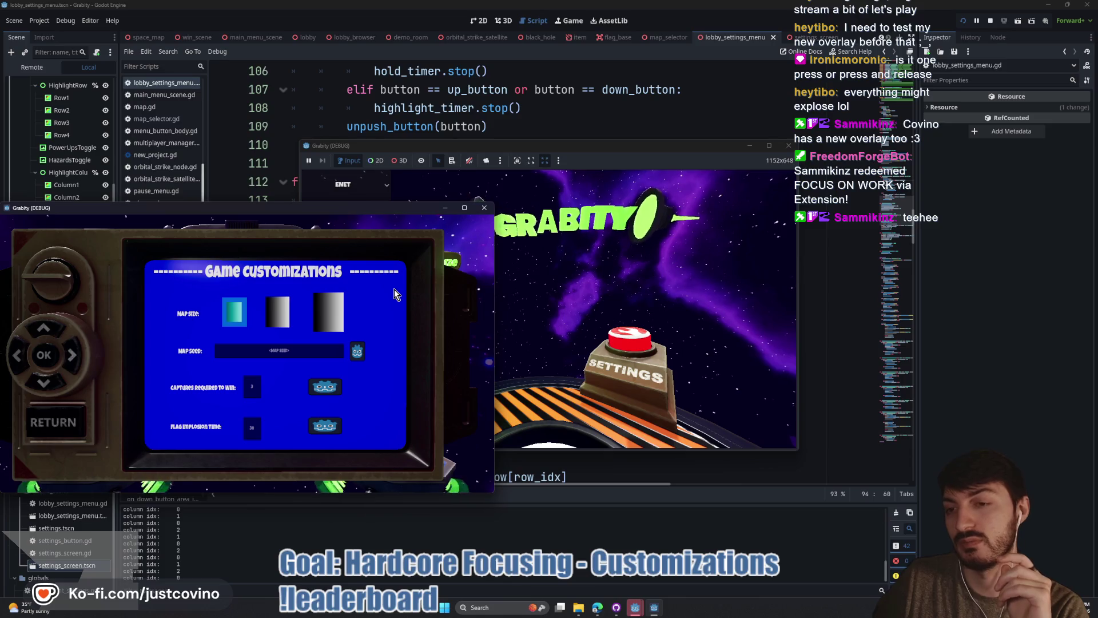
# - Move the highlight down through Map Seed, Captures Required and Flag Implosion Time, then back up to Map Seed
pyautogui.press('Down')
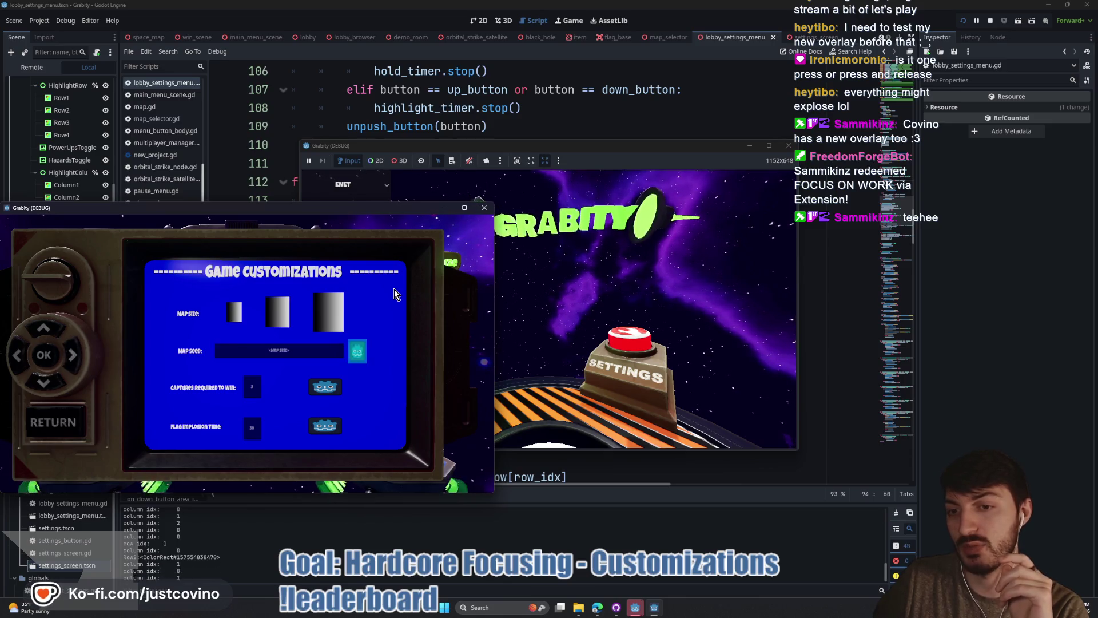
pyautogui.press('Down')
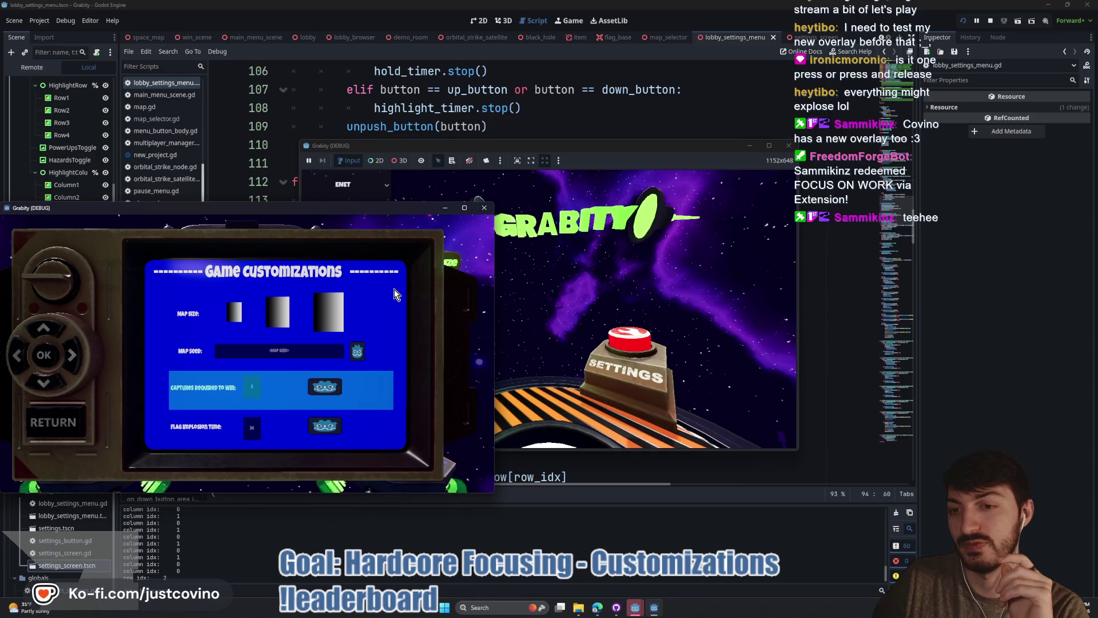
pyautogui.press('Down')
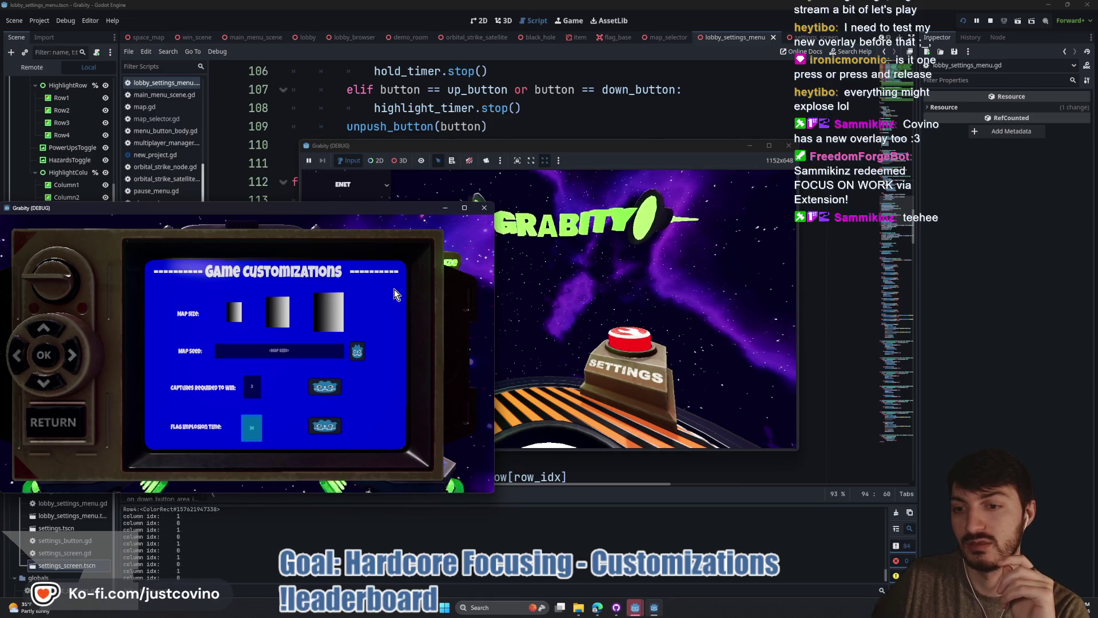
pyautogui.press('Up')
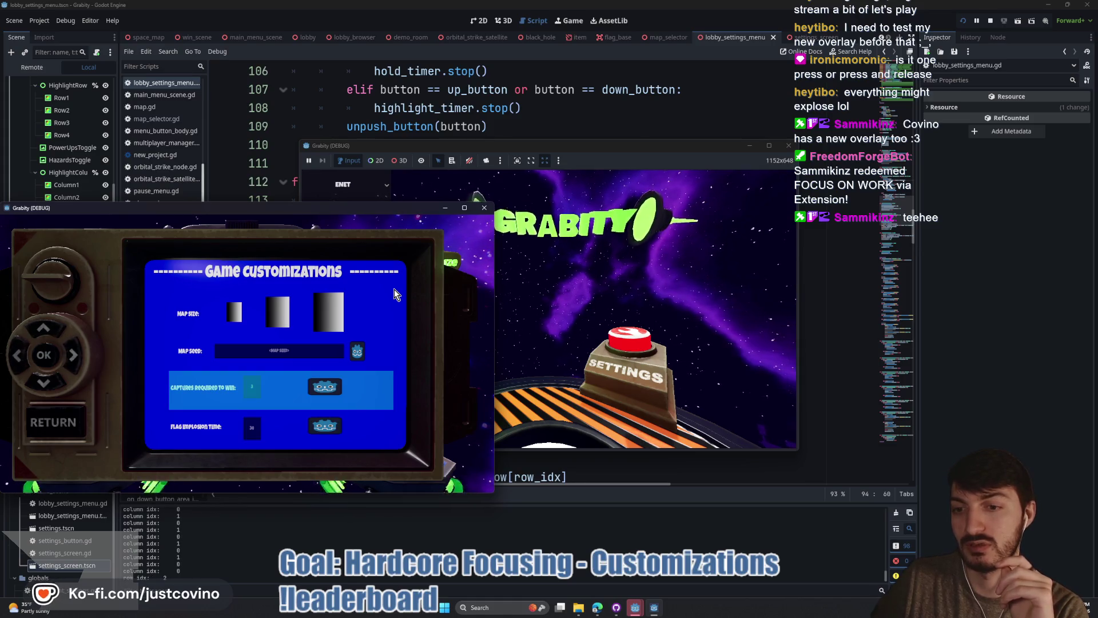
pyautogui.press('Up')
pyautogui.press('Up')
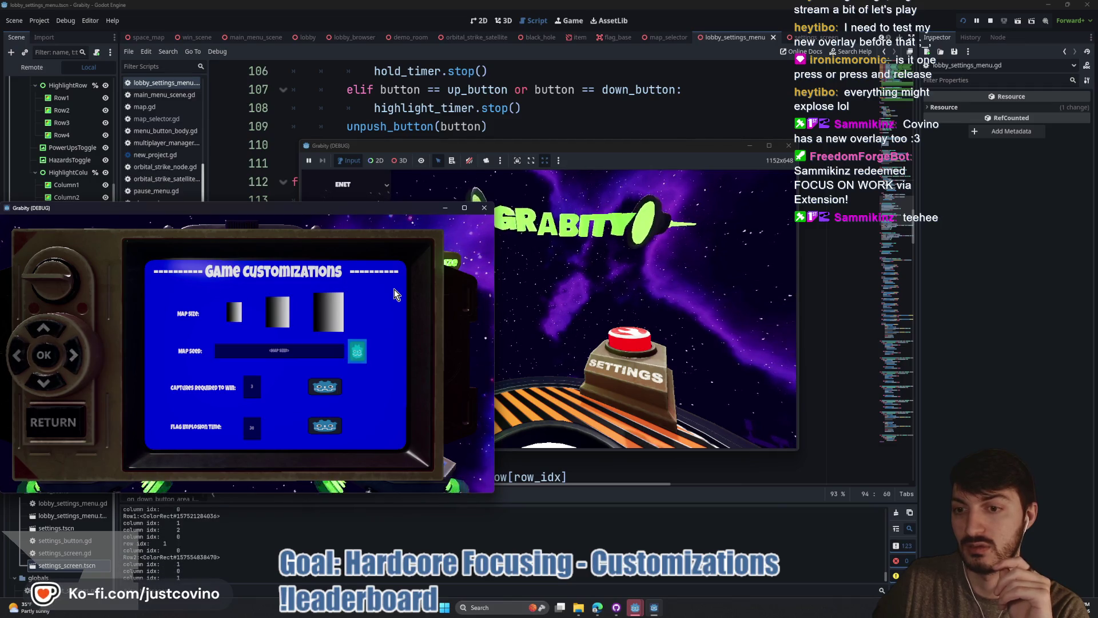
pyautogui.press('Down')
pyautogui.press('Down')
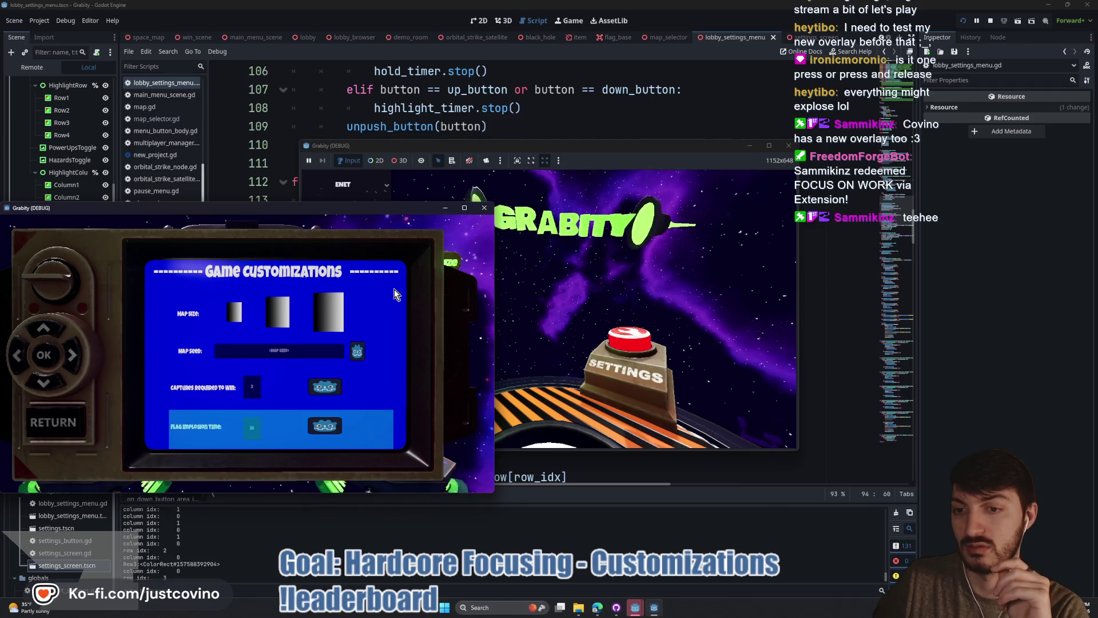
pyautogui.press('Up')
pyautogui.press('Right')
pyautogui.press('Left')
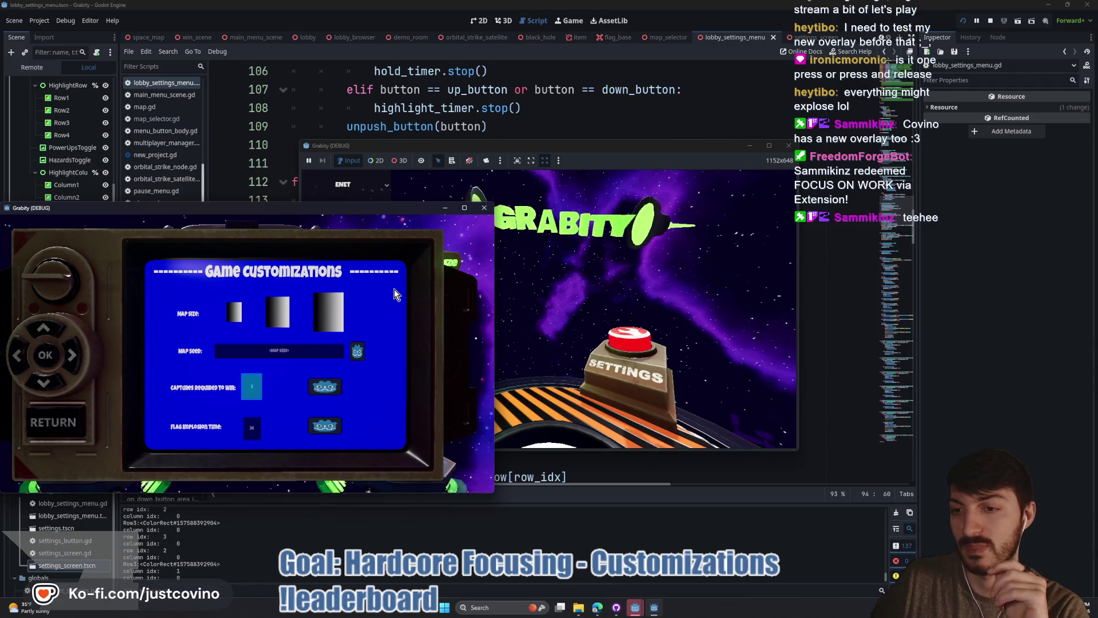
pyautogui.press('Up')
pyautogui.press('Right')
pyautogui.press('Left')
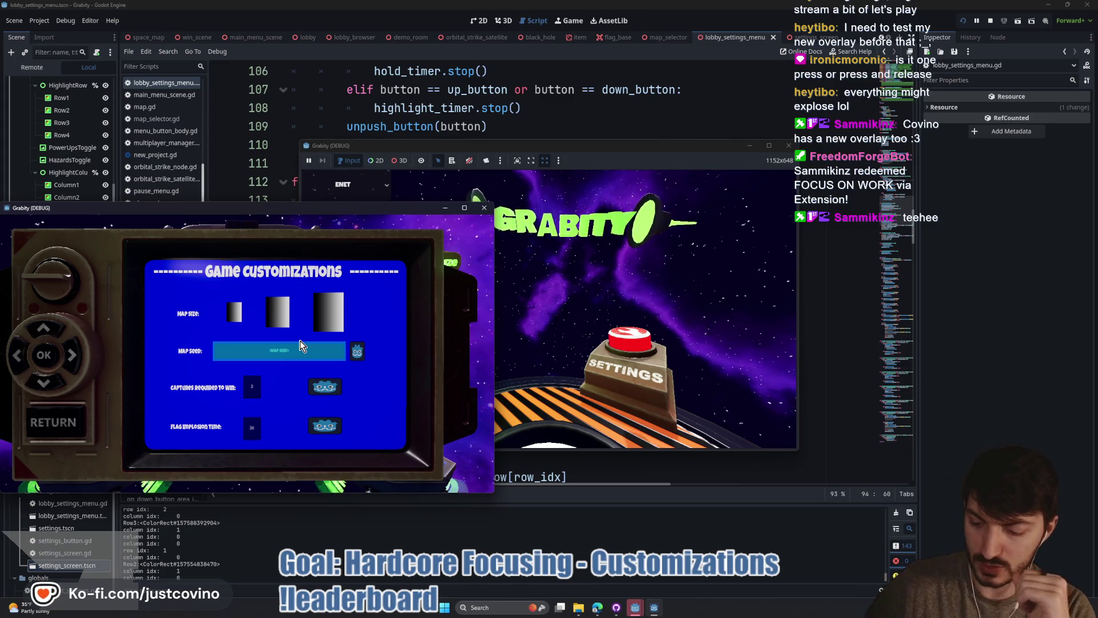
# - Enter the Map Size row and cycle its options left and right, landing on the middle size
pyautogui.press('Up')
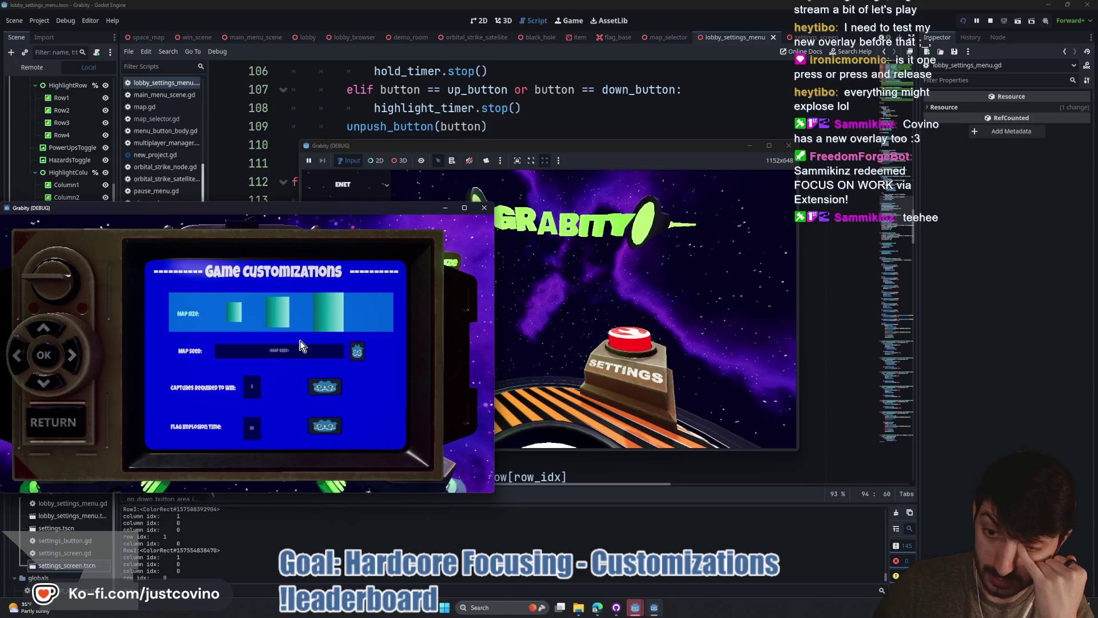
pyautogui.press('Return')
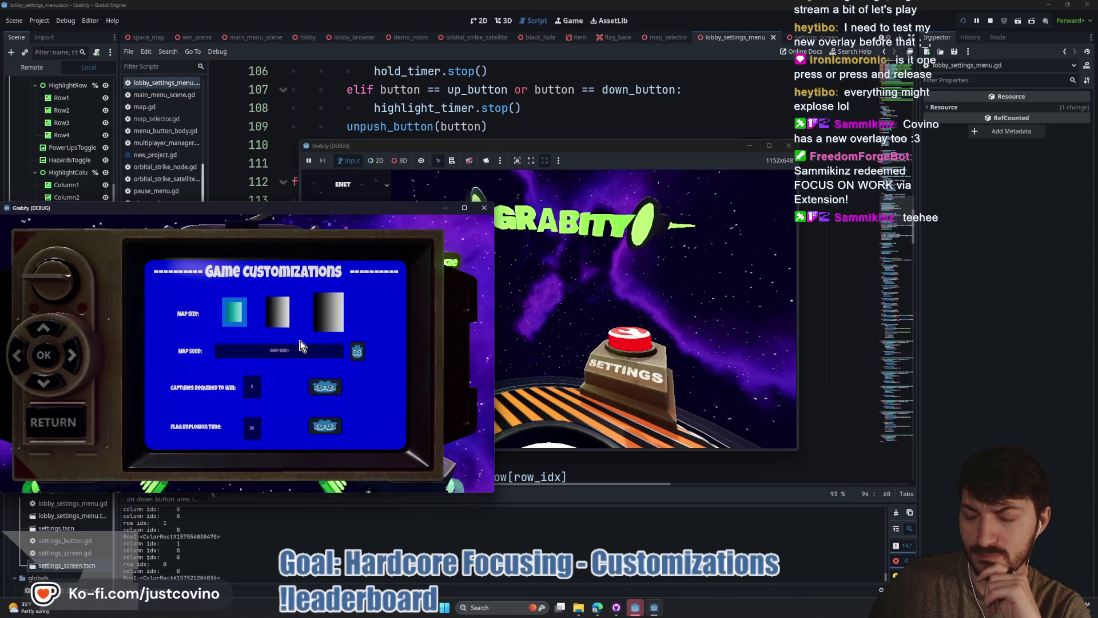
pyautogui.press('Right')
pyautogui.press('Left')
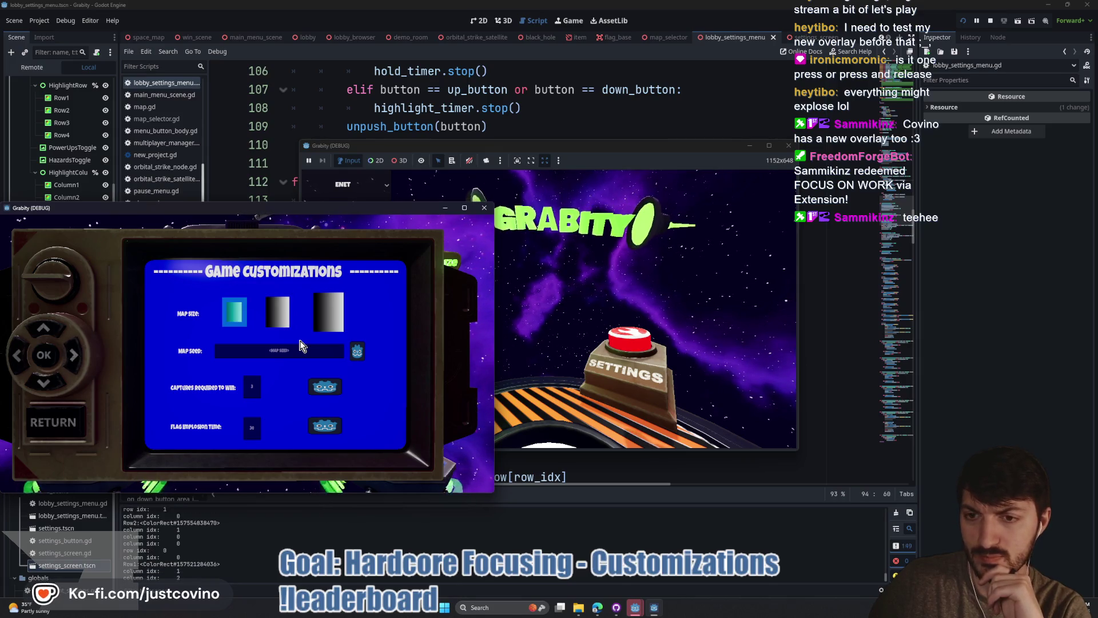
pyautogui.press('Right')
pyautogui.press('Right')
pyautogui.press('Right')
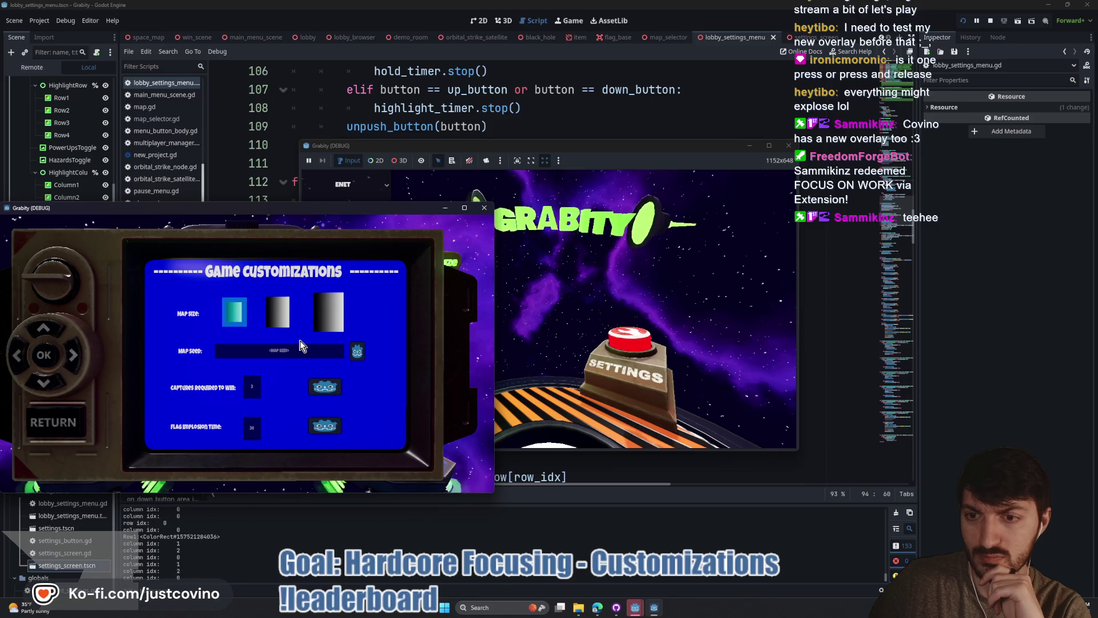
pyautogui.press('Right')
pyautogui.press('Left')
pyautogui.press('Left')
pyautogui.press('Left')
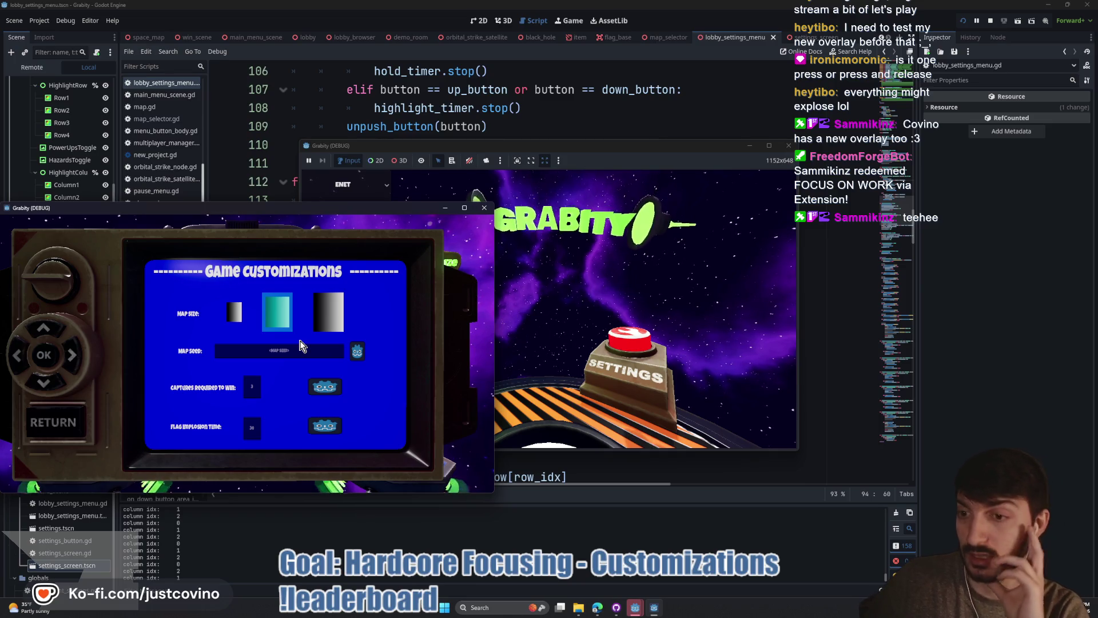
# - Move the highlight to Map Seed and toggle it between the seed field and its dice
pyautogui.press('Down')
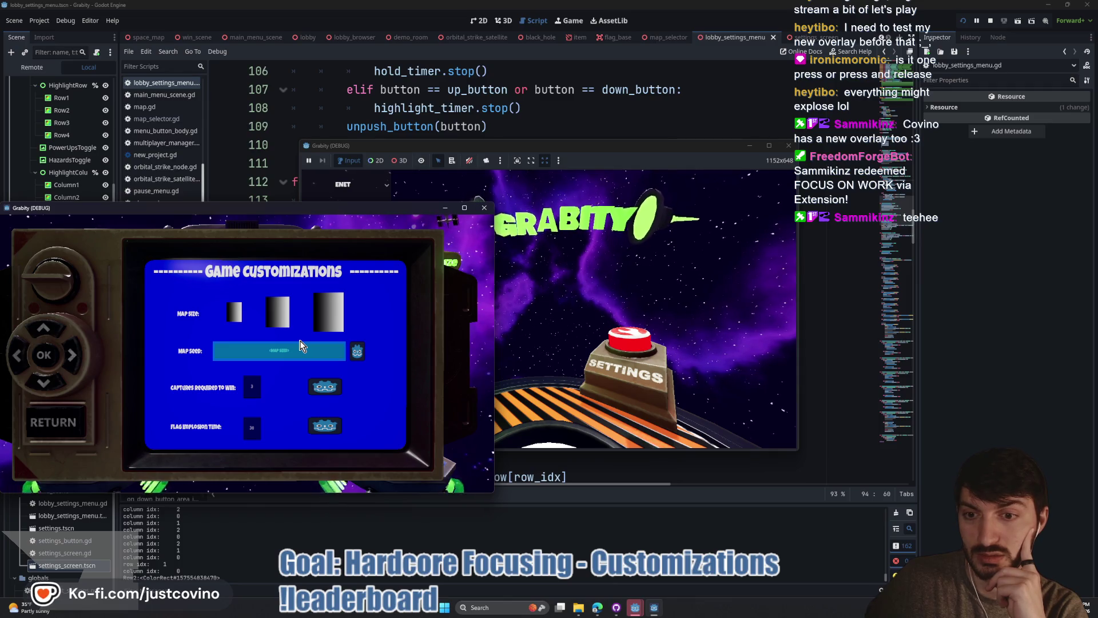
pyautogui.press('Right')
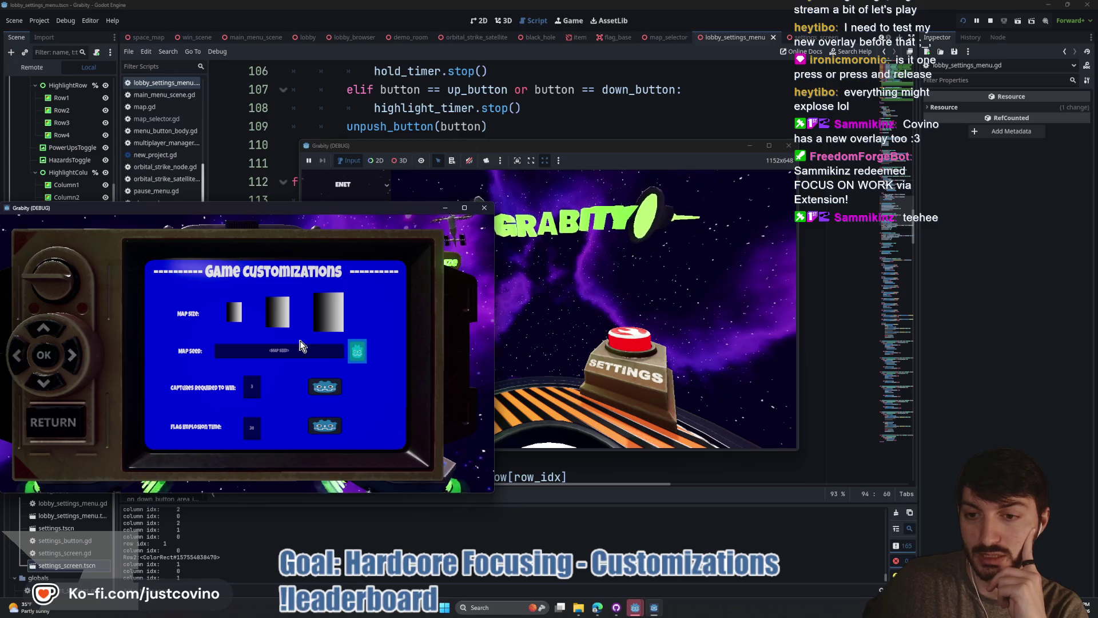
pyautogui.press('Left')
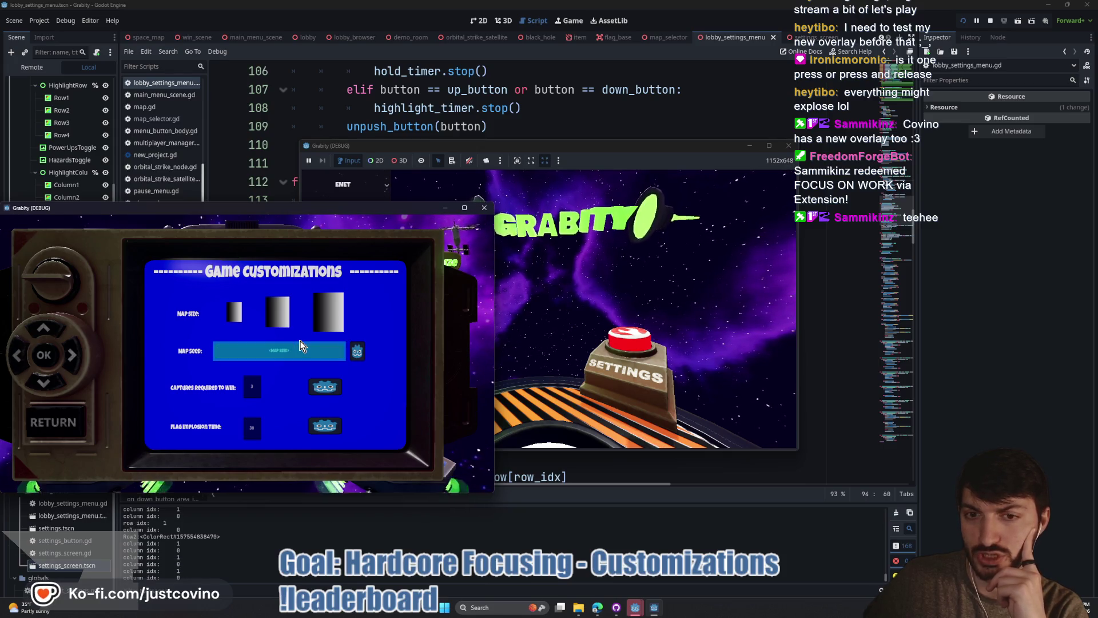
pyautogui.press('Right')
pyautogui.press('Left')
pyautogui.press('Right')
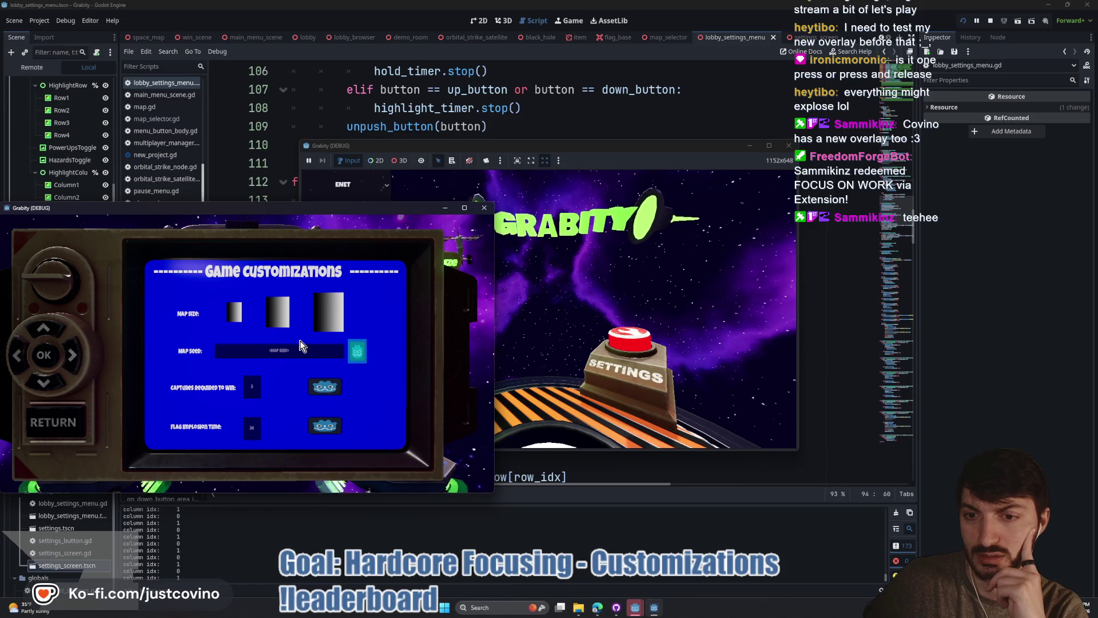
pyautogui.press('Left')
pyautogui.press('Right')
pyautogui.press('Left')
pyautogui.press('Right')
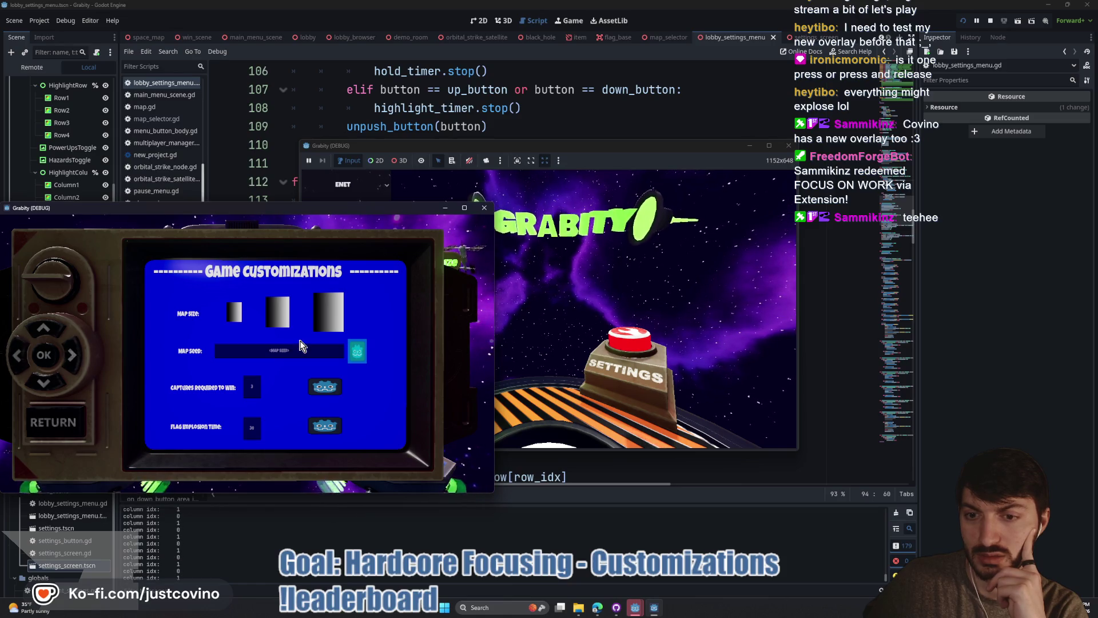
# - Test Captures Required row and dice highlighting, then return to the lobby and stop debugging
pyautogui.press('Down')
pyautogui.press('Return')
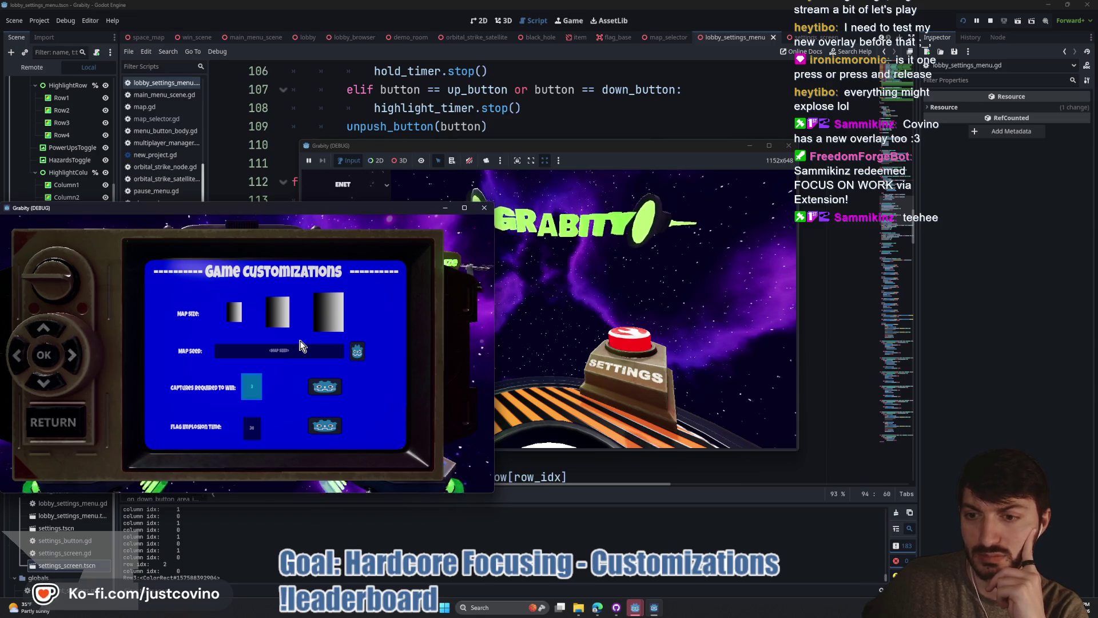
pyautogui.press('Right')
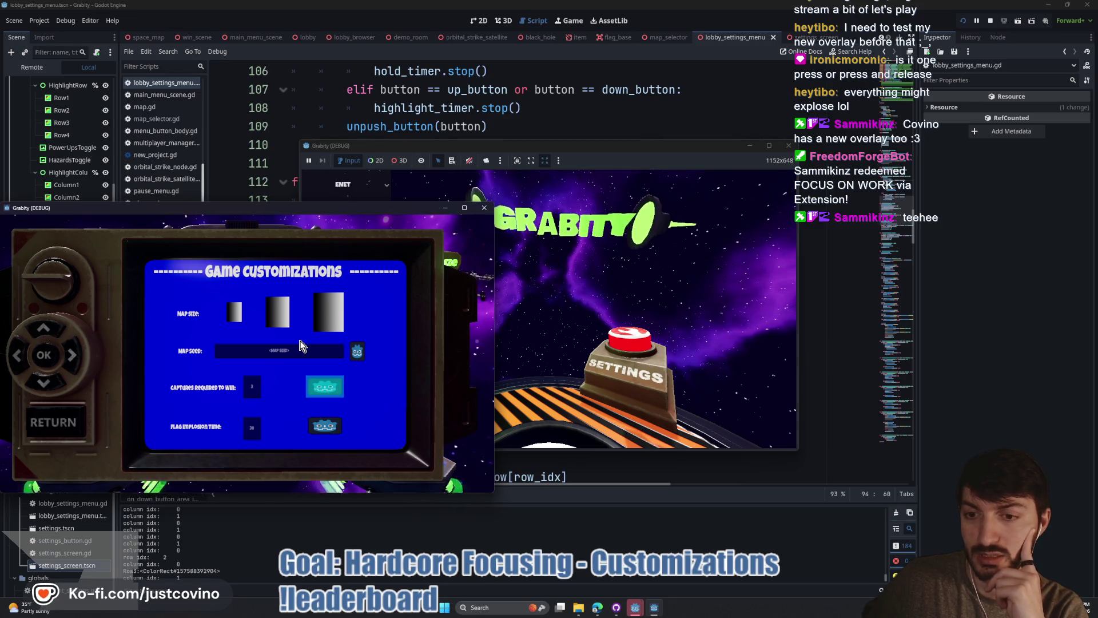
pyautogui.press('Escape')
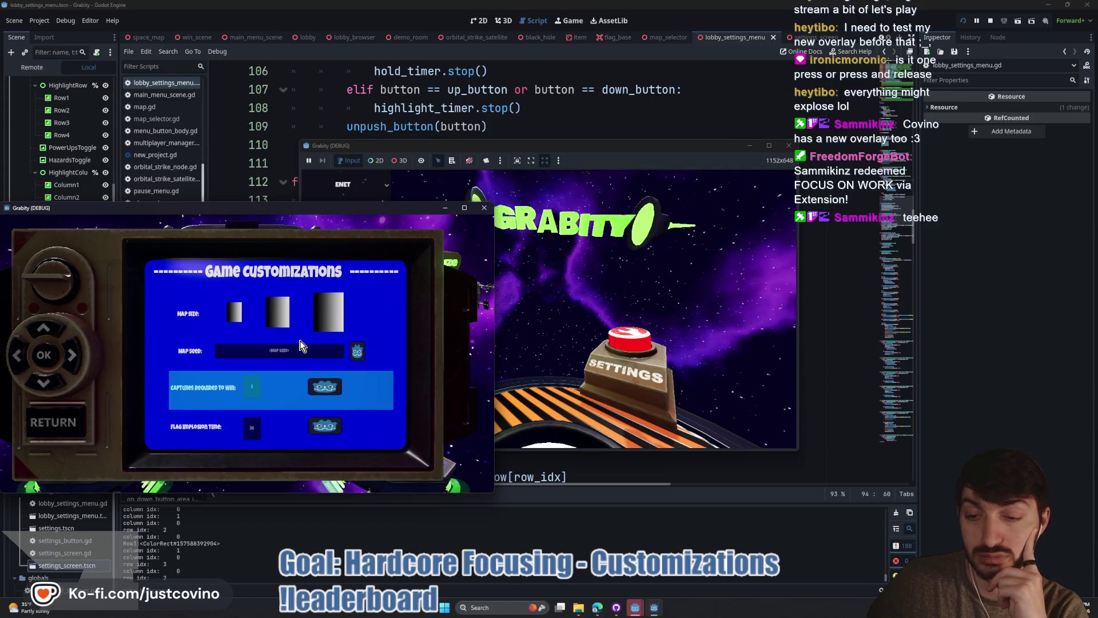
pyautogui.press('Return')
pyautogui.press('Right')
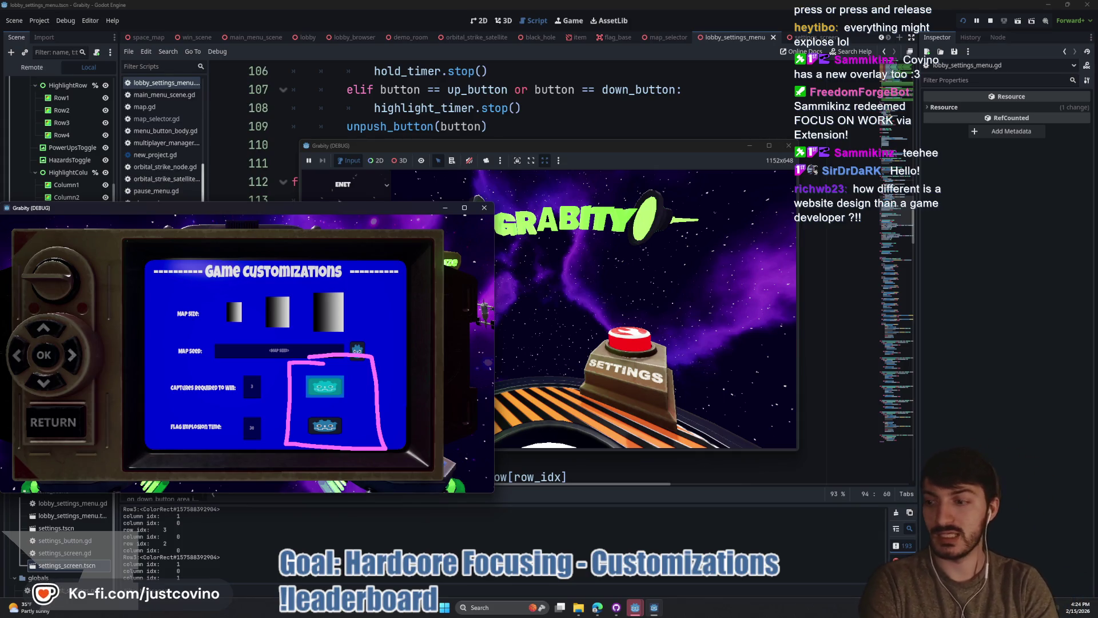
pyautogui.press('Escape')
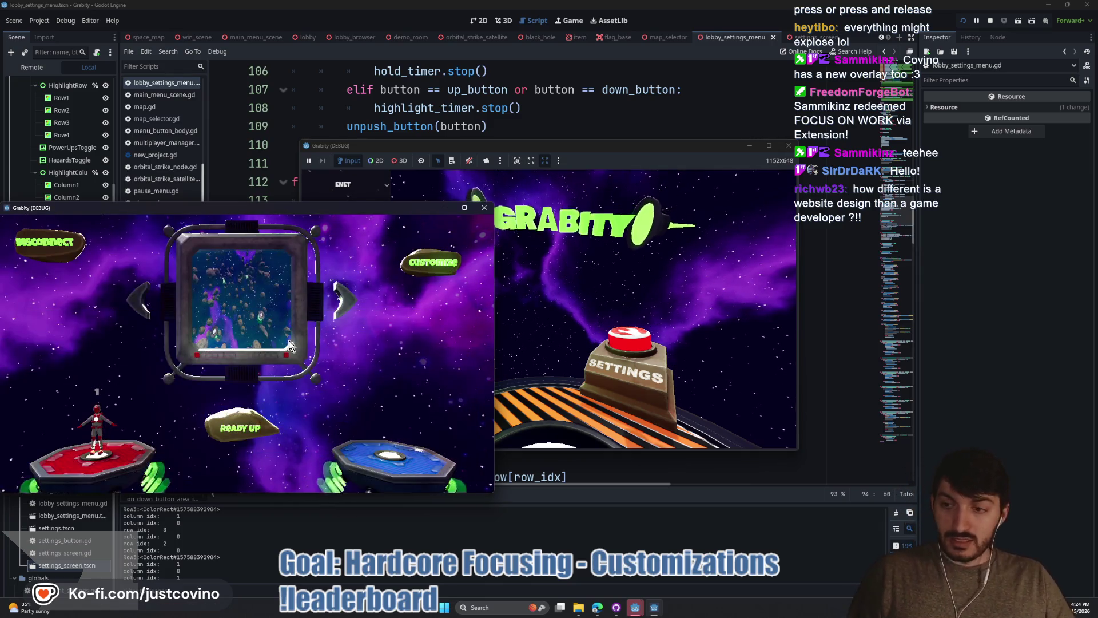
pyautogui.click(990, 21)
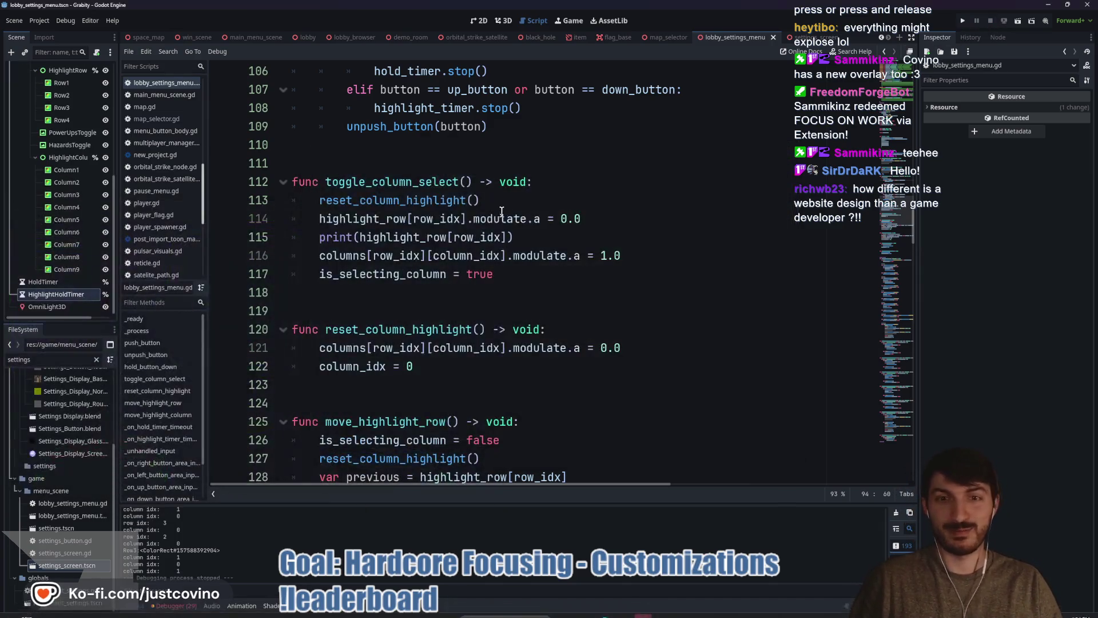
# - Delete the print(highlight_row[row_idx]) debug line from toggle_column_select and switch to GitHub Desktop
pyautogui.click(575, 223)
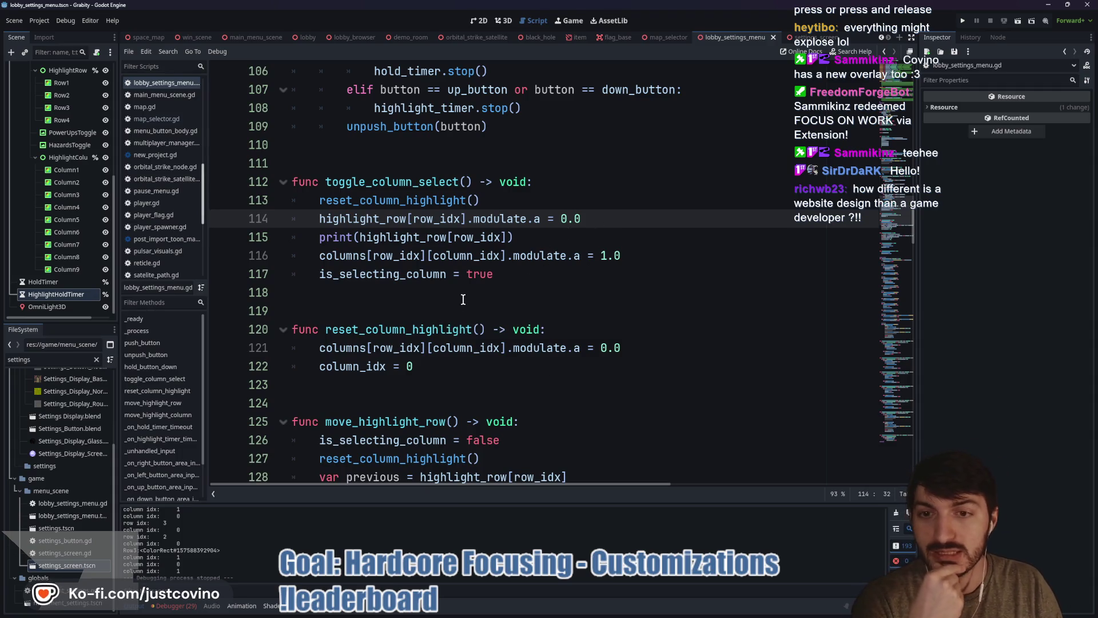
pyautogui.moveTo(535, 235); pyautogui.dragTo(263, 244)
pyautogui.press('BackSpace')
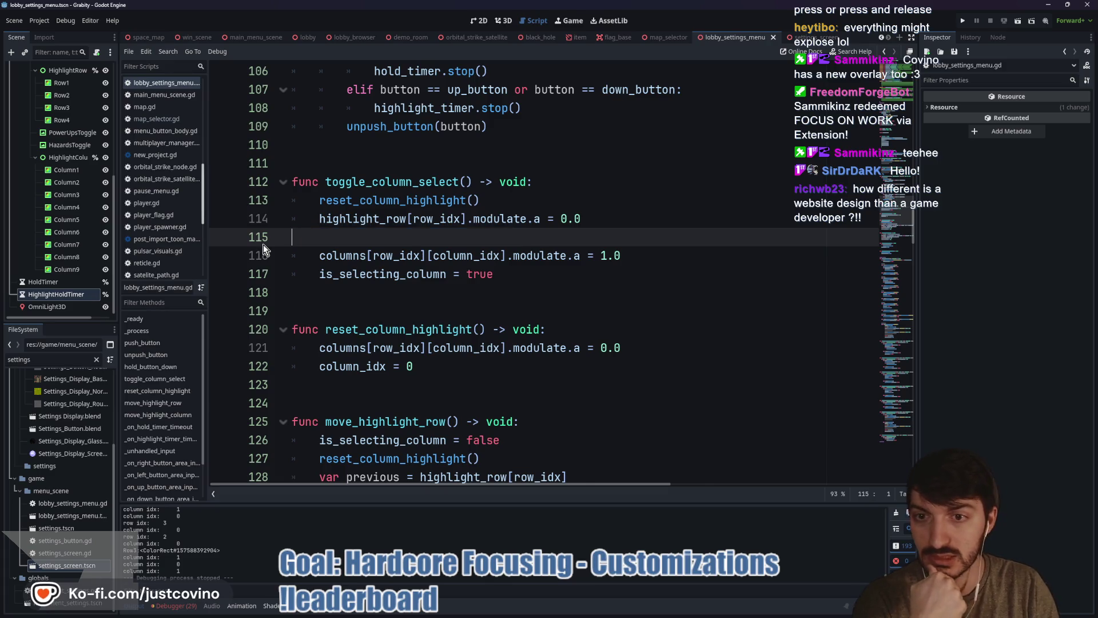
pyautogui.press('BackSpace')
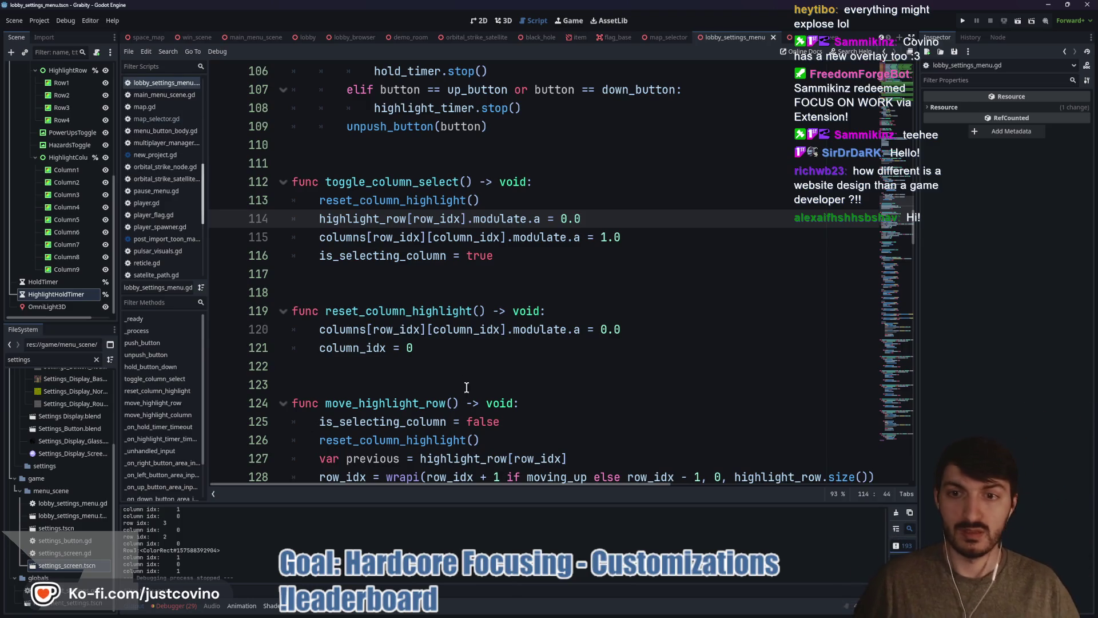
pyautogui.click(314, 290)
pyautogui.click(645, 607)
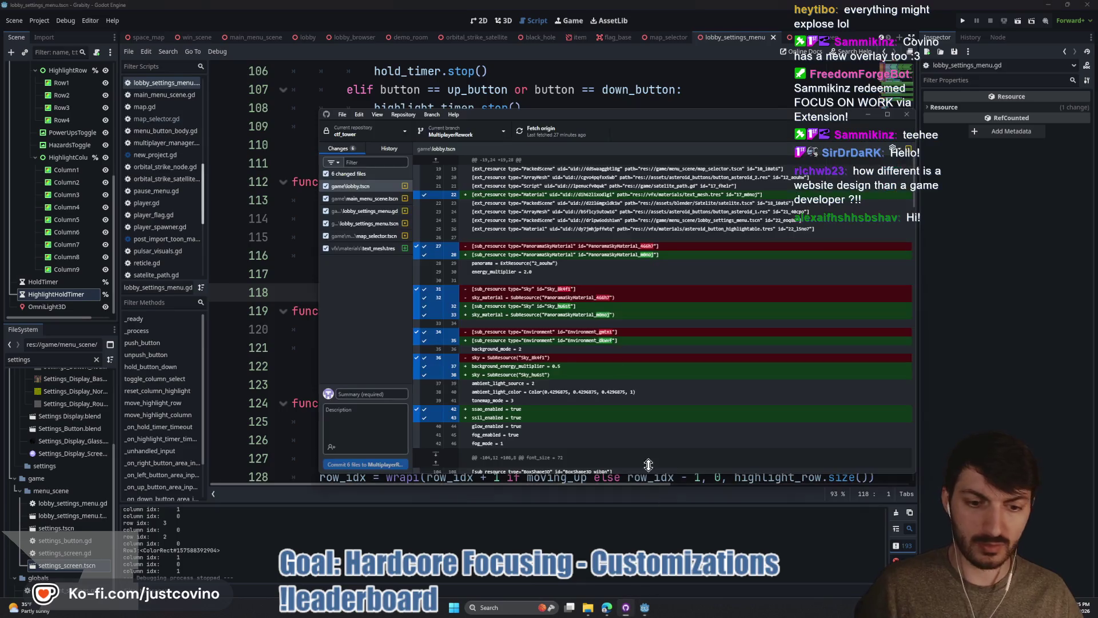
# - Commit the six changes as 'Map Customization highlights fixed' to MultiplayerRework and push to origin
pyautogui.click(370, 393)
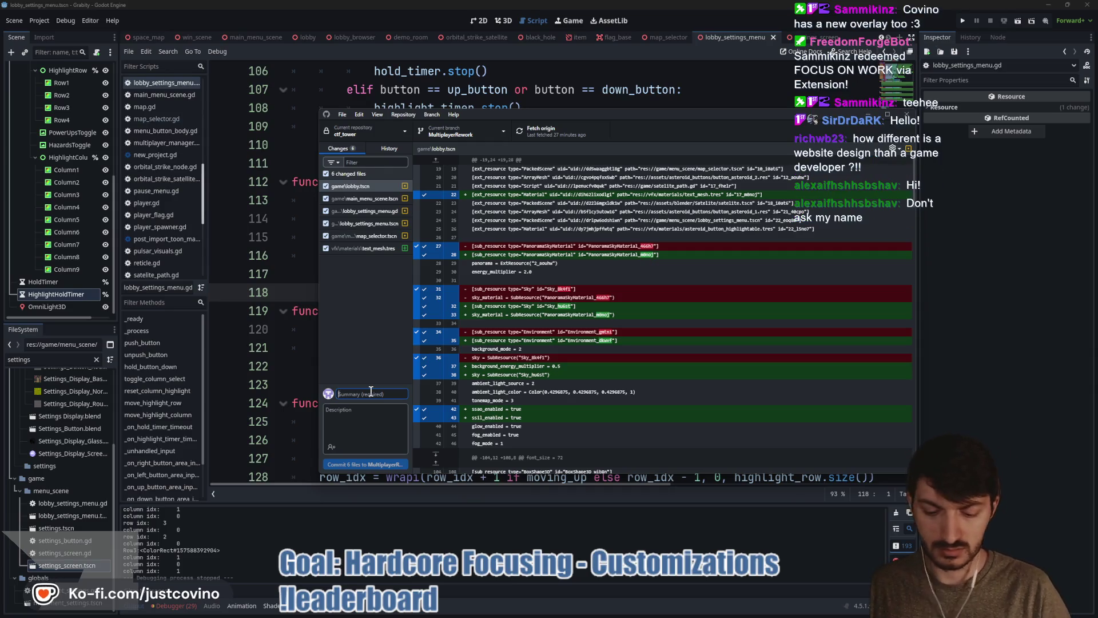
pyautogui.write('Map Customi')
pyautogui.press('BackSpace')
pyautogui.press('BackSpace')
pyautogui.press('BackSpace')
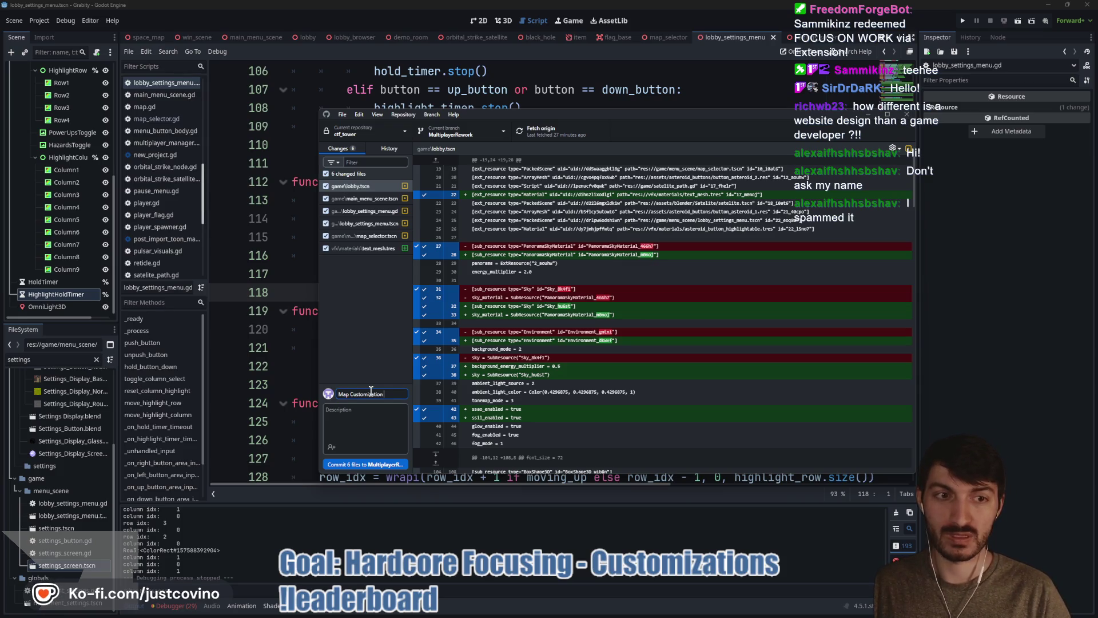
pyautogui.write('hts fixe')
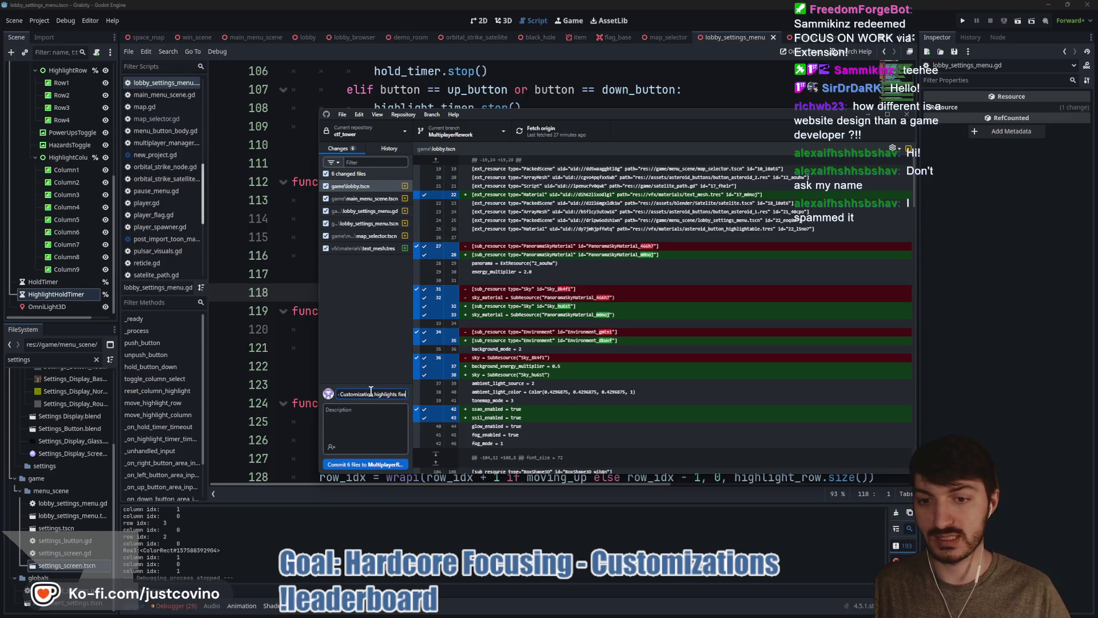
pyautogui.write('d')
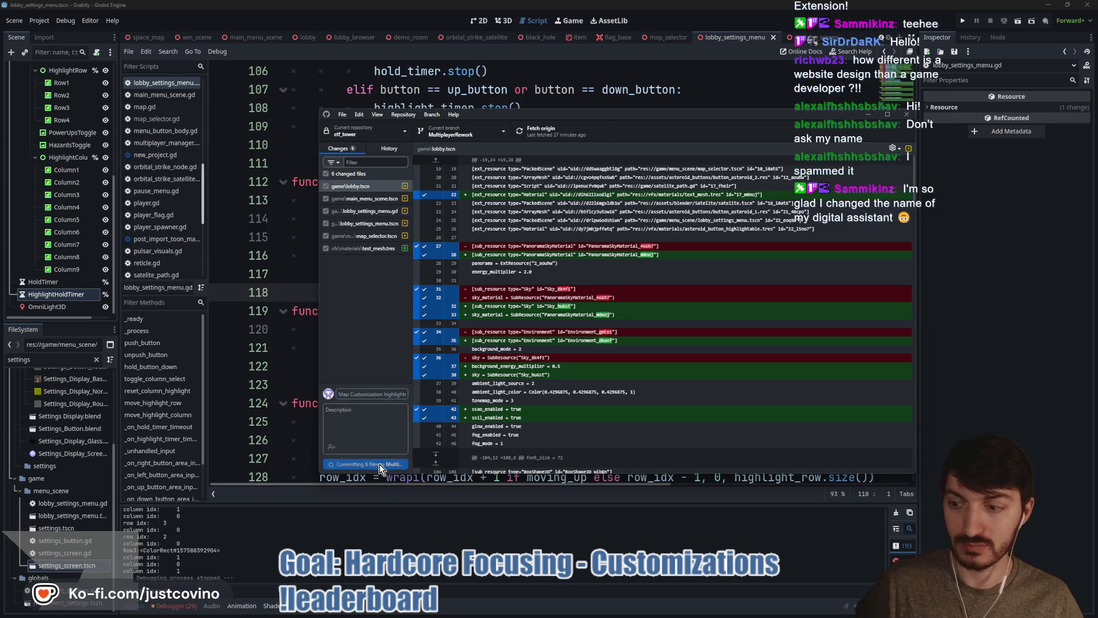
pyautogui.click(379, 465)
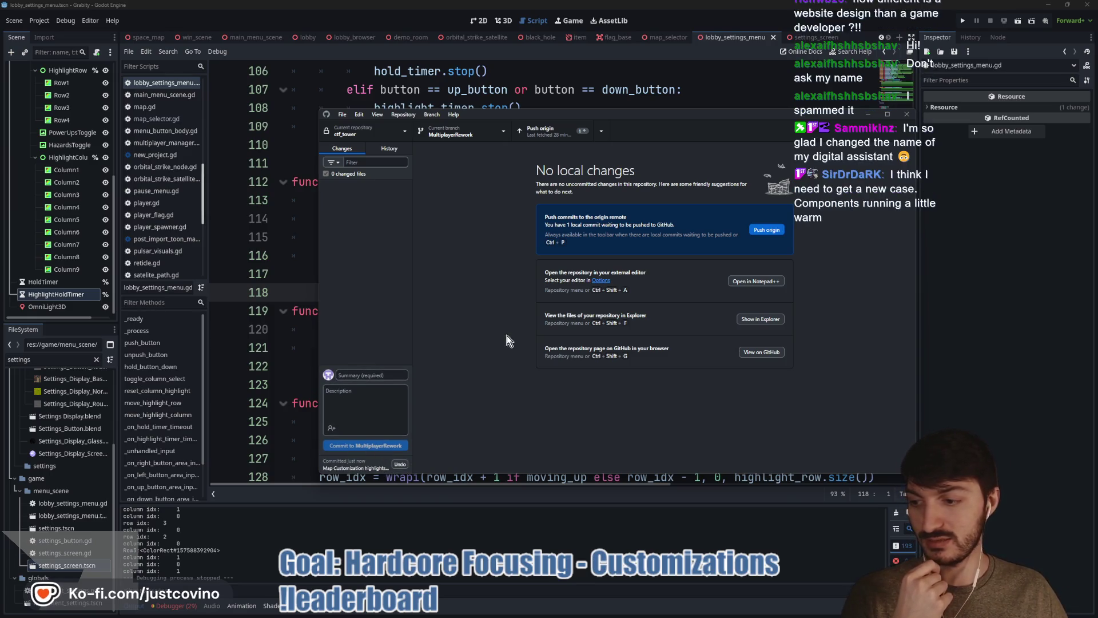
pyautogui.click(771, 229)
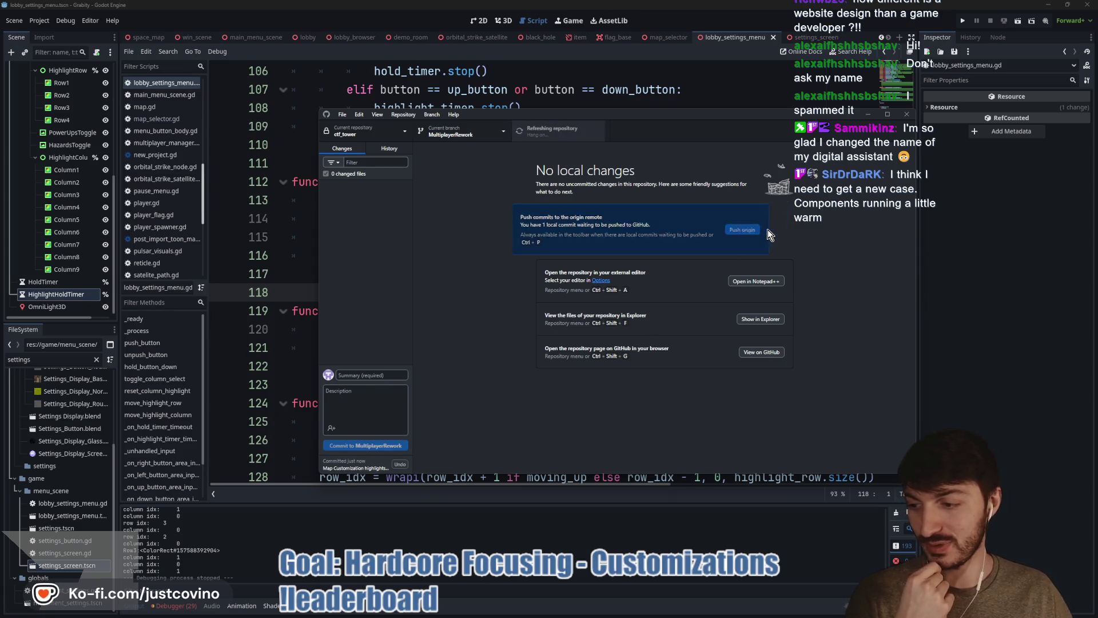
pyautogui.click(995, 277)
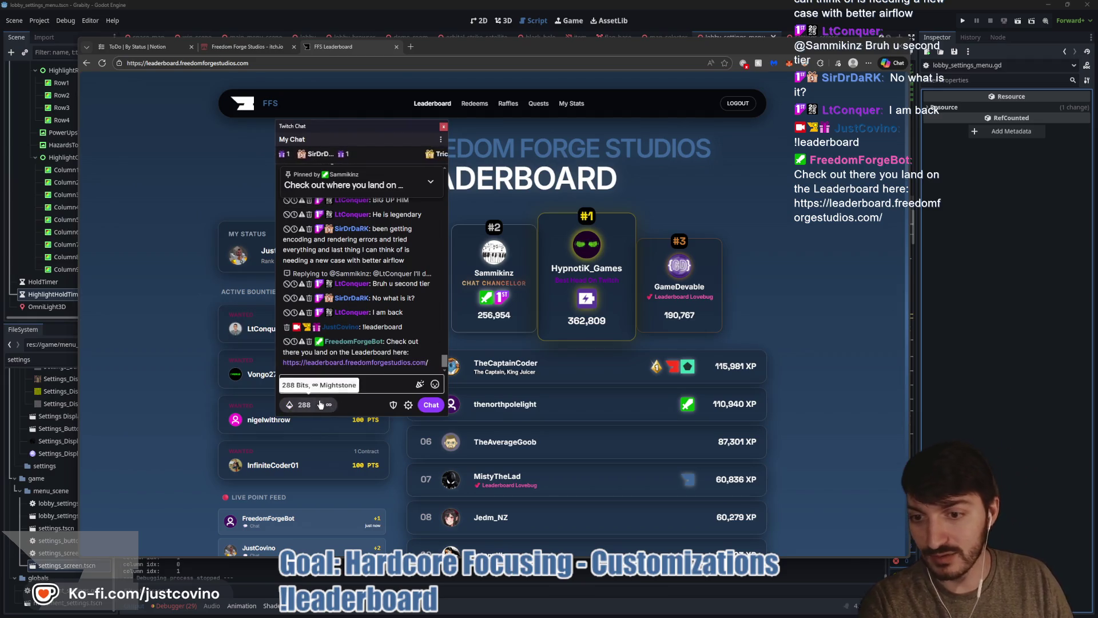
# - Browse the Twitch chat's power-ups and rewards list, then close the chat popup
pyautogui.click(300, 401)
pyautogui.scroll(-5, 356, 322)
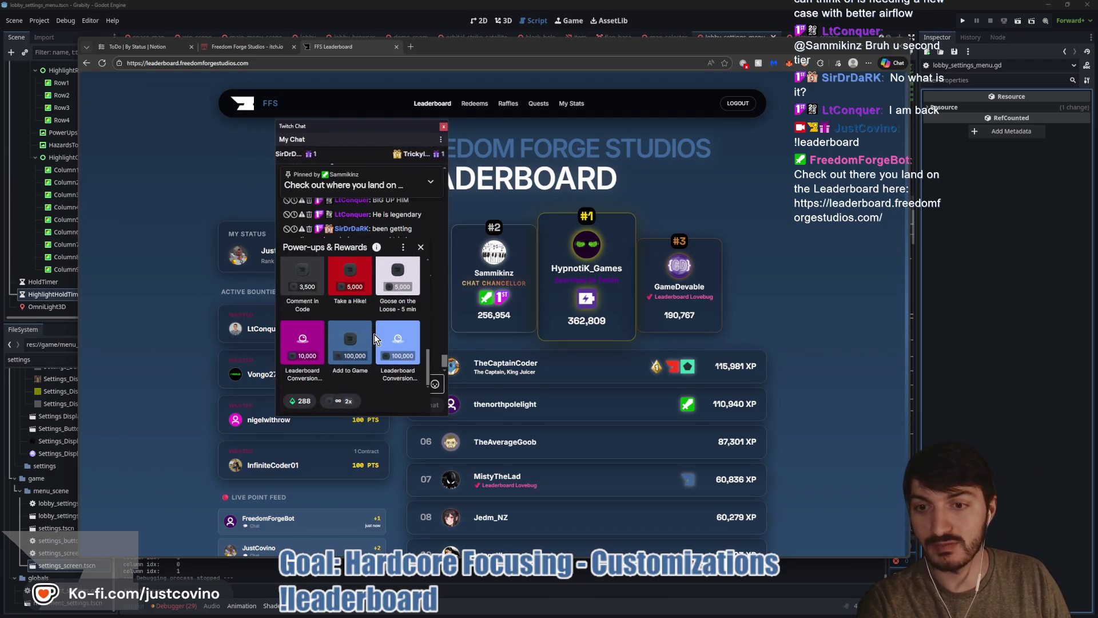
pyautogui.scroll(1, 308, 350)
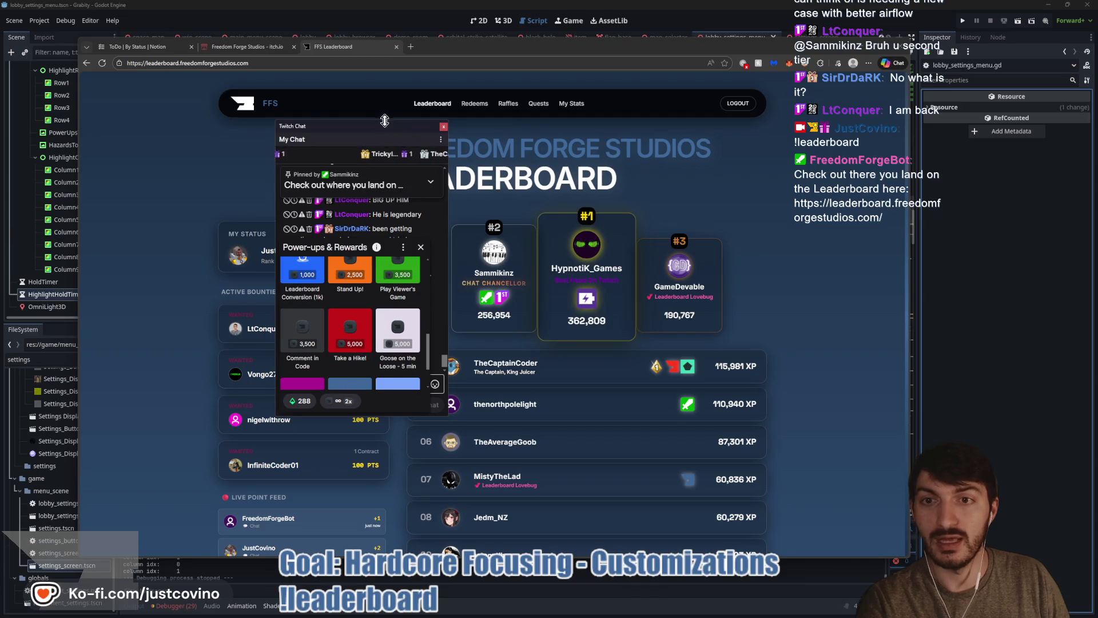
pyautogui.click(420, 247)
pyautogui.click(444, 126)
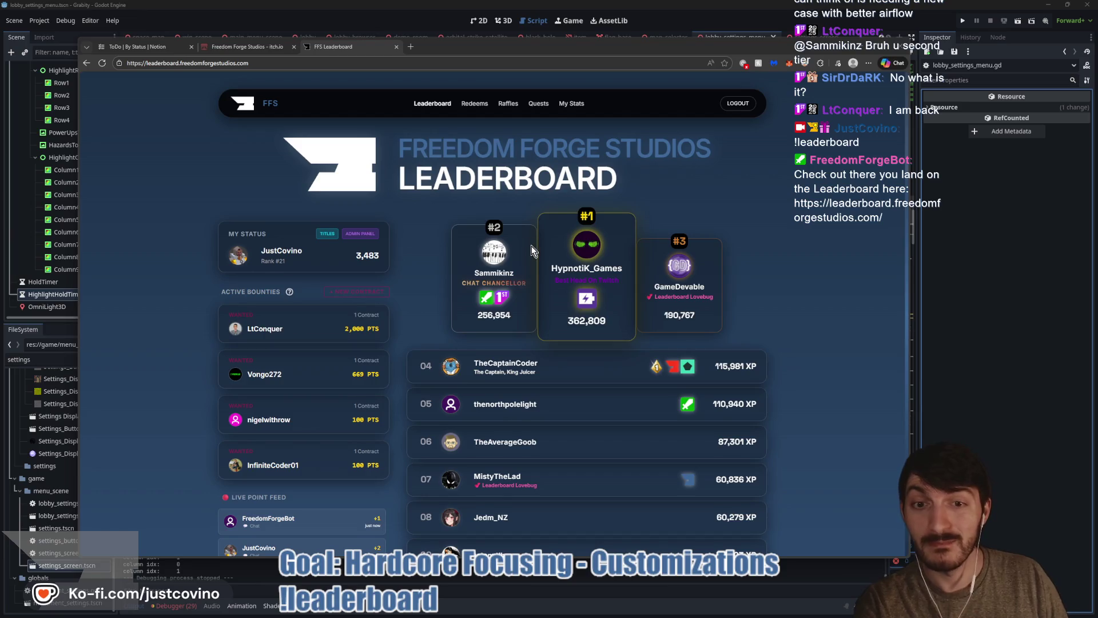
# - View the top active bounty's contract details, then go to the Raffles page
pyautogui.scroll(-1, 531, 246)
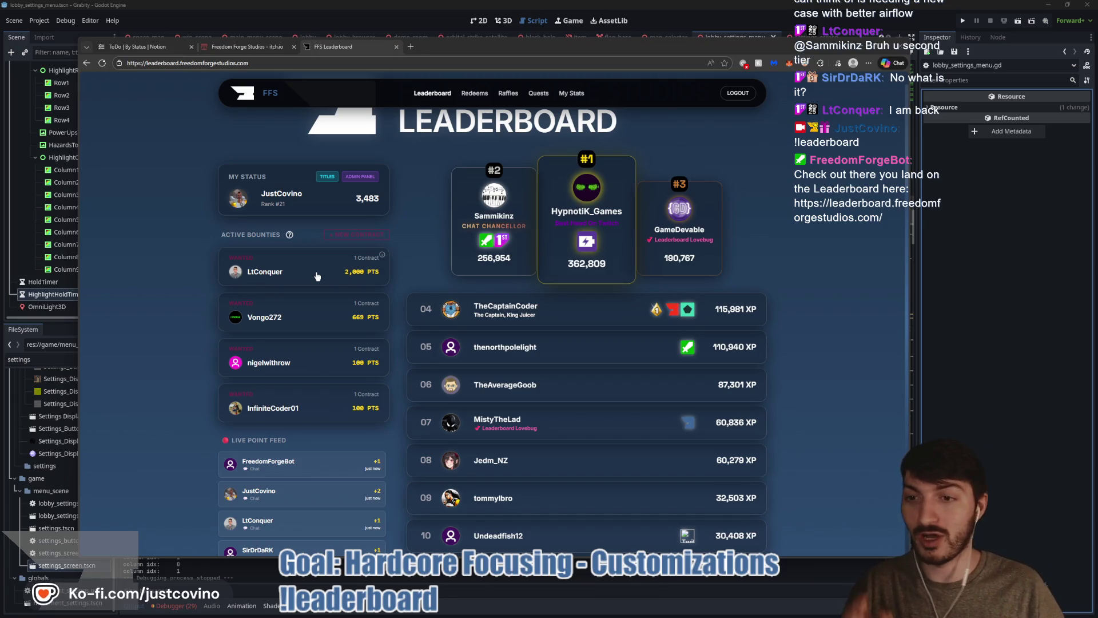
pyautogui.click(307, 274)
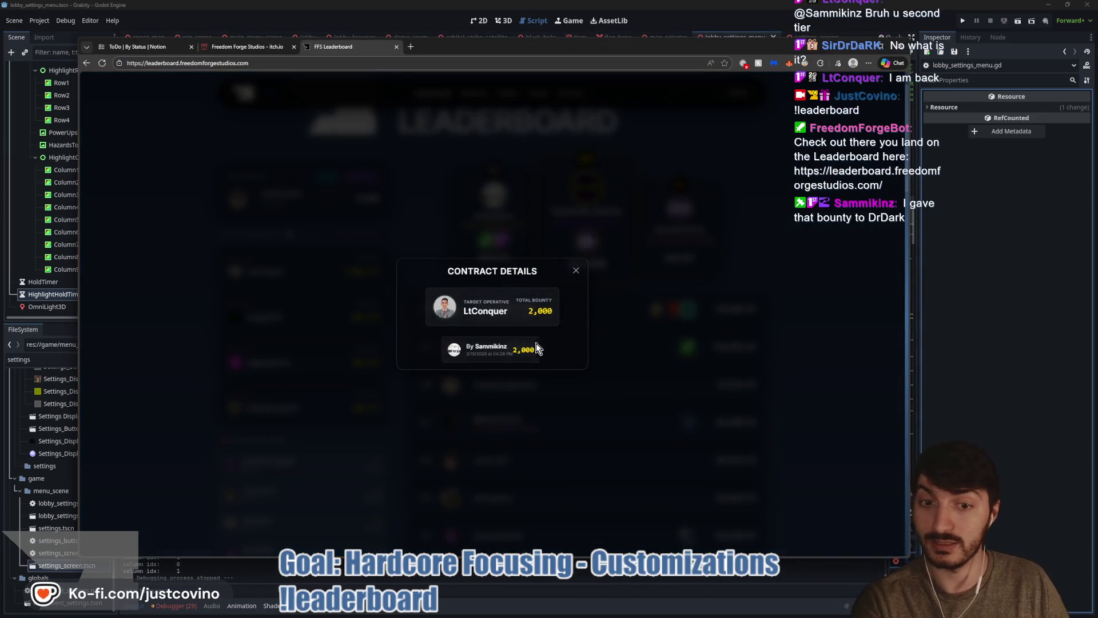
pyautogui.click(575, 272)
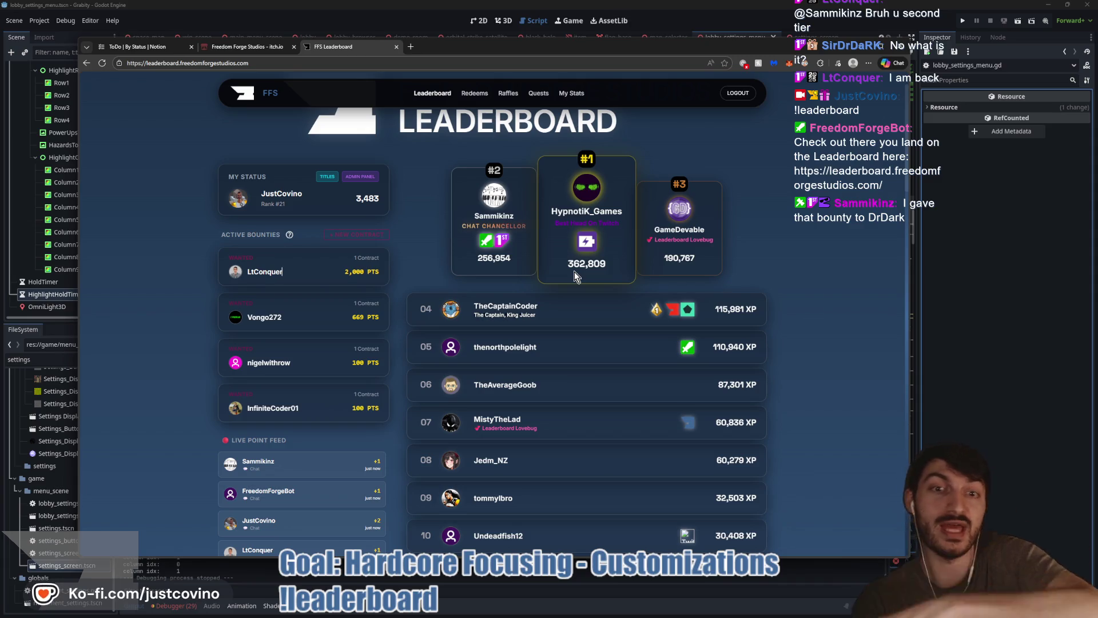
pyautogui.click(508, 93)
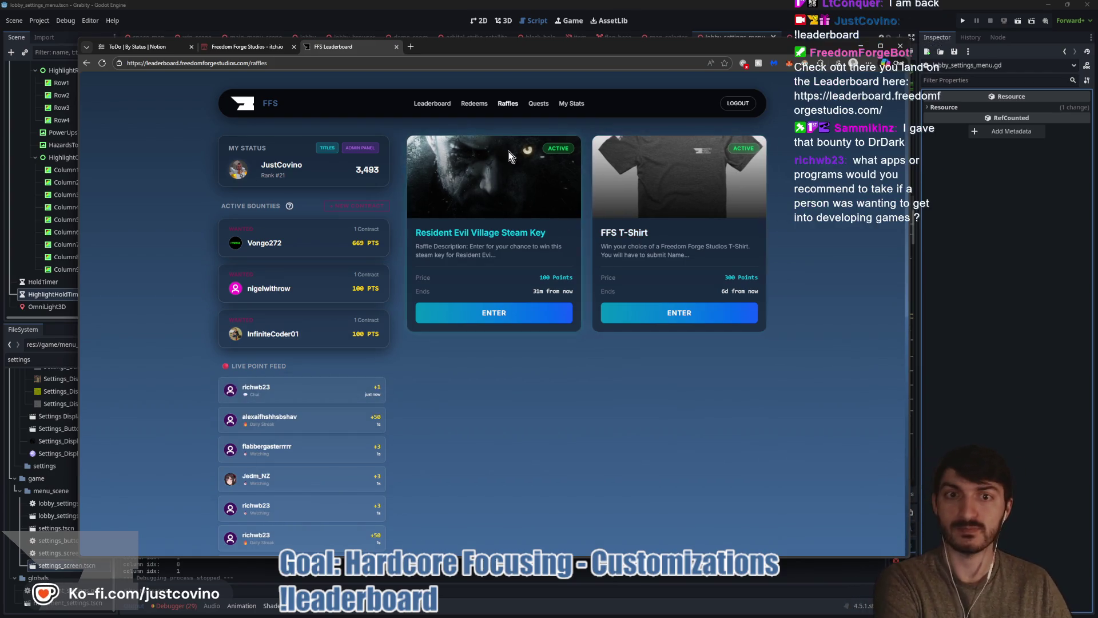
# - Browse the Quests and Channel Redeems pages, then return to the main leaderboard
pyautogui.click(538, 104)
pyautogui.scroll(-1, 737, 263)
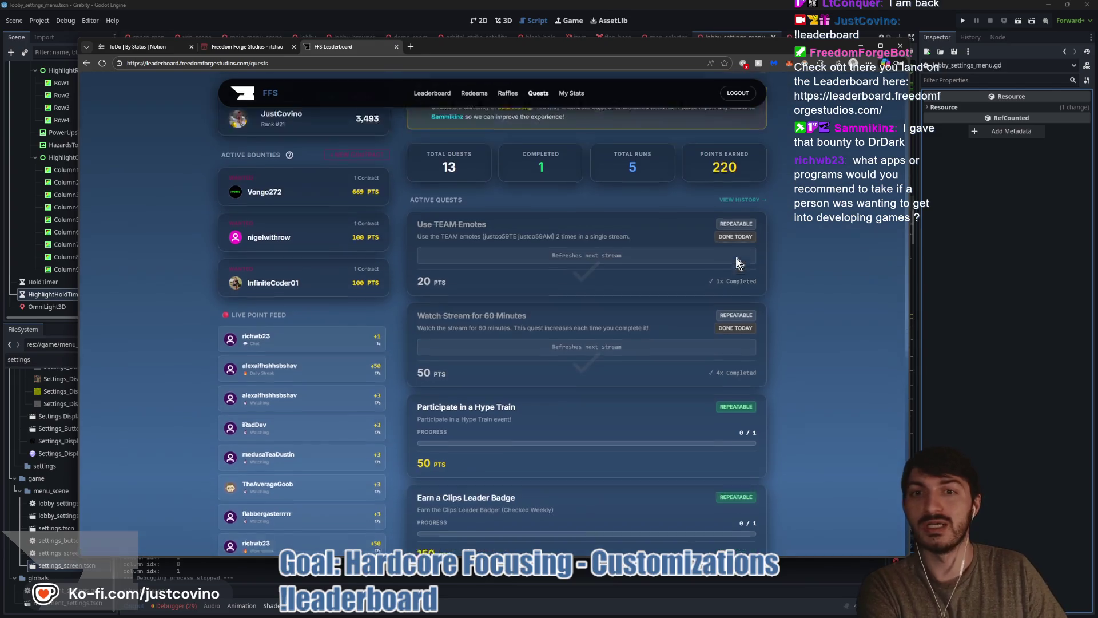
pyautogui.scroll(-1, 737, 262)
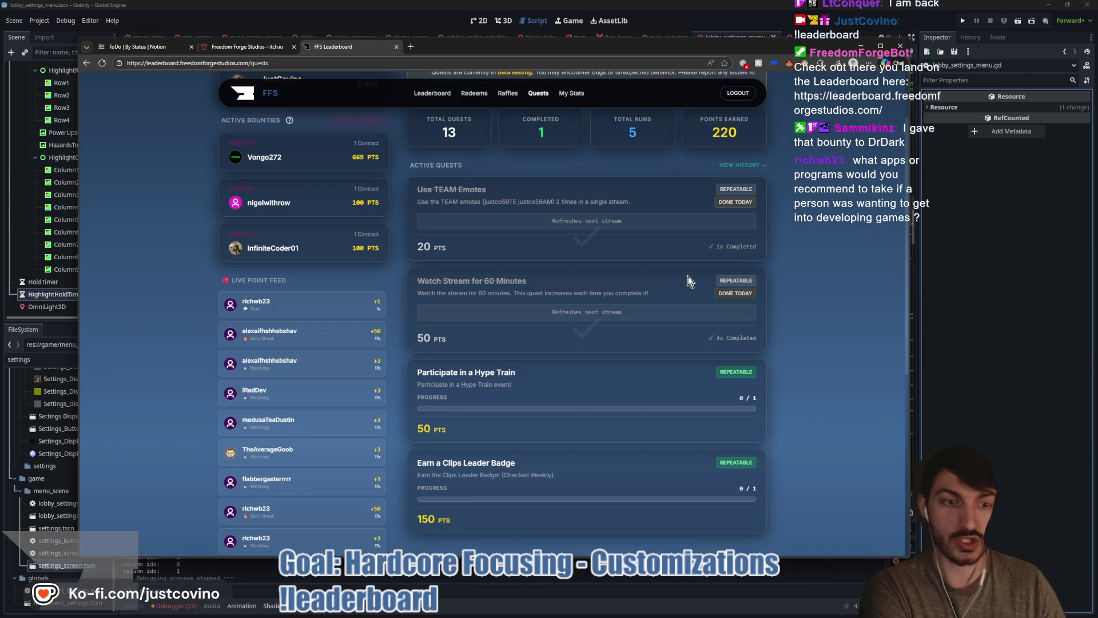
pyautogui.scroll(2, 547, 318)
pyautogui.click(474, 103)
pyautogui.click(415, 103)
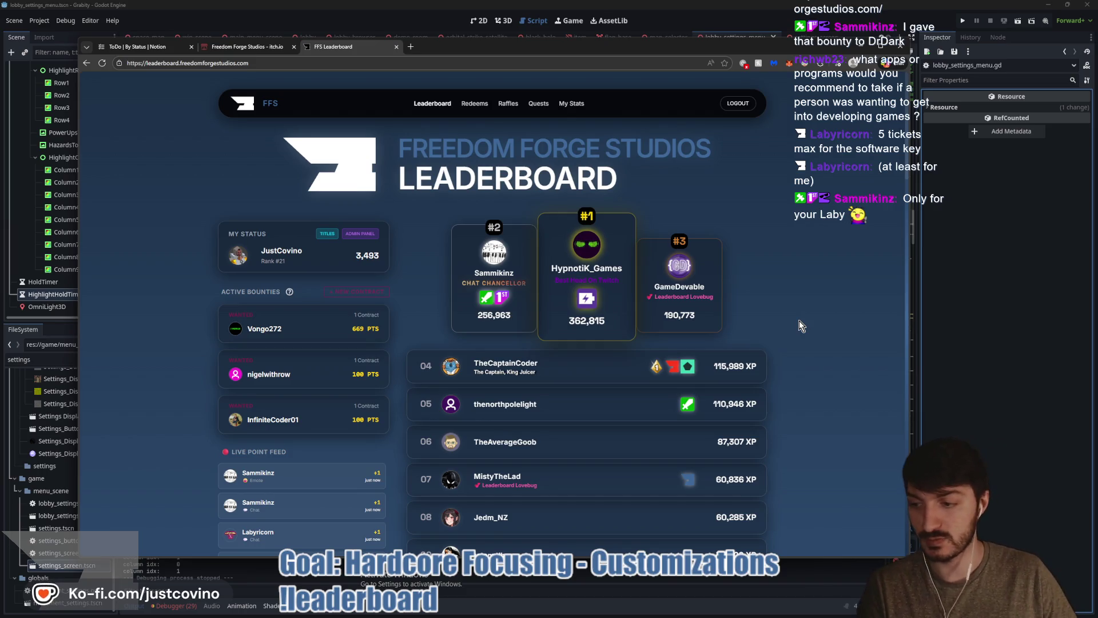
pyautogui.click(981, 364)
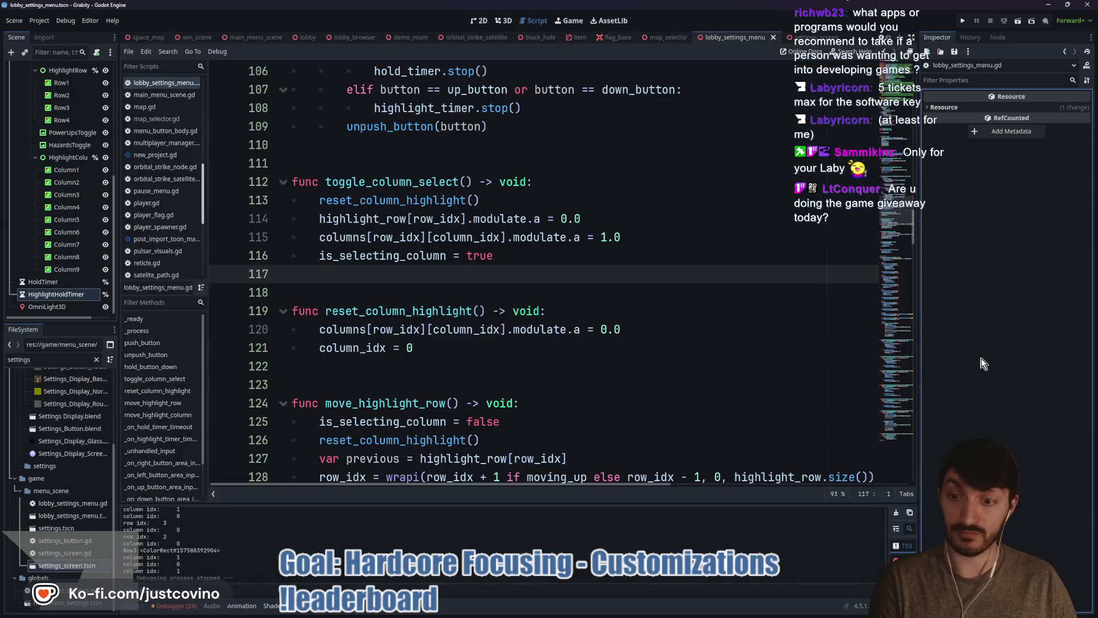
# - Review lines 110–118 around toggle_column_select by placing the caret on them
pyautogui.click(517, 291)
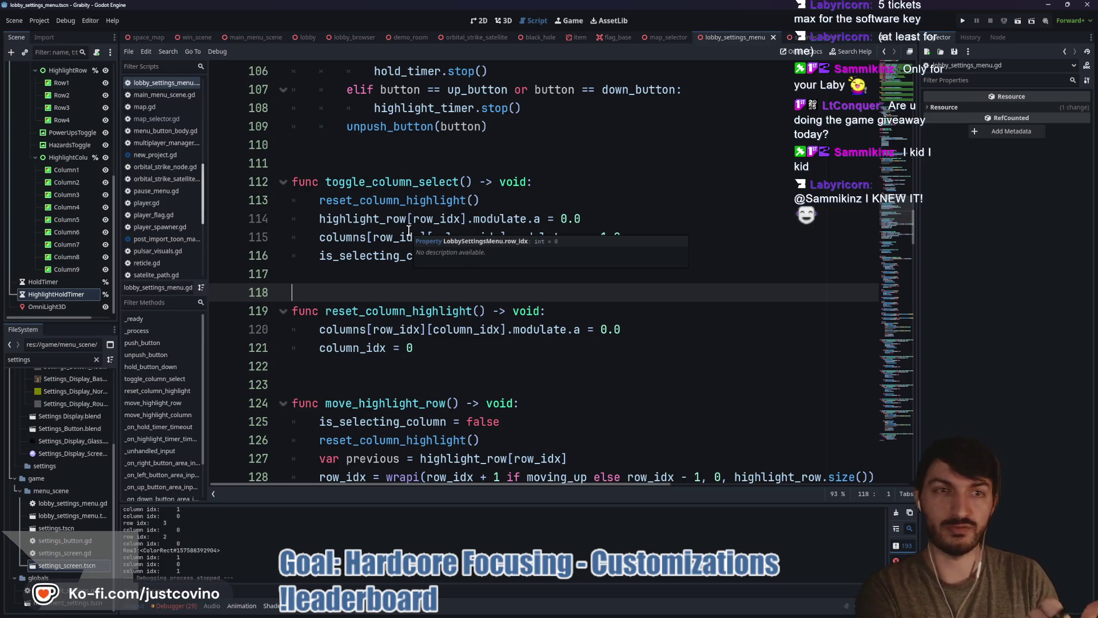
pyautogui.click(393, 150)
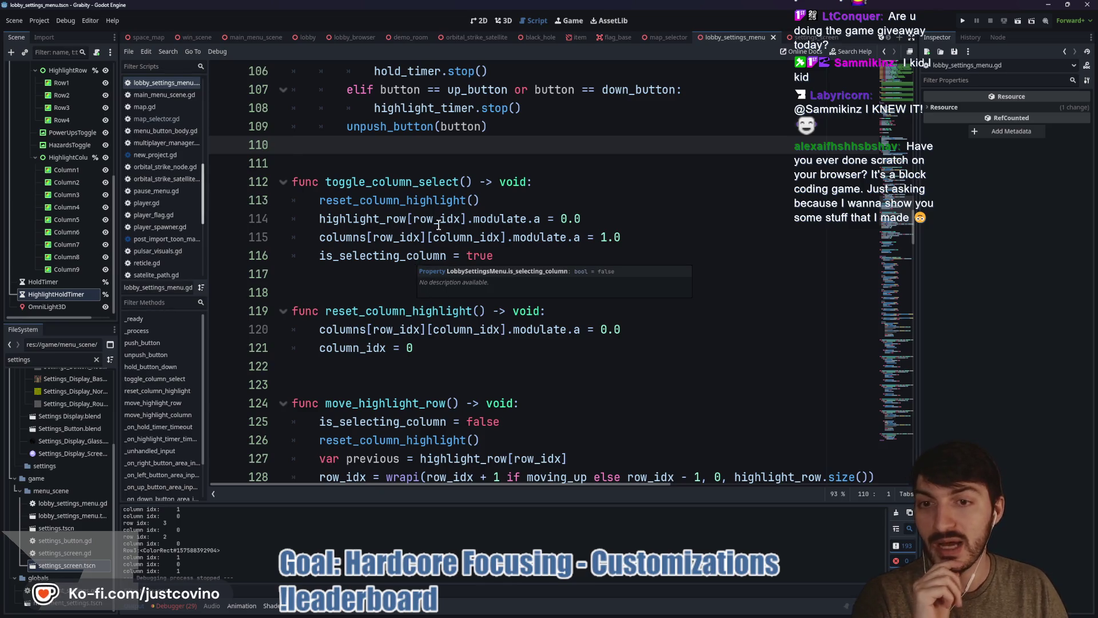
pyautogui.click(421, 178)
pyautogui.click(421, 162)
pyautogui.click(350, 290)
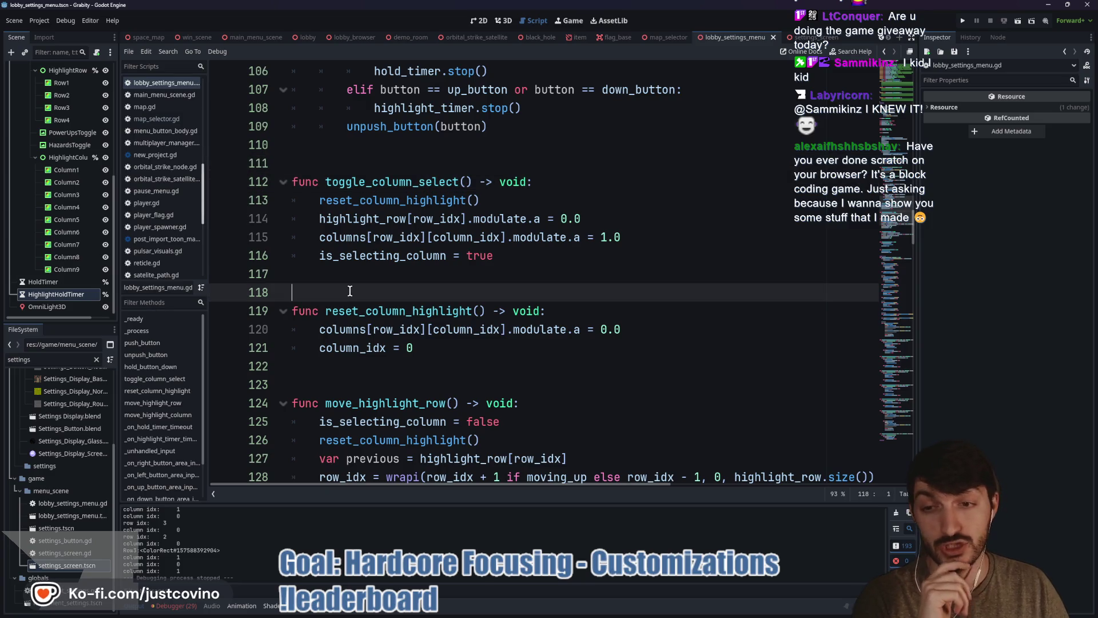
pyautogui.click(372, 279)
# - Scroll through lines 111–122 of the script, then bring the browser window forward
pyautogui.scroll(-2, 373, 279)
pyautogui.click(367, 263)
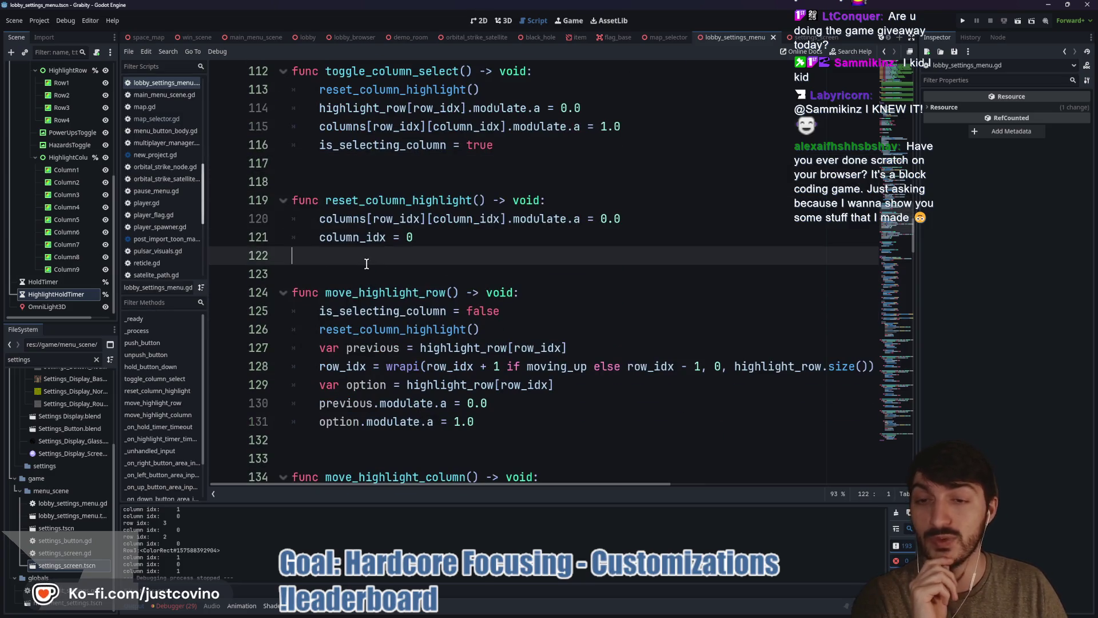
pyautogui.click(368, 182)
pyautogui.scroll(4, 381, 202)
pyautogui.click(360, 271)
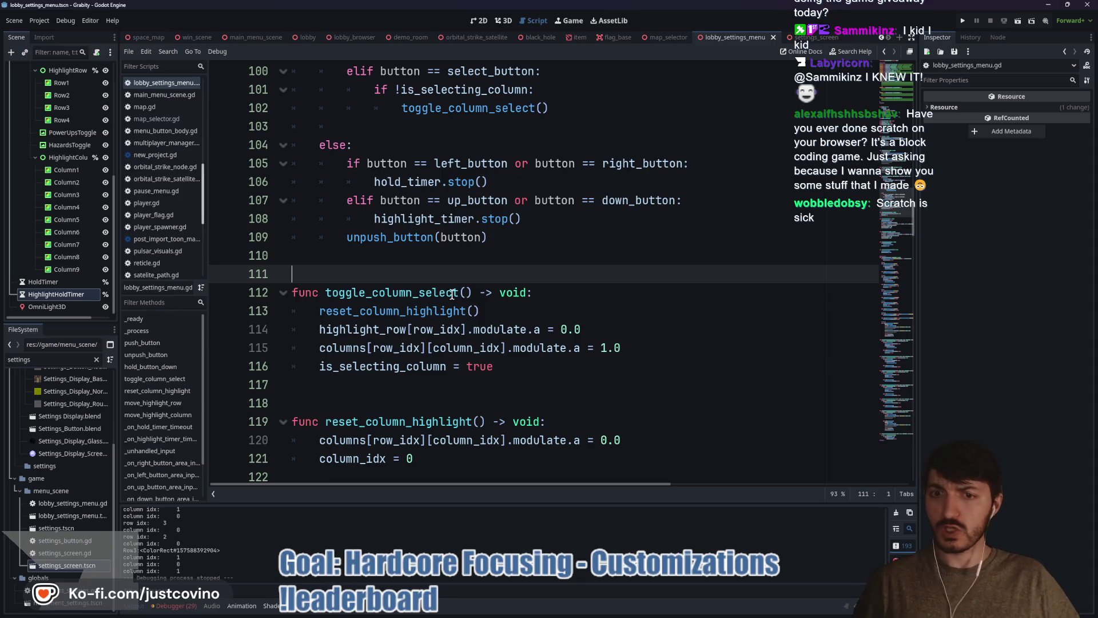
pyautogui.moveTo(593, 617)
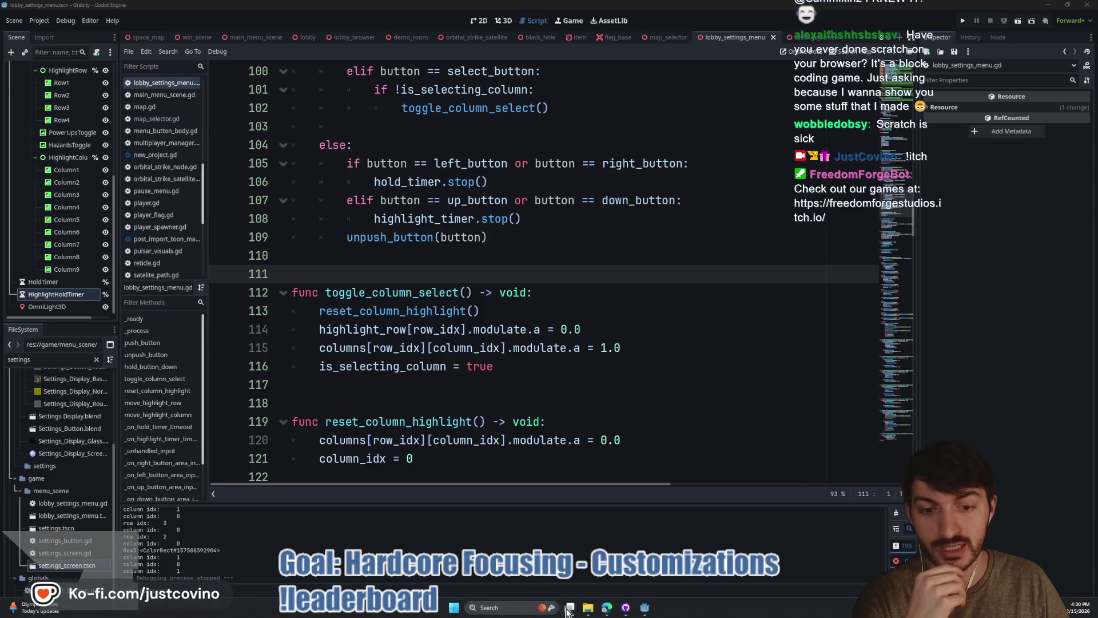
pyautogui.click(607, 607)
# - Scroll through the studio's itch.io games list, then run Grabity from Godot
pyautogui.click(246, 46)
pyautogui.scroll(-10, 707, 295)
pyautogui.scroll(6, 722, 311)
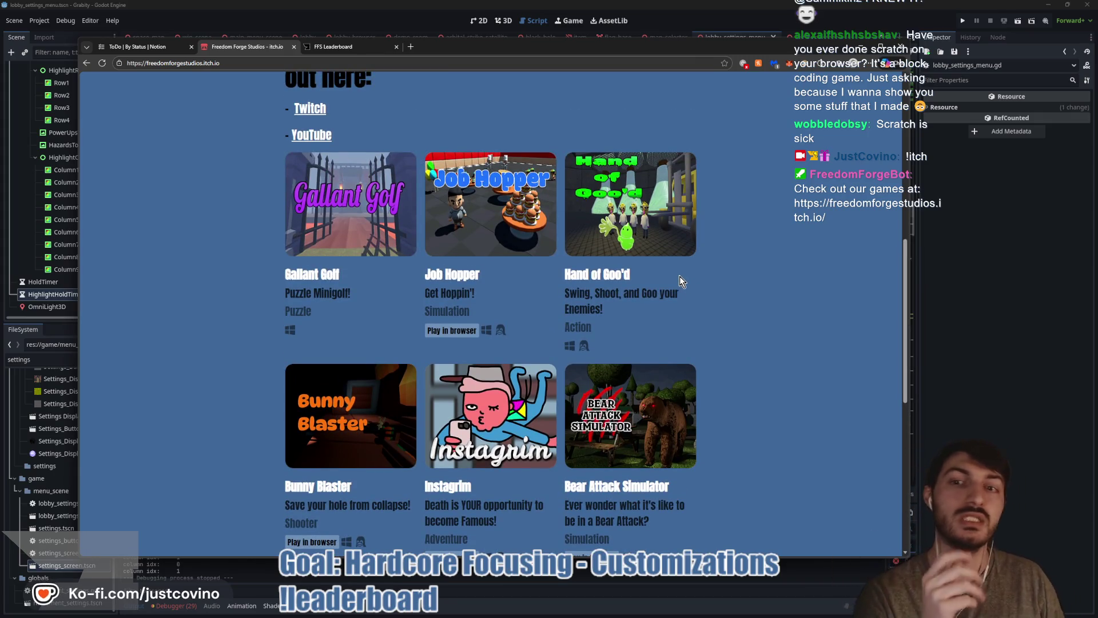
pyautogui.scroll(-3, 681, 279)
pyautogui.scroll(2, 803, 308)
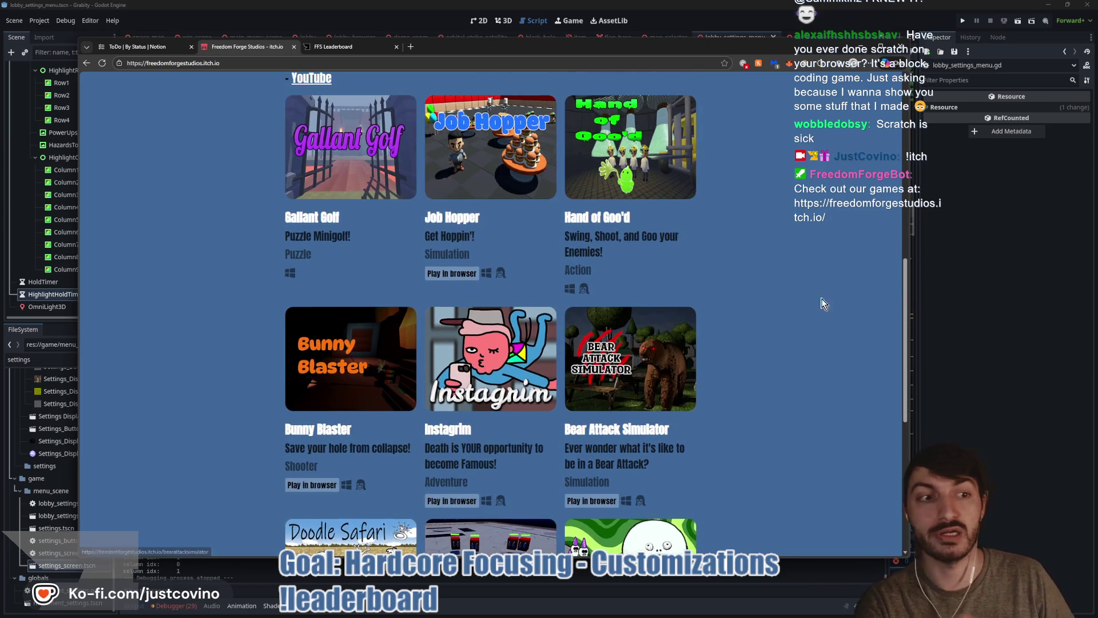
pyautogui.click(1021, 292)
pyautogui.click(963, 21)
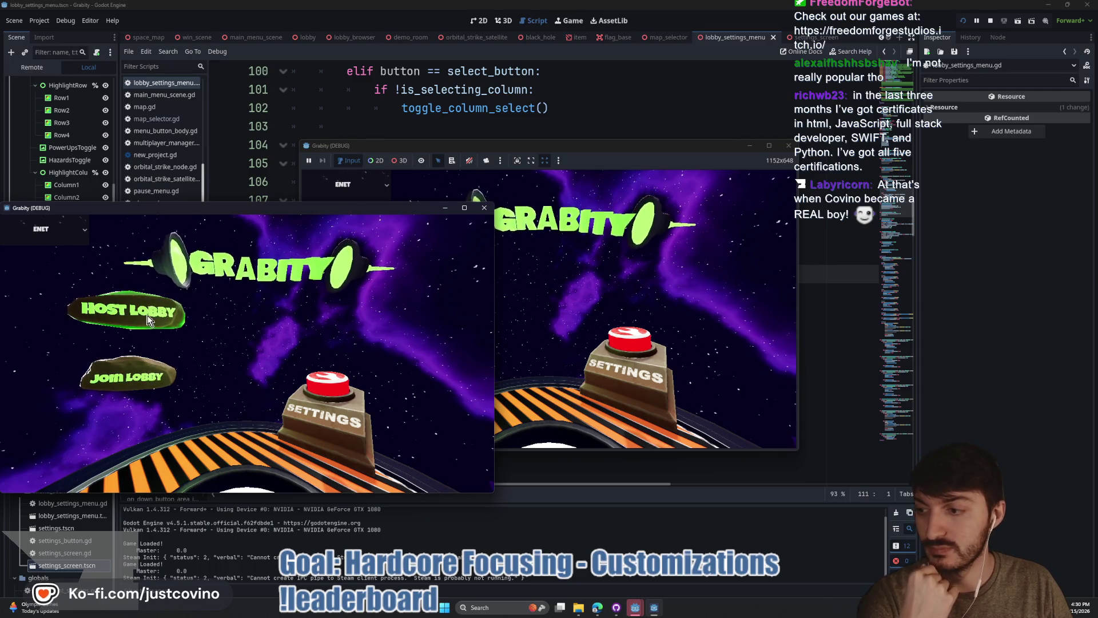
# - Place both game windows side by side, host a private lobby, join, ready up and start
pyautogui.moveTo(551, 146); pyautogui.dragTo(747, 153)
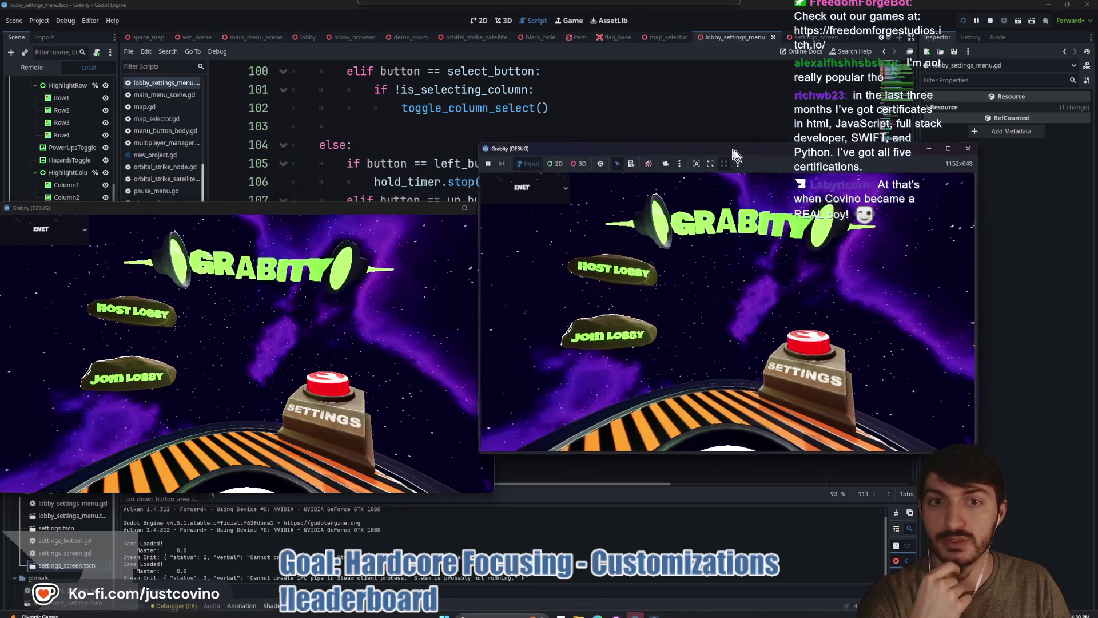
pyautogui.moveTo(355, 208); pyautogui.dragTo(369, 166)
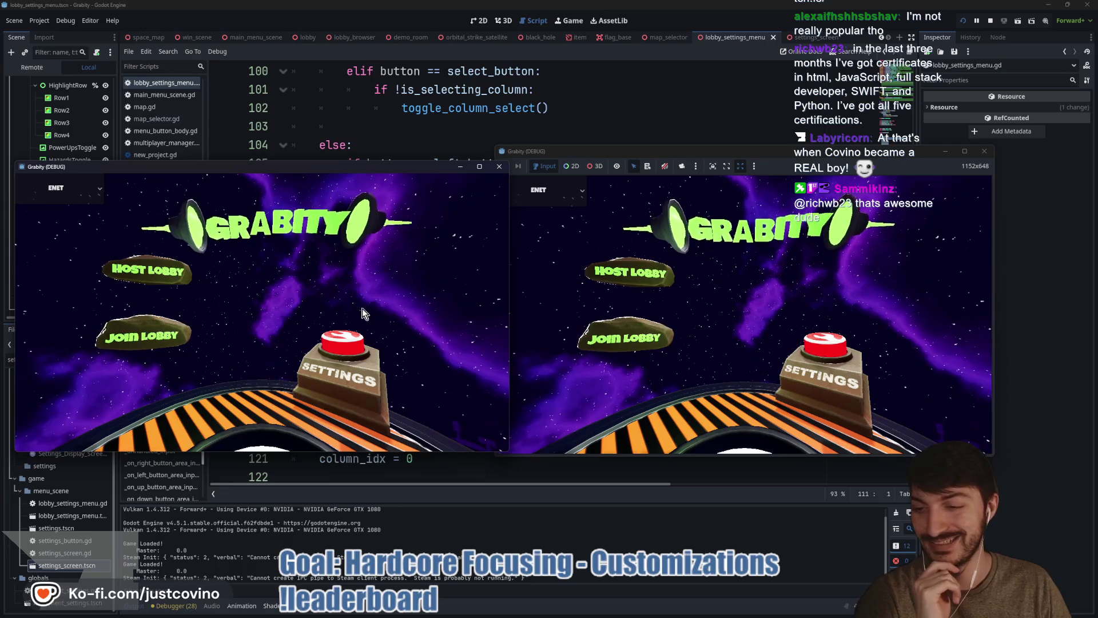
pyautogui.click(178, 273)
pyautogui.click(272, 260)
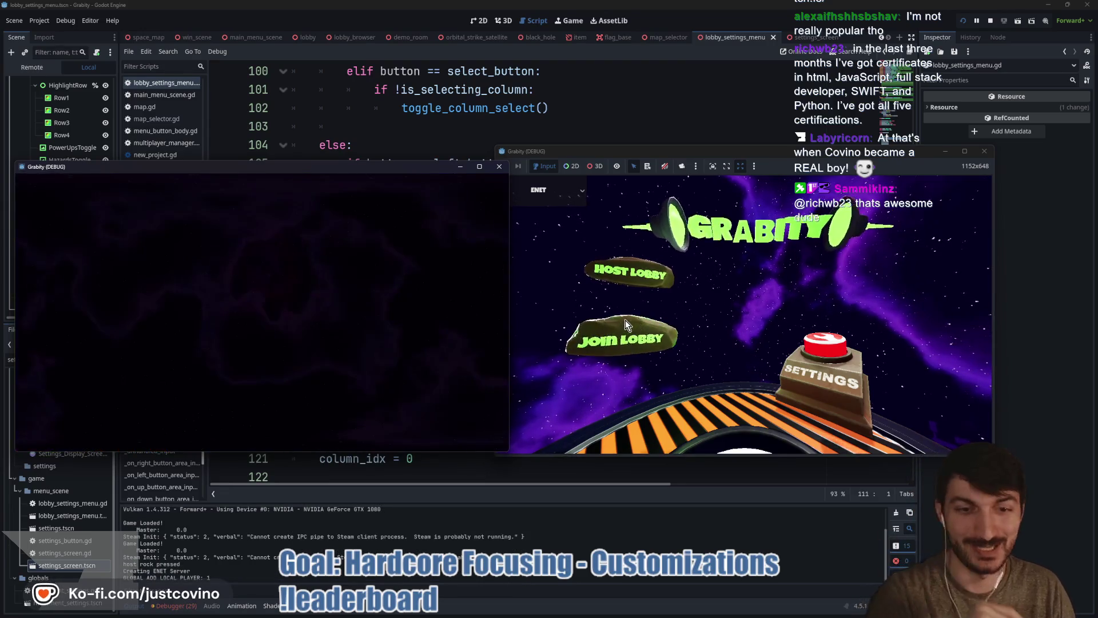
pyautogui.click(722, 334)
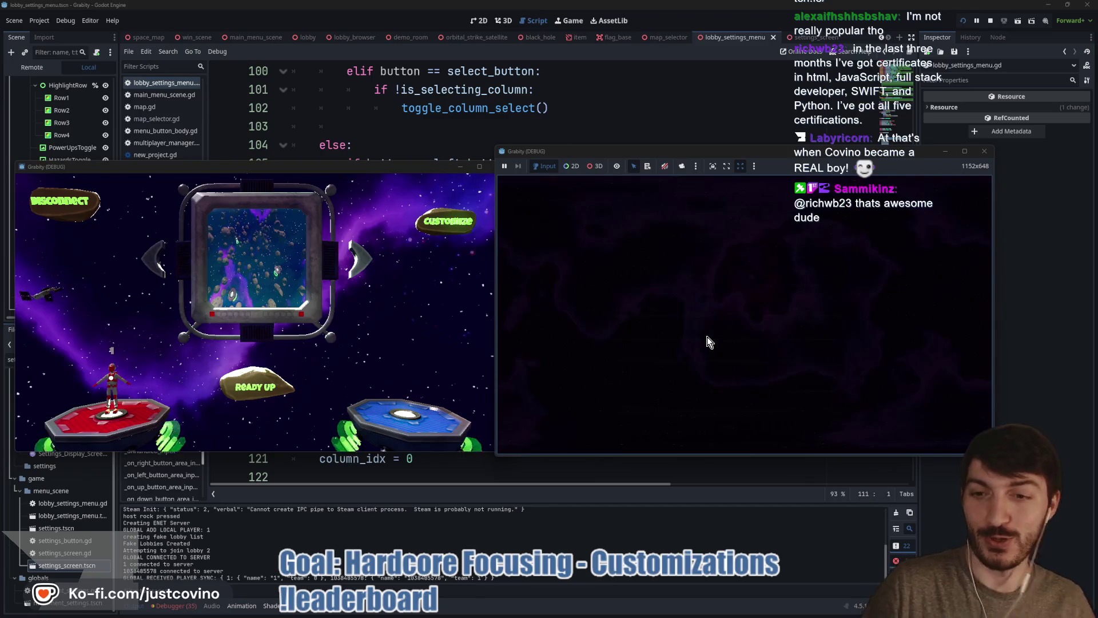
pyautogui.click(255, 395)
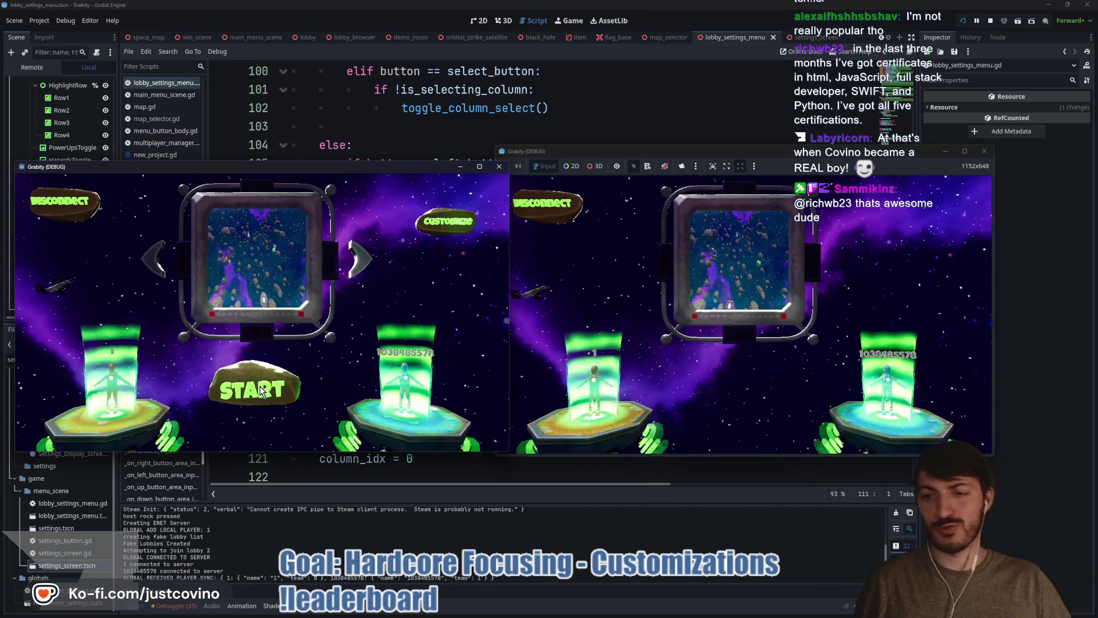
pyautogui.click(260, 386)
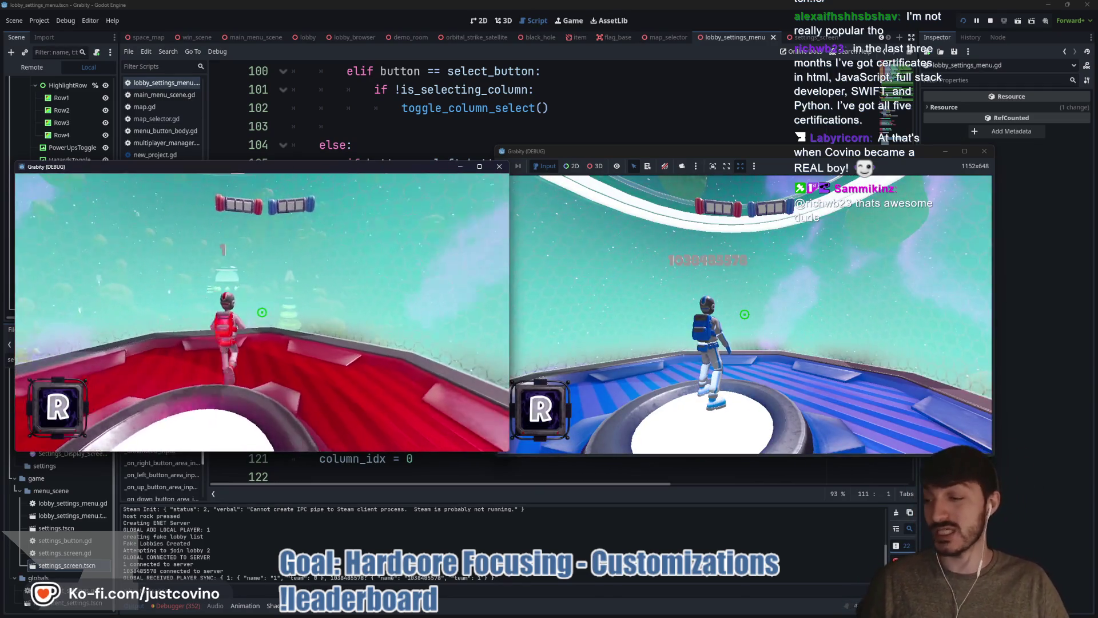
# - Make the red player jump and enter the cheat_item command in the development console
pyautogui.press('super')
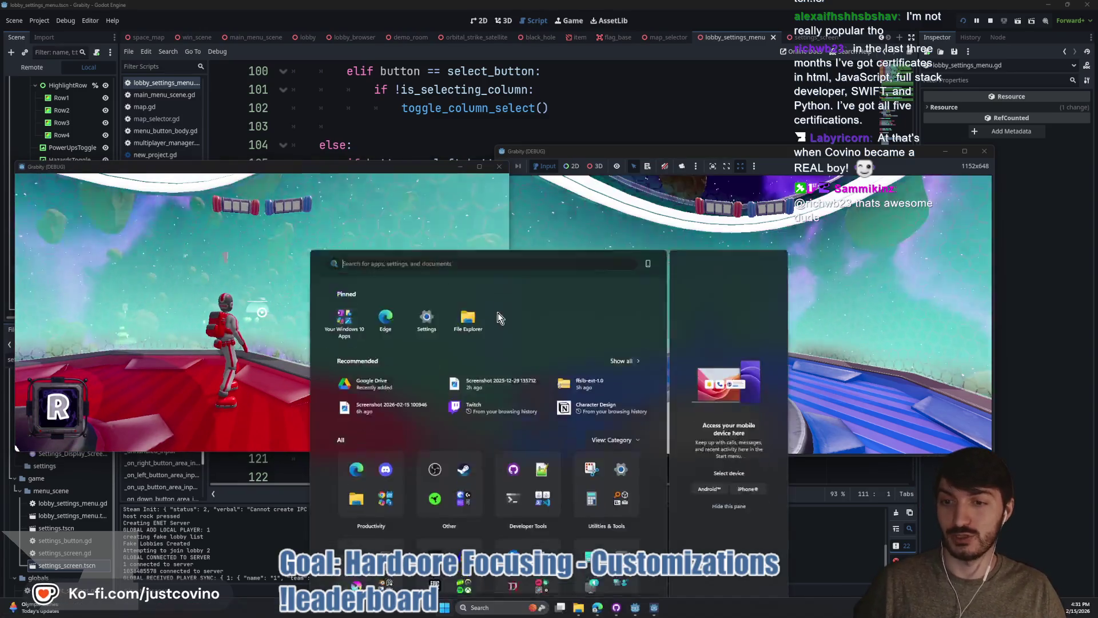
pyautogui.press('super')
pyautogui.press('space')
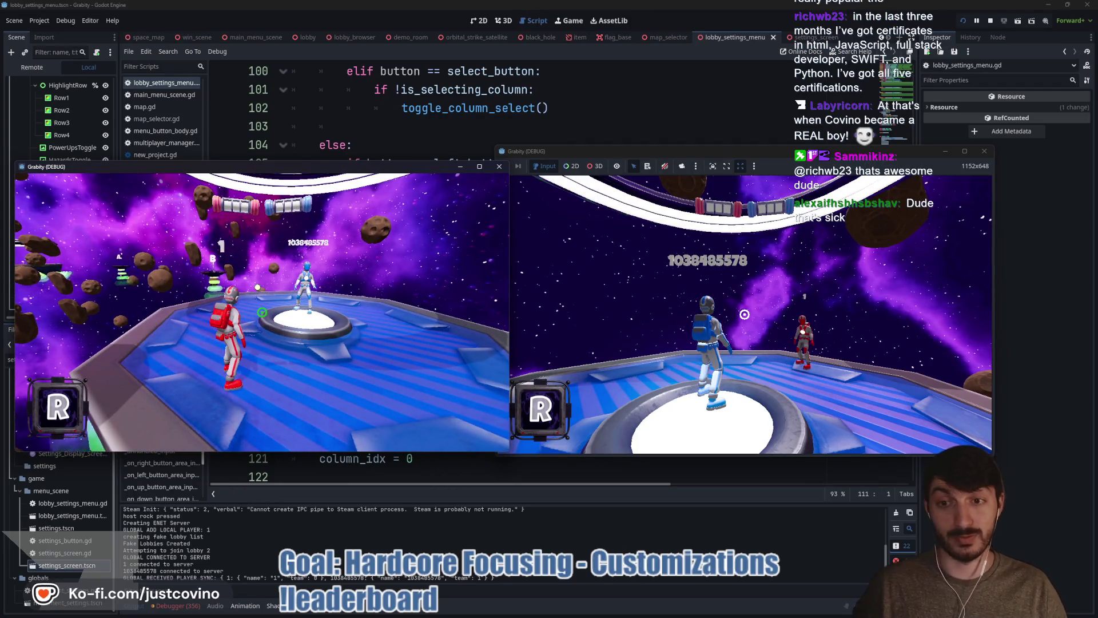
pyautogui.press('`')
pyautogui.write('CHEAT')
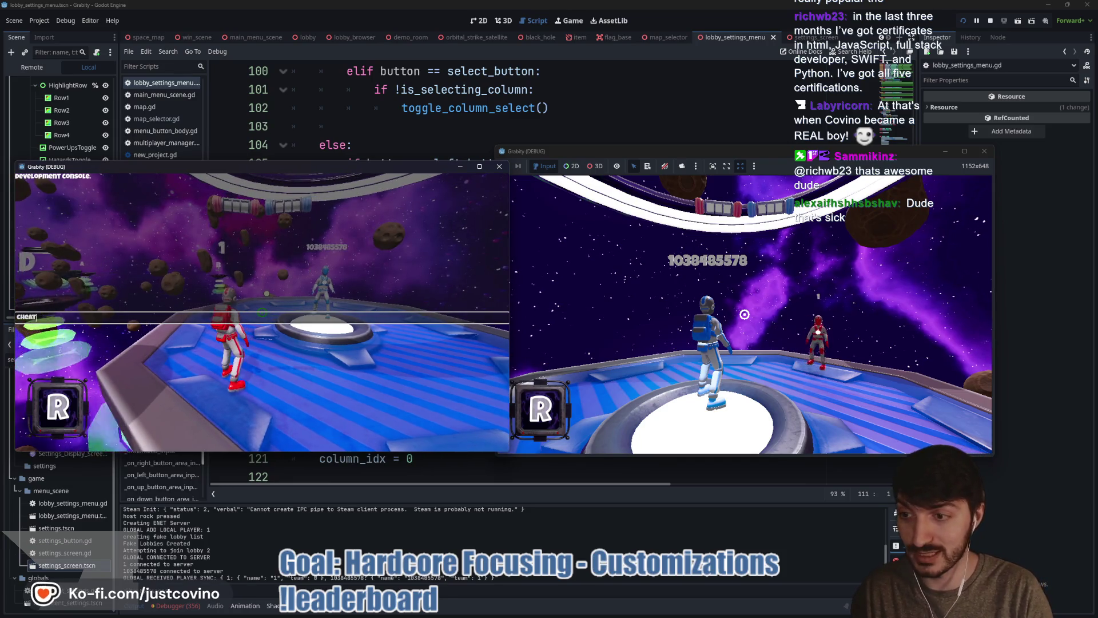
pyautogui.write('_item or')
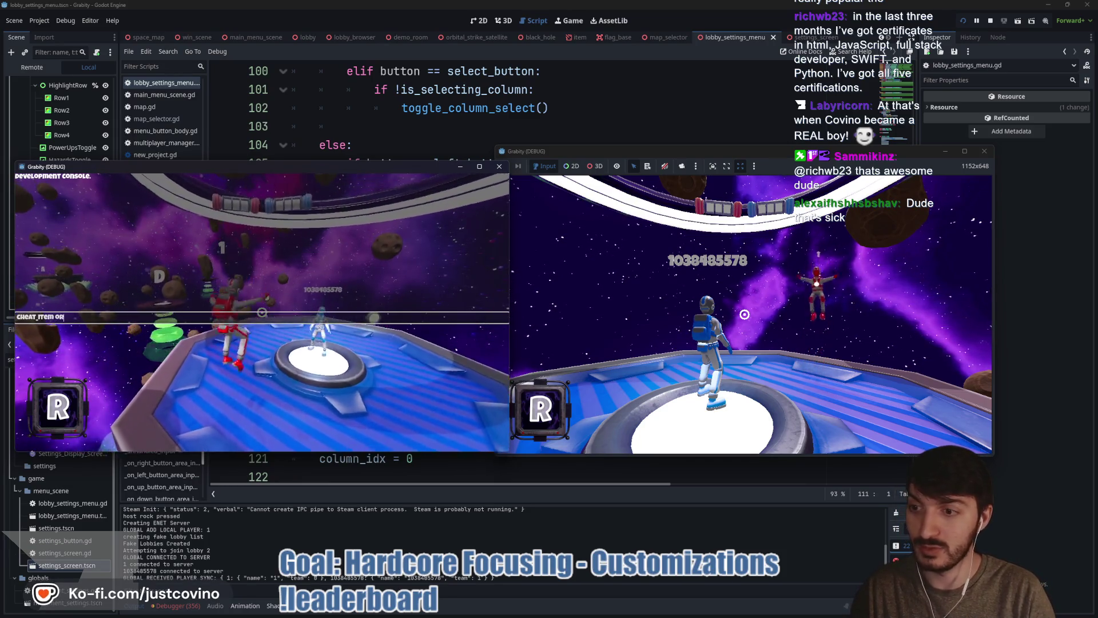
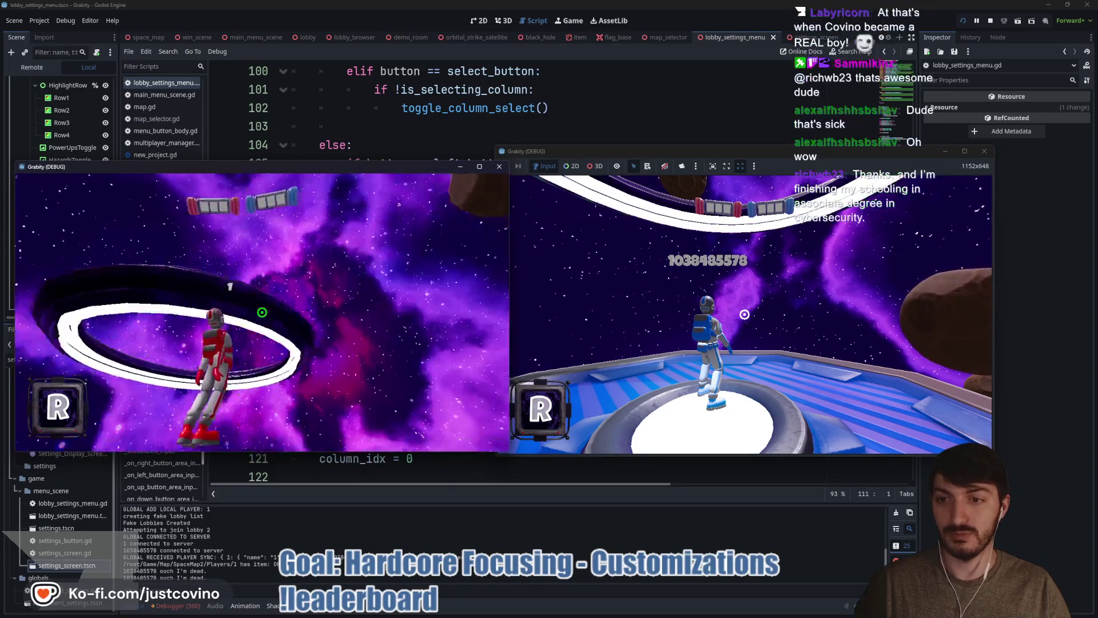
# - Stop the running game with F8 and put the caret near line 112 of lobby_settings_menu.gd
pyautogui.press('F8')
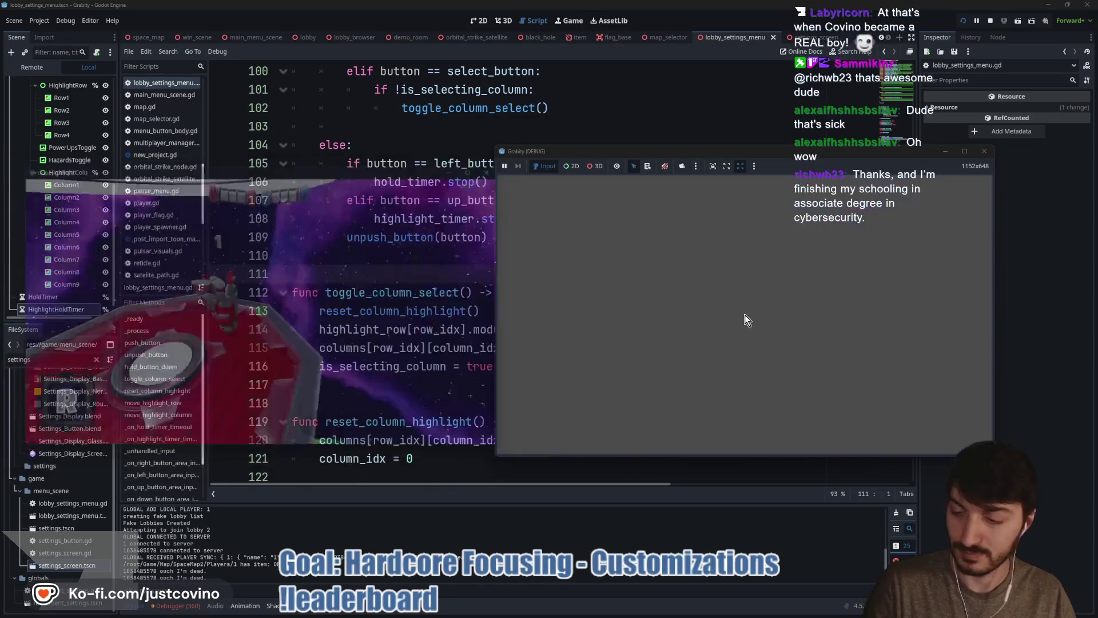
pyautogui.click(603, 290)
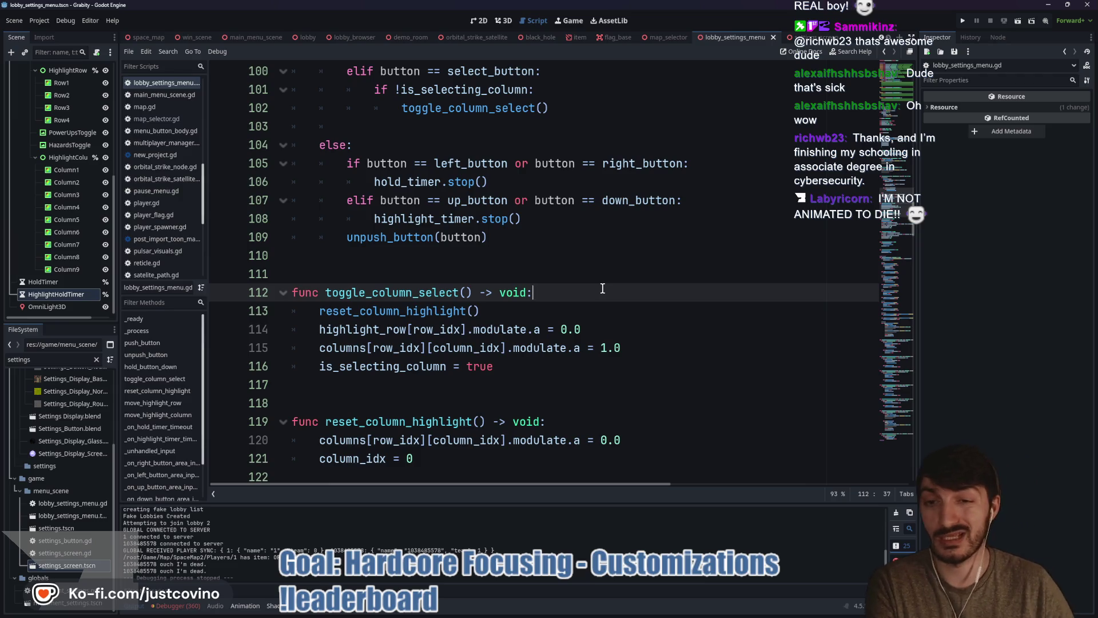
pyautogui.click(406, 293)
# - Move up through the script via lines 81 and 58, ending on empty line 75
pyautogui.scroll(7, 432, 309)
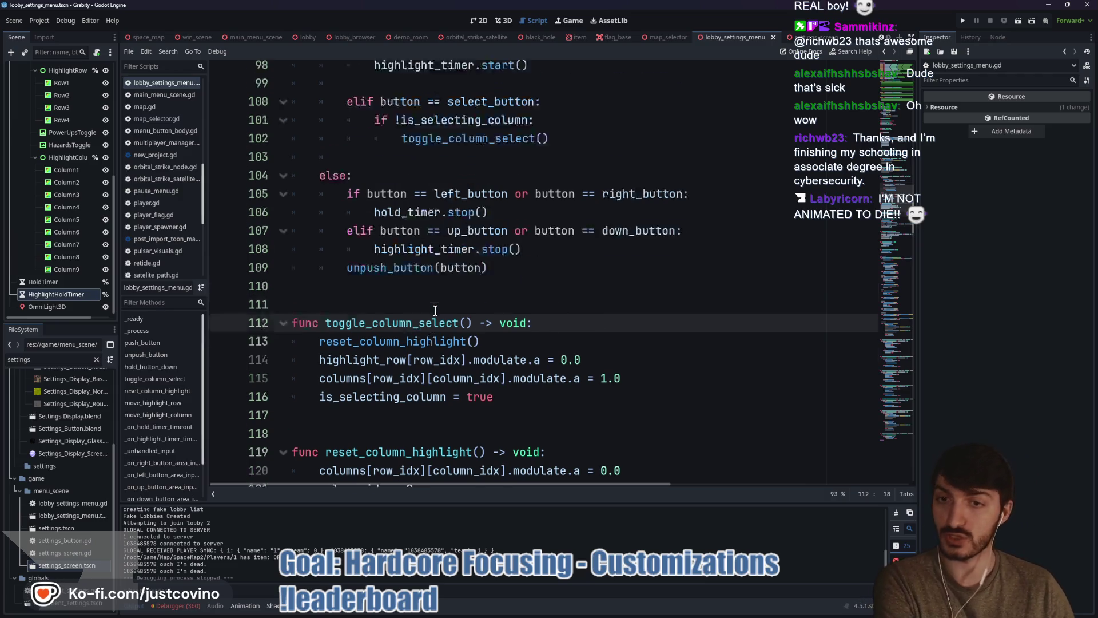
pyautogui.scroll(3, 424, 279)
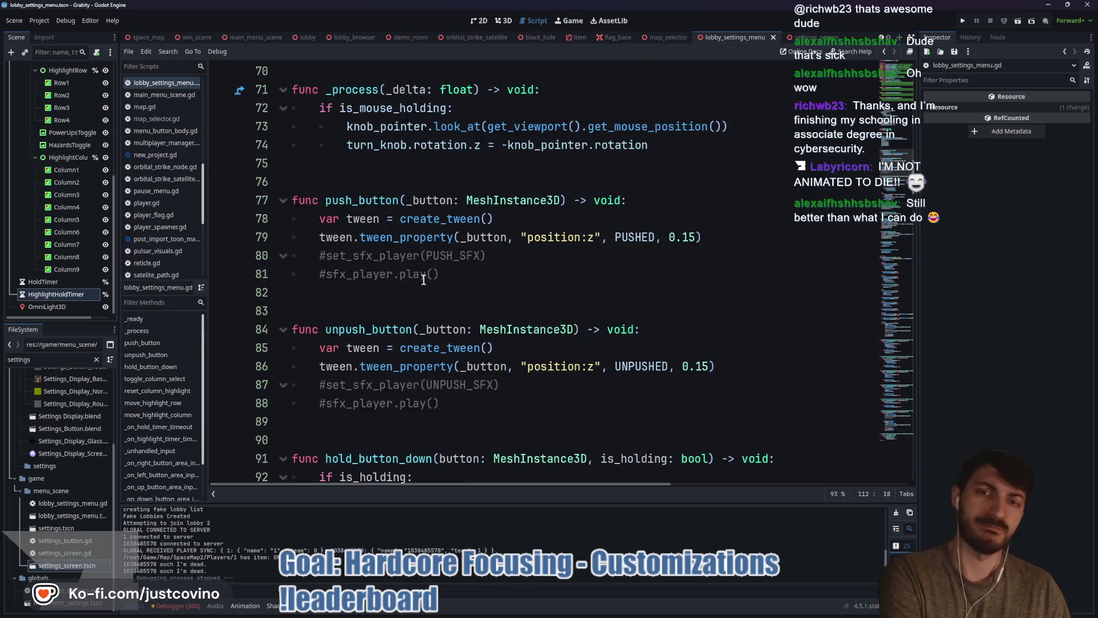
pyautogui.click(430, 275)
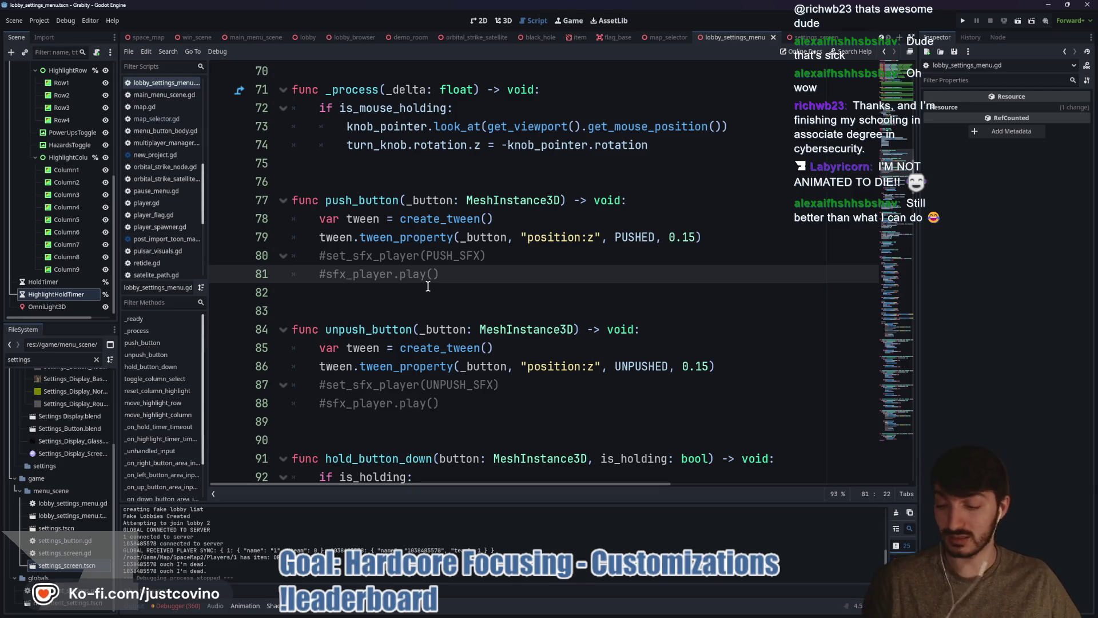
pyautogui.click(391, 166)
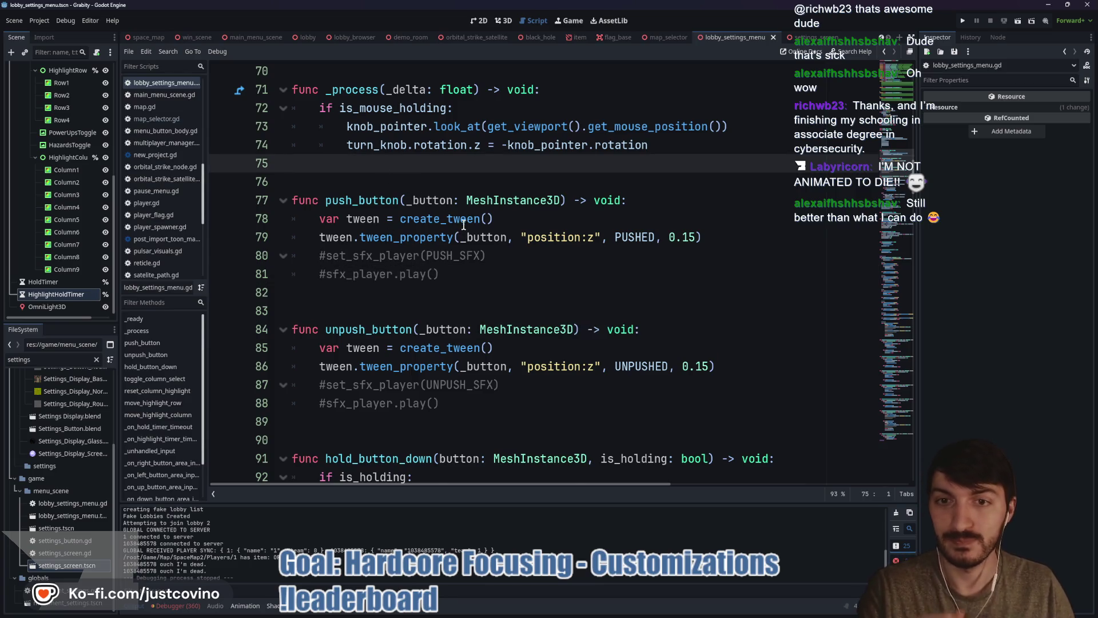
pyautogui.scroll(2, 457, 238)
pyautogui.scroll(5, 457, 238)
pyautogui.click(433, 239)
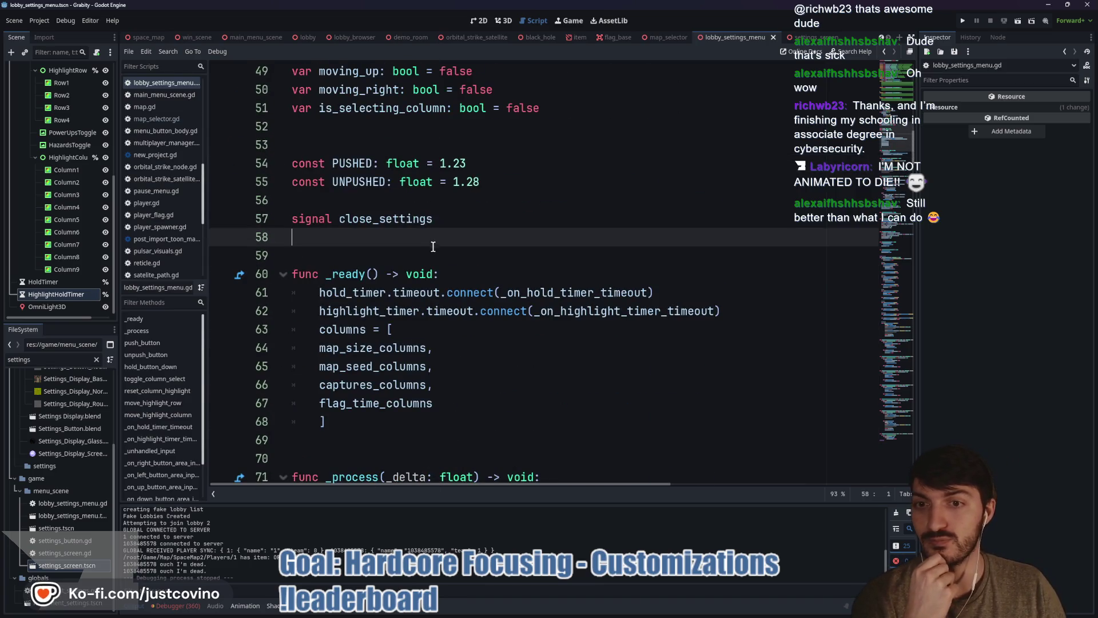
pyautogui.scroll(-2, 464, 269)
pyautogui.scroll(-4, 463, 269)
pyautogui.click(405, 216)
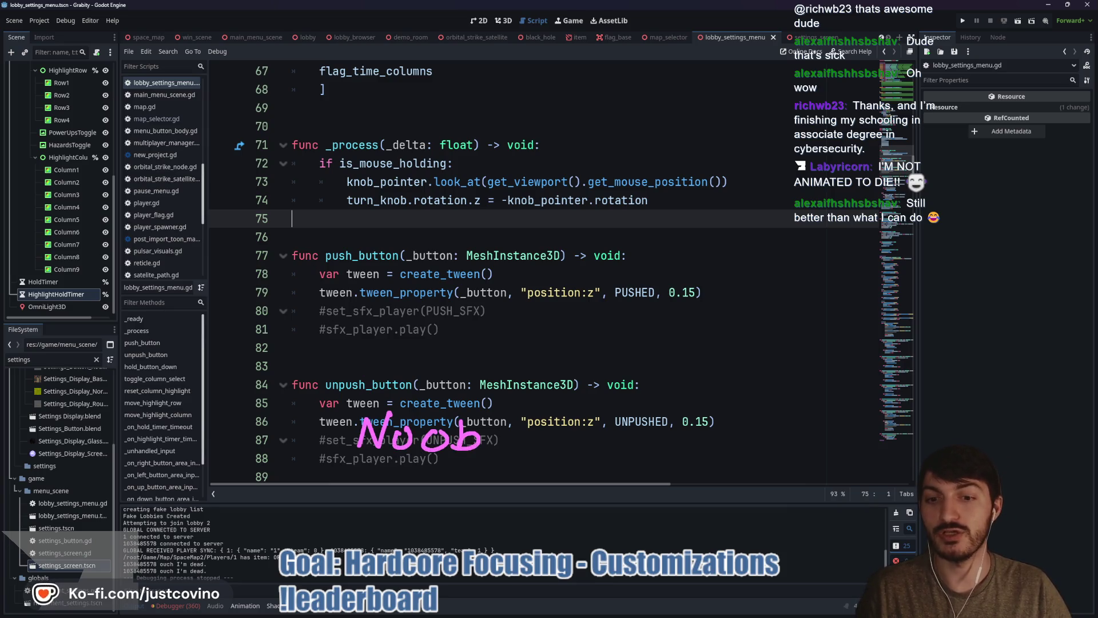
# - Handwrite Beginner, Intermediate and Pro skill-level labels with dividing lines across lines 80 and 75
pyautogui.moveTo(359, 344)
pyautogui.mouseDown()
pyautogui.moveTo(359, 389)
pyautogui.moveTo(400, 380)
pyautogui.moveTo(414, 405)
pyautogui.moveTo(449, 394)
pyautogui.mouseUp()
pyautogui.click(452, 370)
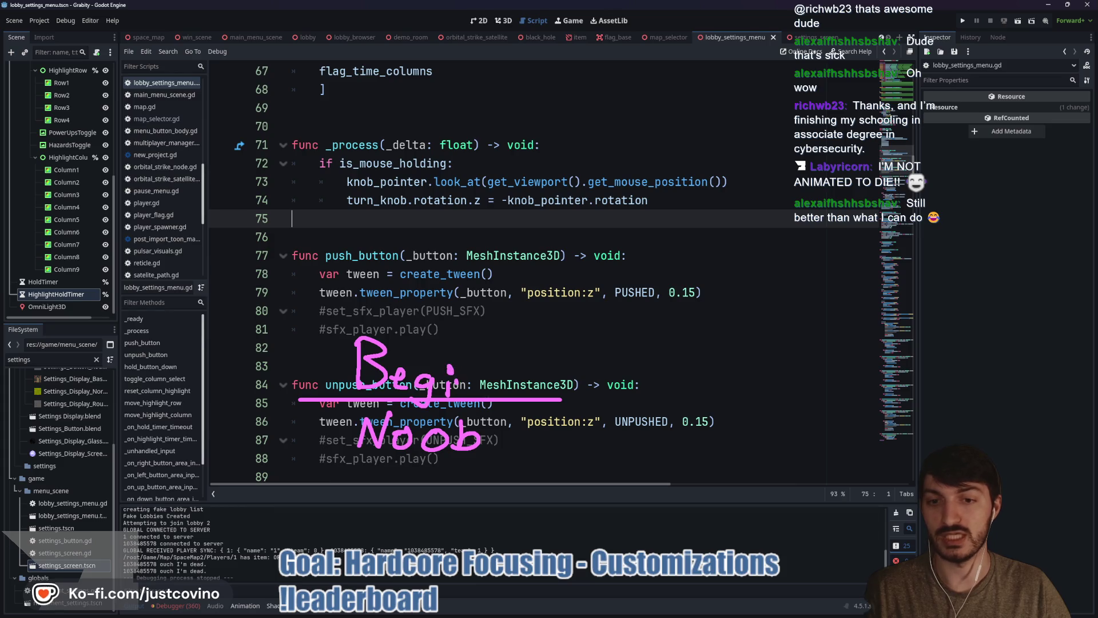
pyautogui.moveTo(247, 313); pyautogui.dragTo(620, 314)
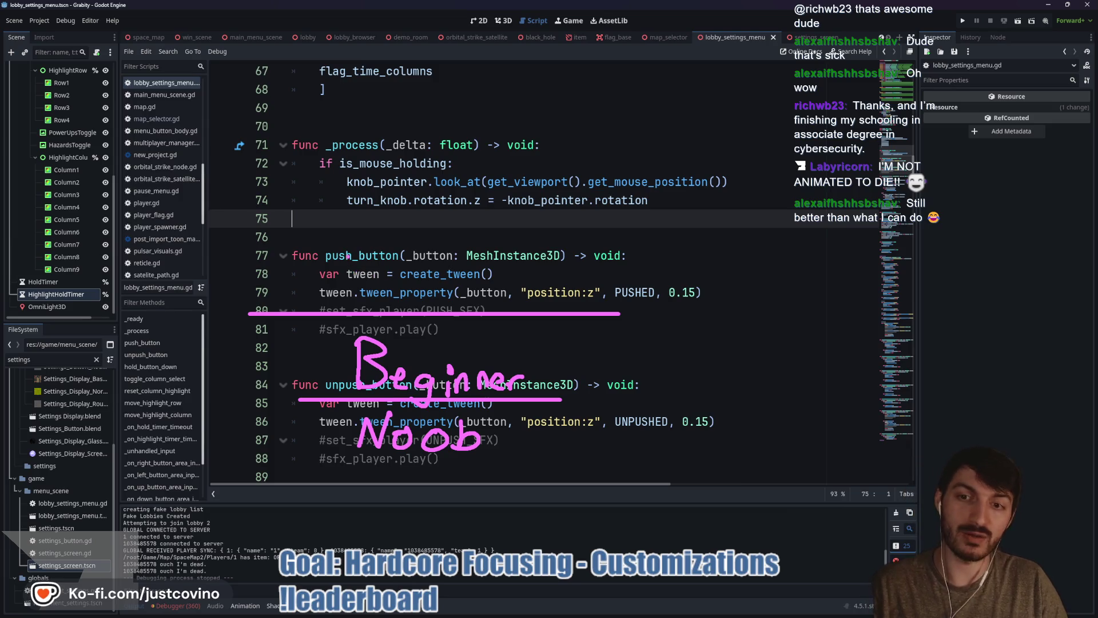
pyautogui.moveTo(353, 265)
pyautogui.mouseDown()
pyautogui.moveTo(354, 303)
pyautogui.moveTo(389, 302)
pyautogui.mouseUp()
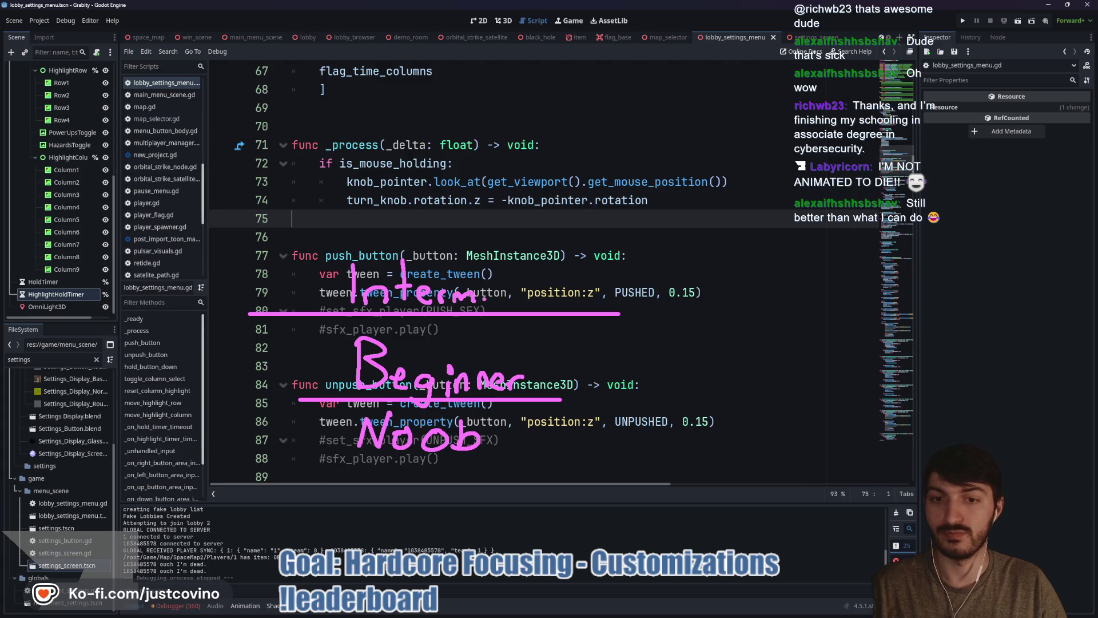
pyautogui.moveTo(526, 307)
pyautogui.mouseDown()
pyautogui.moveTo(534, 286)
pyautogui.moveTo(558, 307)
pyautogui.moveTo(608, 303)
pyautogui.mouseUp()
pyautogui.moveTo(250, 216); pyautogui.dragTo(612, 216)
pyautogui.moveTo(375, 194); pyautogui.dragTo(389, 146)
pyautogui.moveTo(470, 178); pyautogui.dragTo(468, 182)
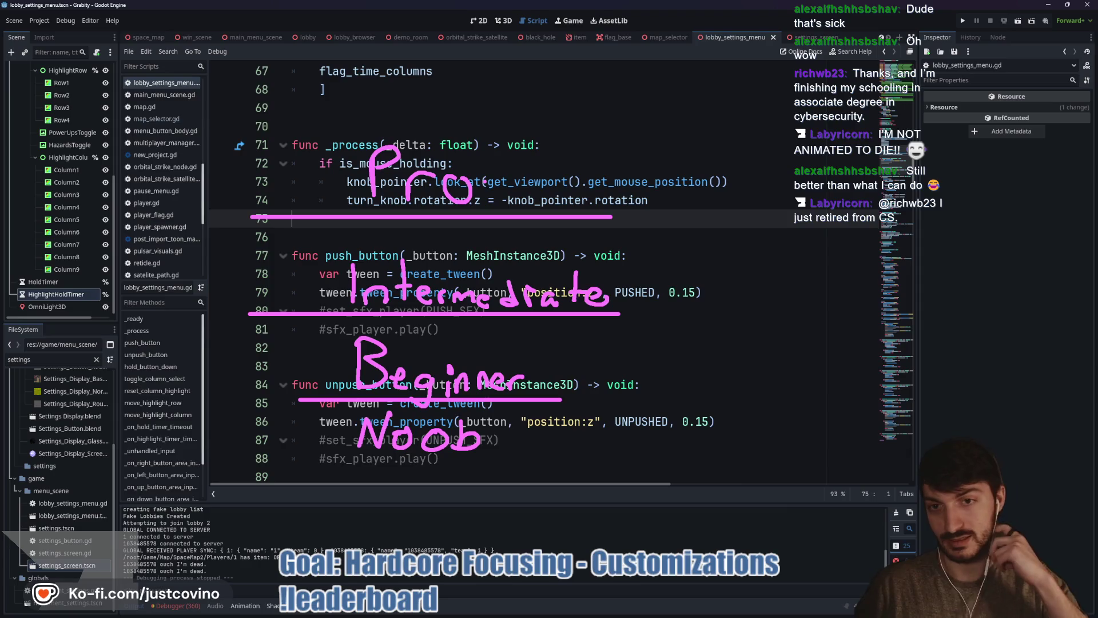
# - Clear the pen drawings and save the scene with the caret on line 76
pyautogui.press('Escape')
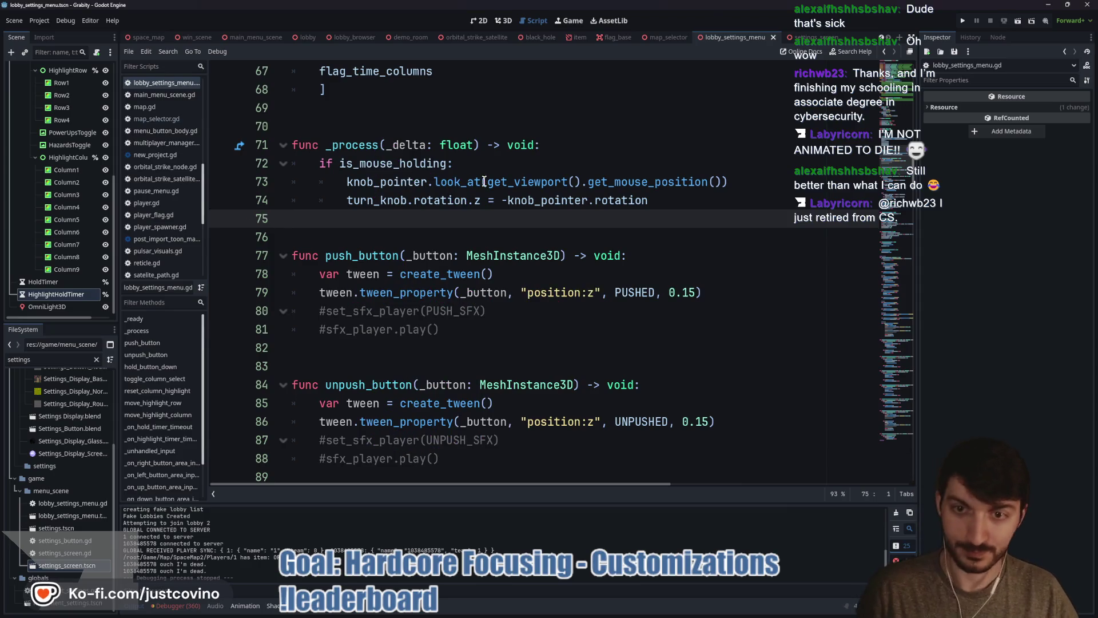
pyautogui.click(457, 236)
pyautogui.hotkey('ctrl', 's')
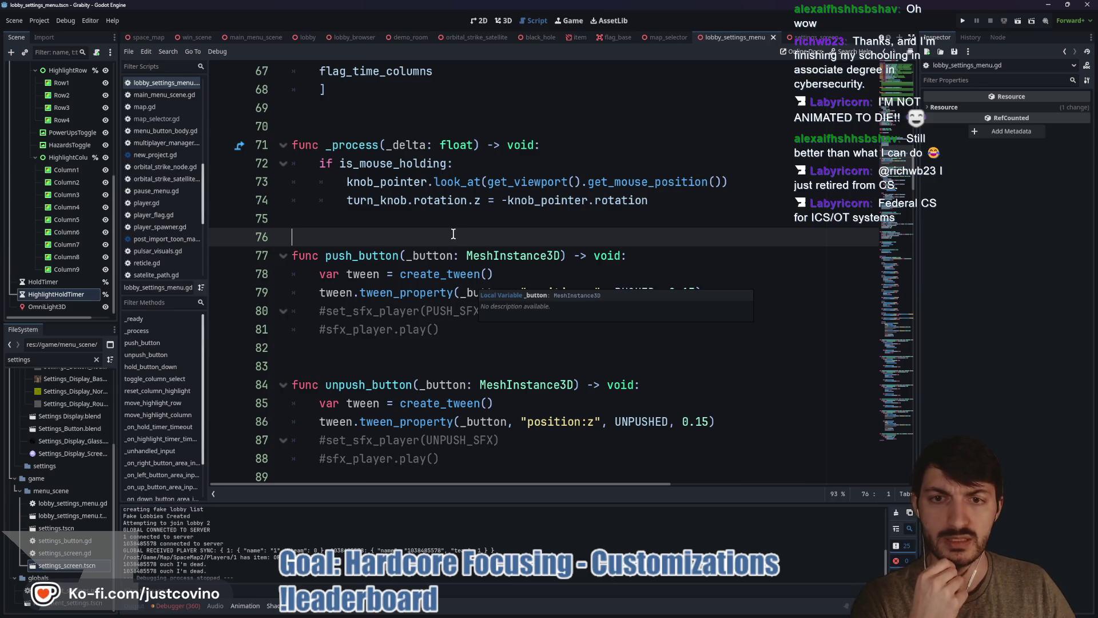
pyautogui.scroll(-3, 458, 321)
pyautogui.scroll(-2, 459, 322)
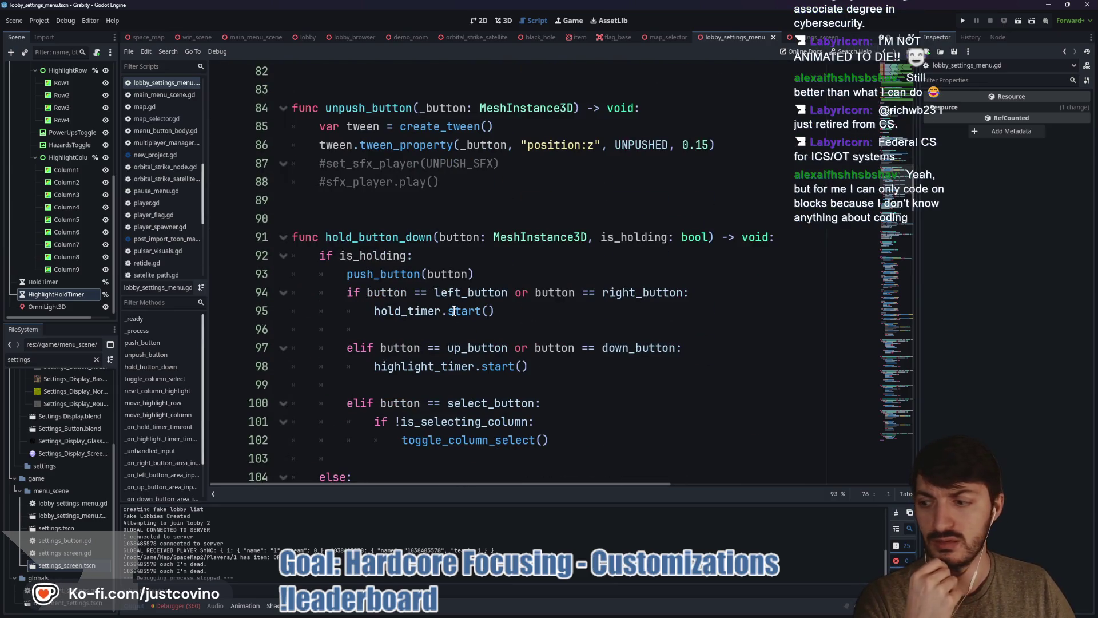
pyautogui.click(479, 21)
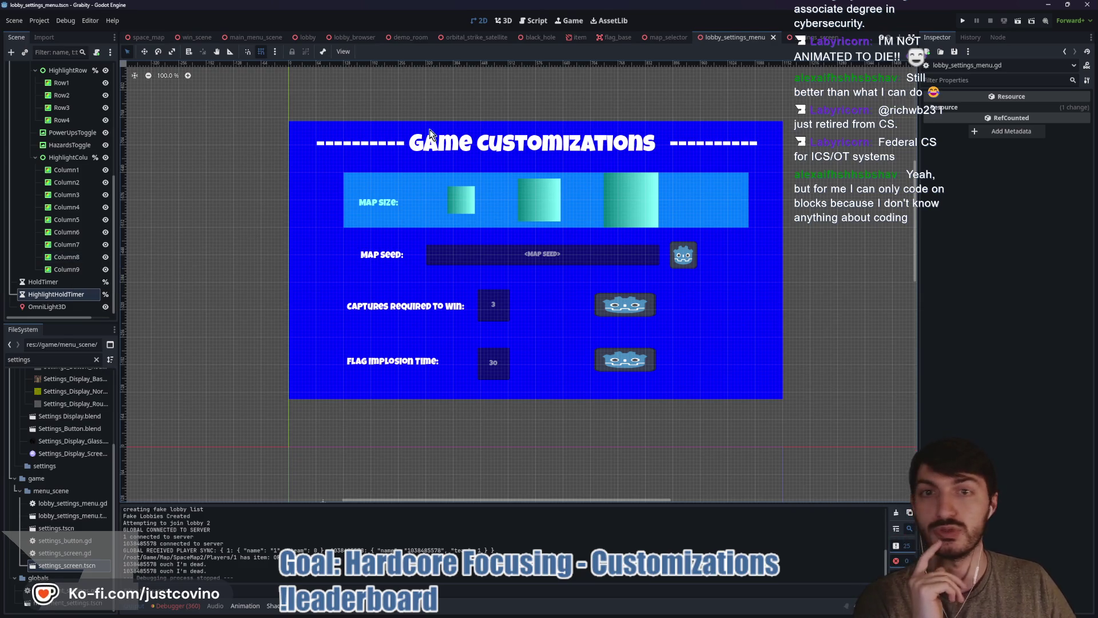
pyautogui.click(534, 21)
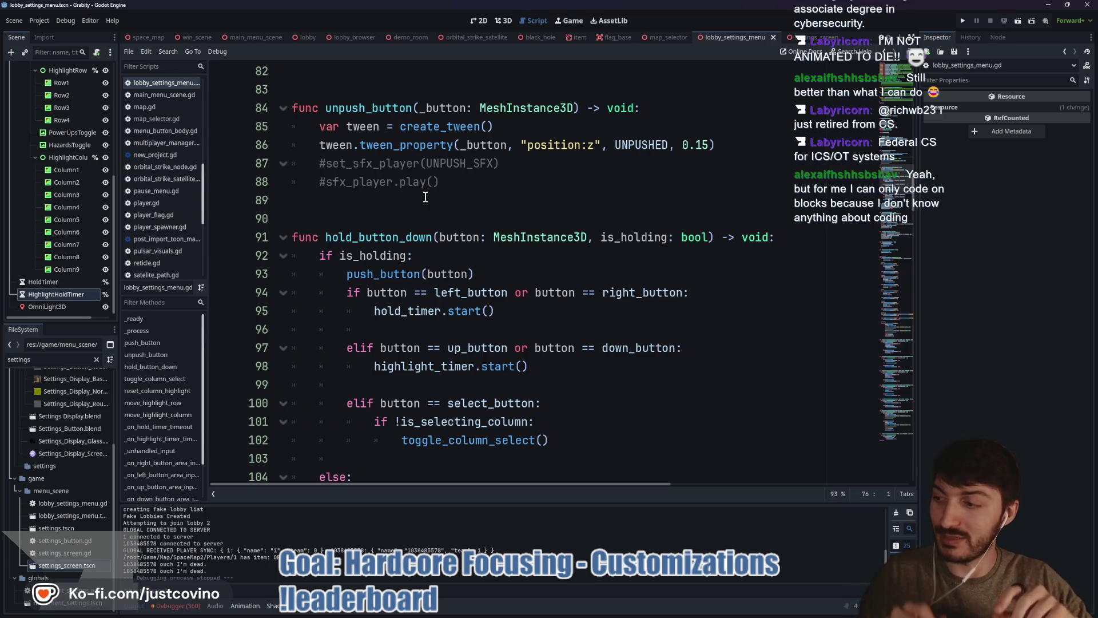
pyautogui.moveTo(291, 178)
pyautogui.mouseDown()
pyautogui.moveTo(383, 316)
pyautogui.moveTo(284, 186)
pyautogui.mouseUp()
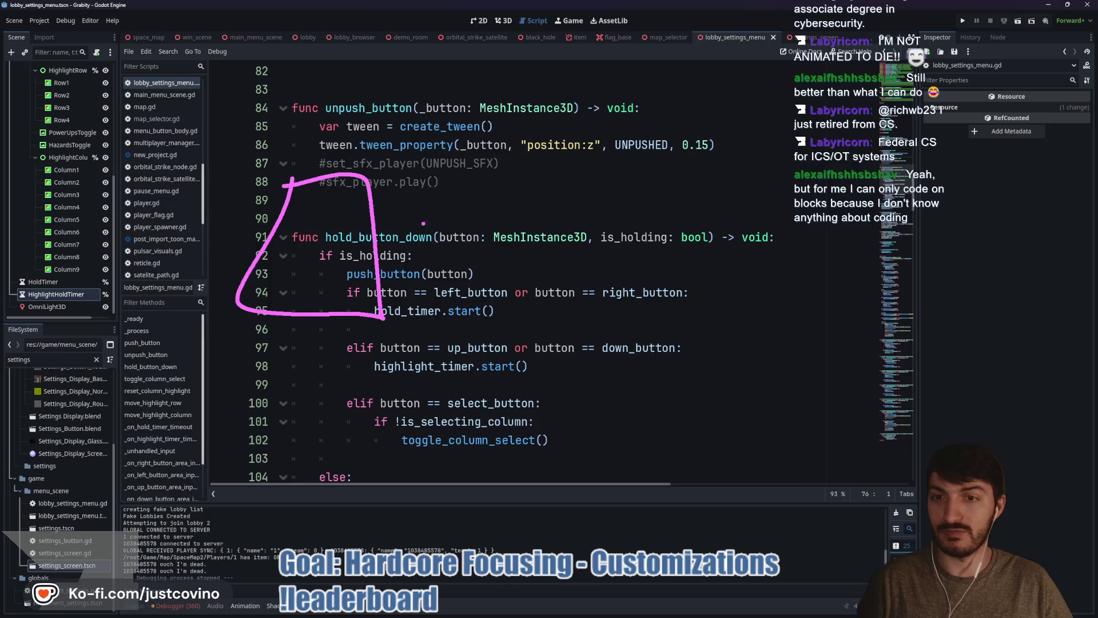
pyautogui.moveTo(374, 217)
pyautogui.mouseDown()
pyautogui.moveTo(481, 204)
pyautogui.moveTo(555, 278)
pyautogui.moveTo(489, 170)
pyautogui.mouseUp()
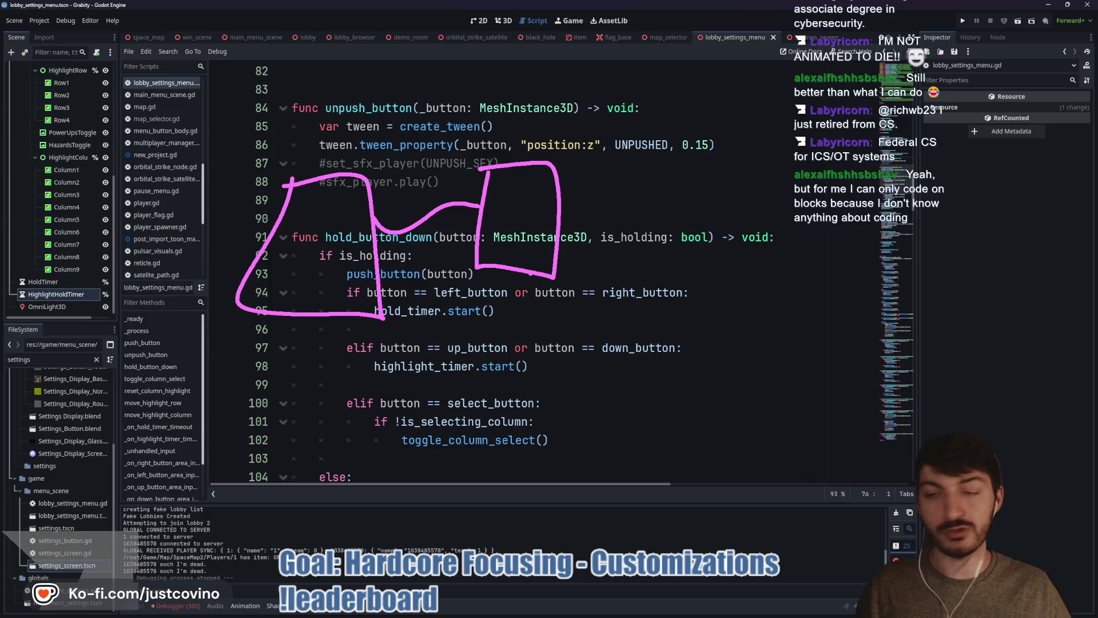
pyautogui.click(428, 211)
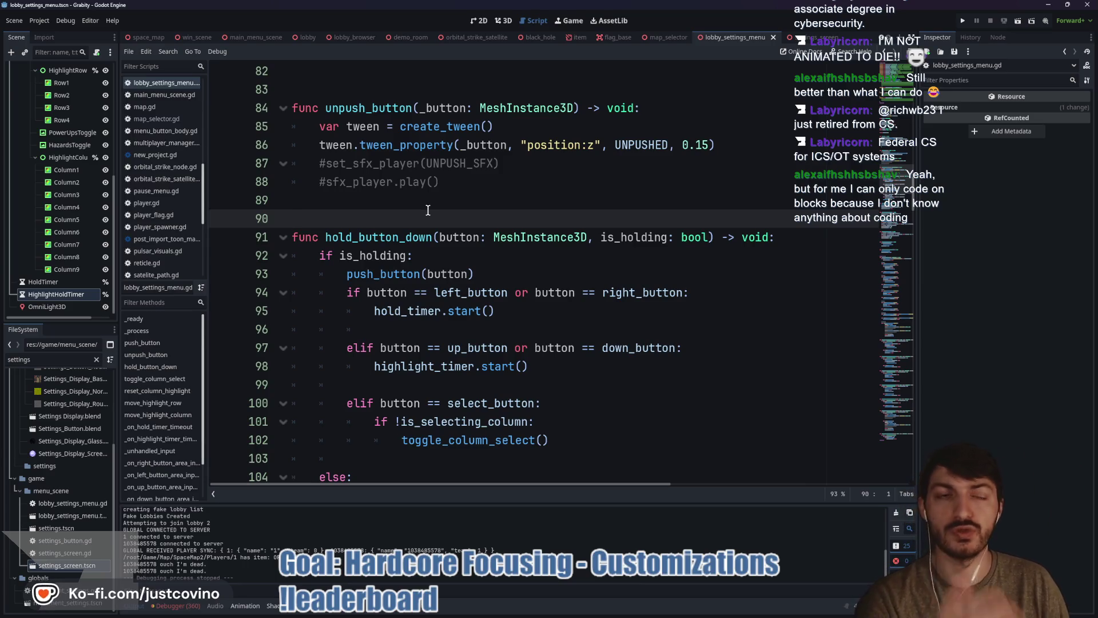
pyautogui.moveTo(304, 188); pyautogui.dragTo(485, 448)
pyautogui.moveTo(318, 216)
pyautogui.mouseDown()
pyautogui.moveTo(318, 226)
pyautogui.moveTo(343, 201)
pyautogui.moveTo(338, 230)
pyautogui.moveTo(350, 216)
pyautogui.mouseUp()
pyautogui.click(320, 202)
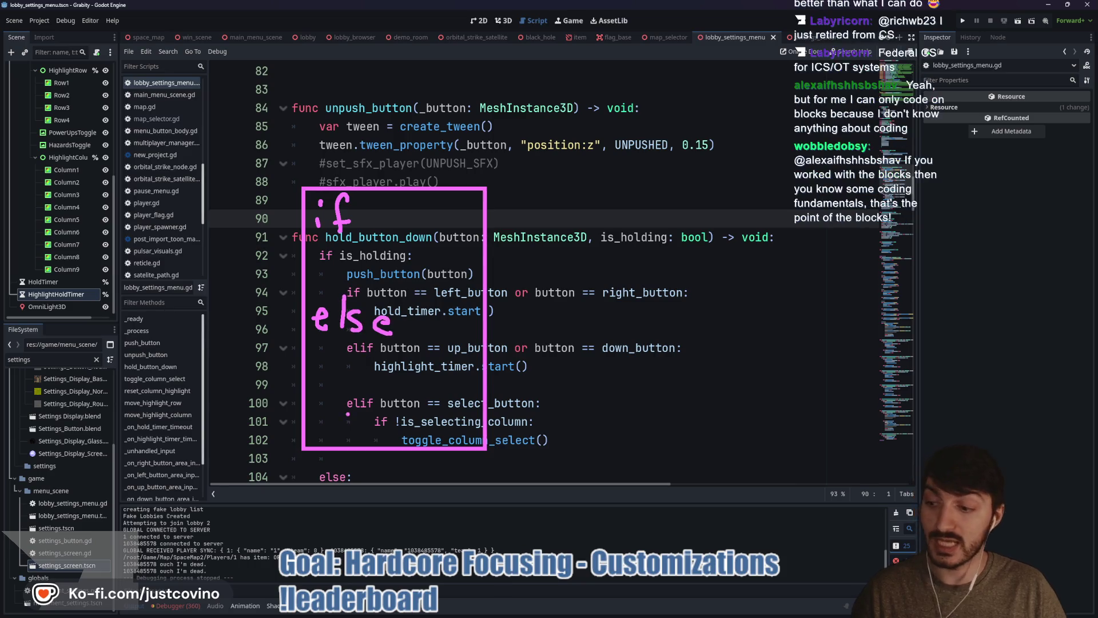
pyautogui.press('Escape')
pyautogui.scroll(-2, 512, 343)
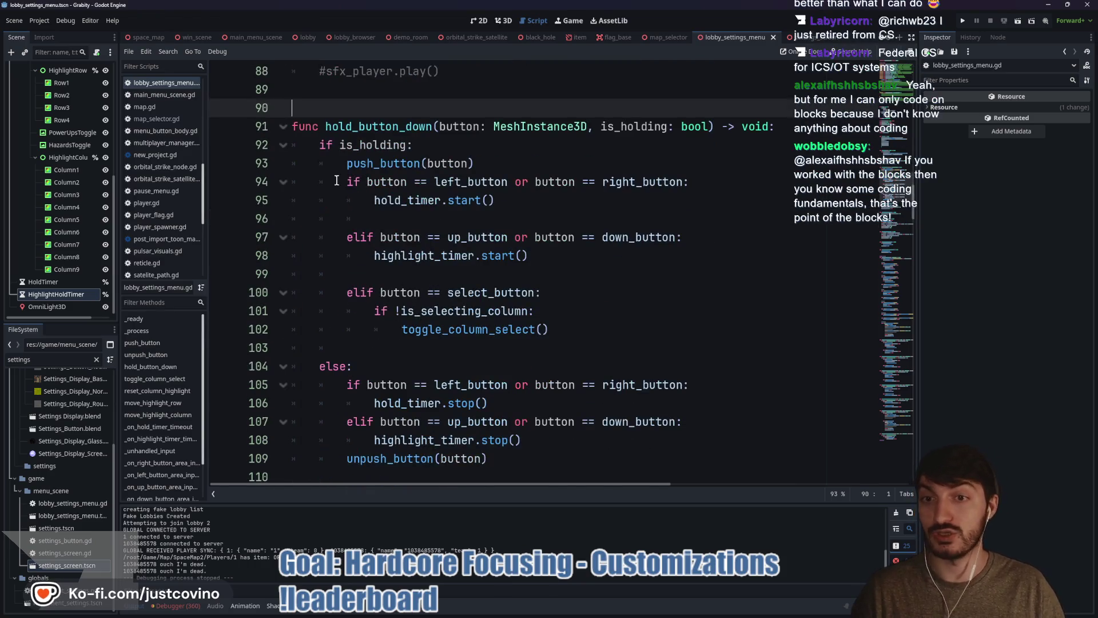
pyautogui.moveTo(347, 163); pyautogui.dragTo(517, 329)
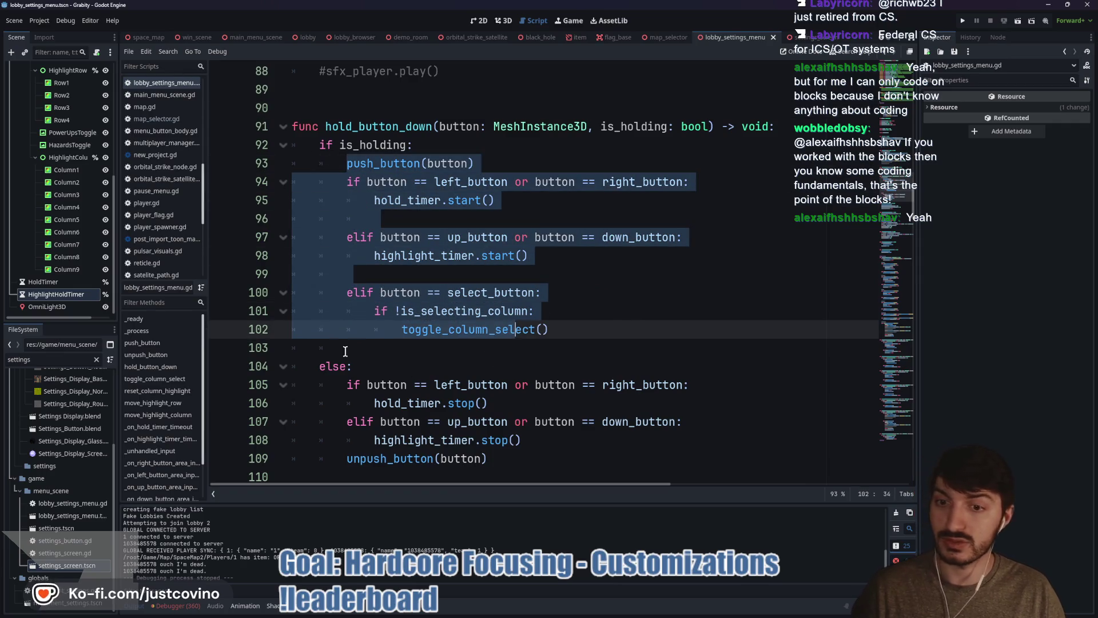
pyautogui.moveTo(352, 366); pyautogui.dragTo(288, 354)
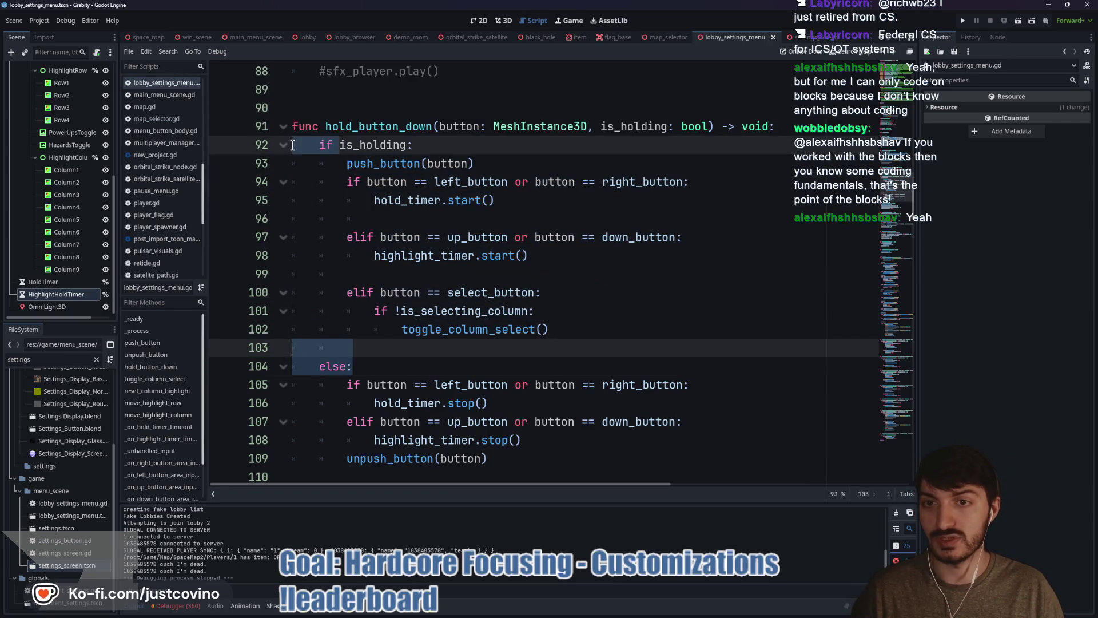
pyautogui.click(332, 277)
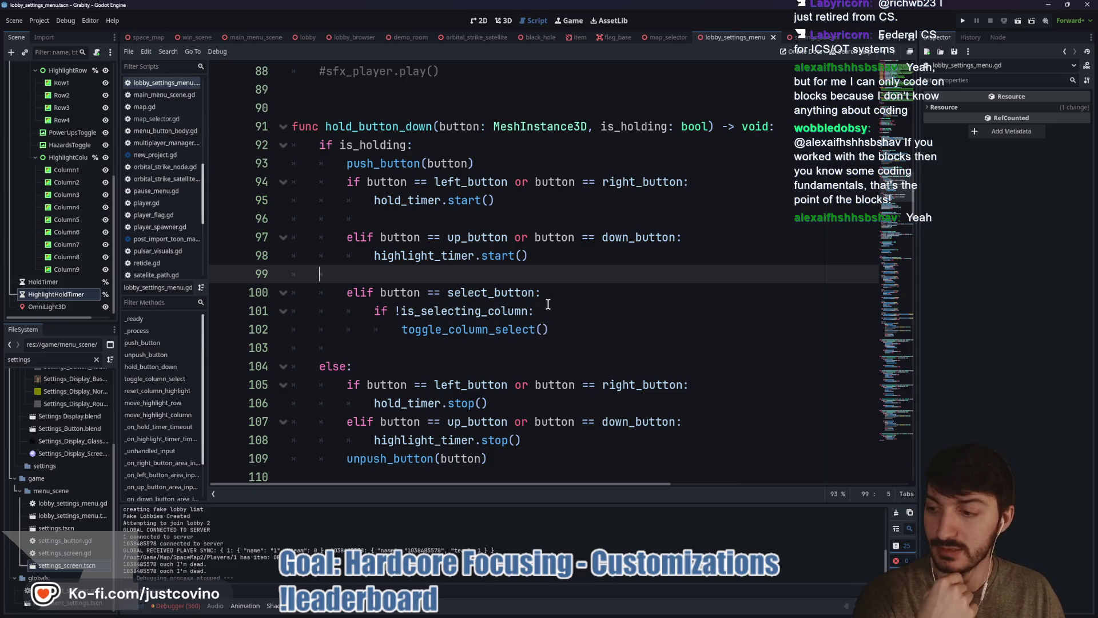
pyautogui.scroll(3, 552, 307)
pyautogui.scroll(3, 455, 284)
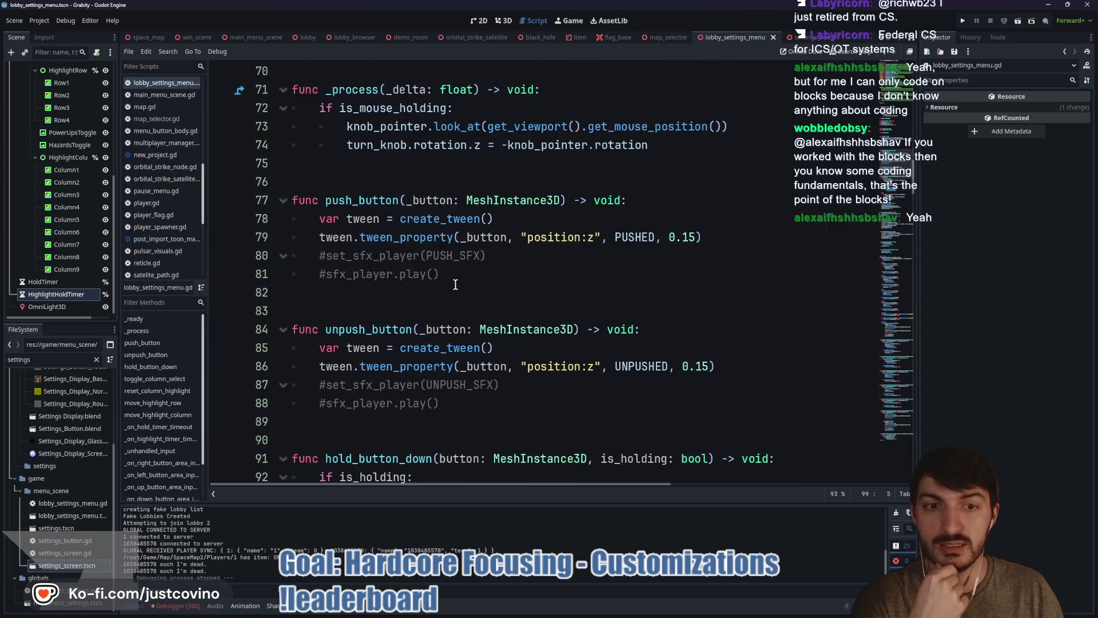
pyautogui.scroll(8, 457, 295)
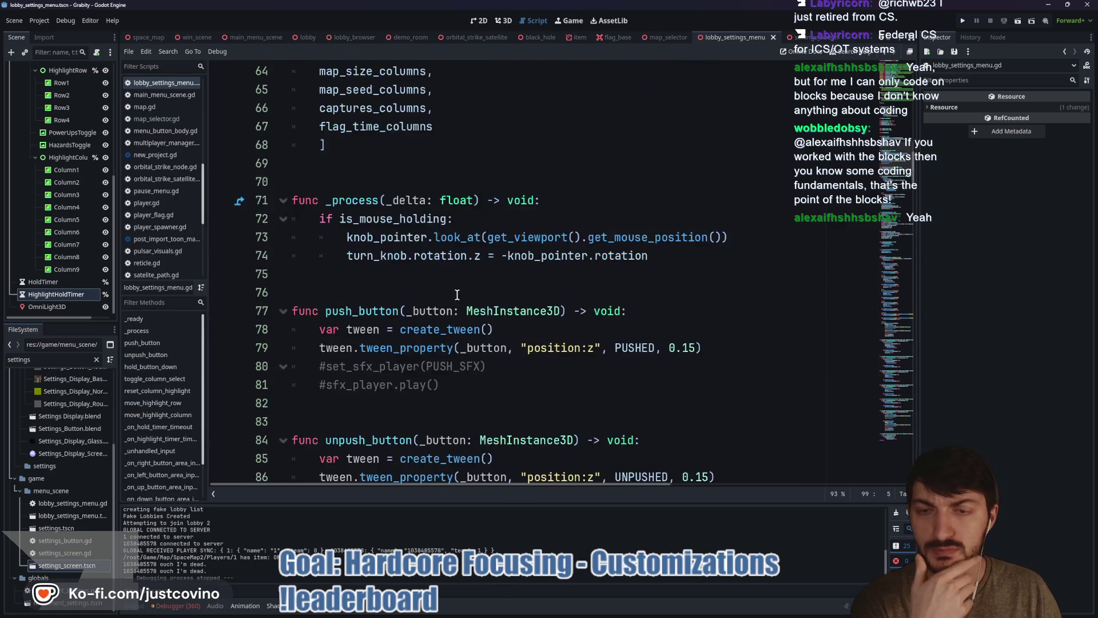
pyautogui.scroll(-16, 457, 295)
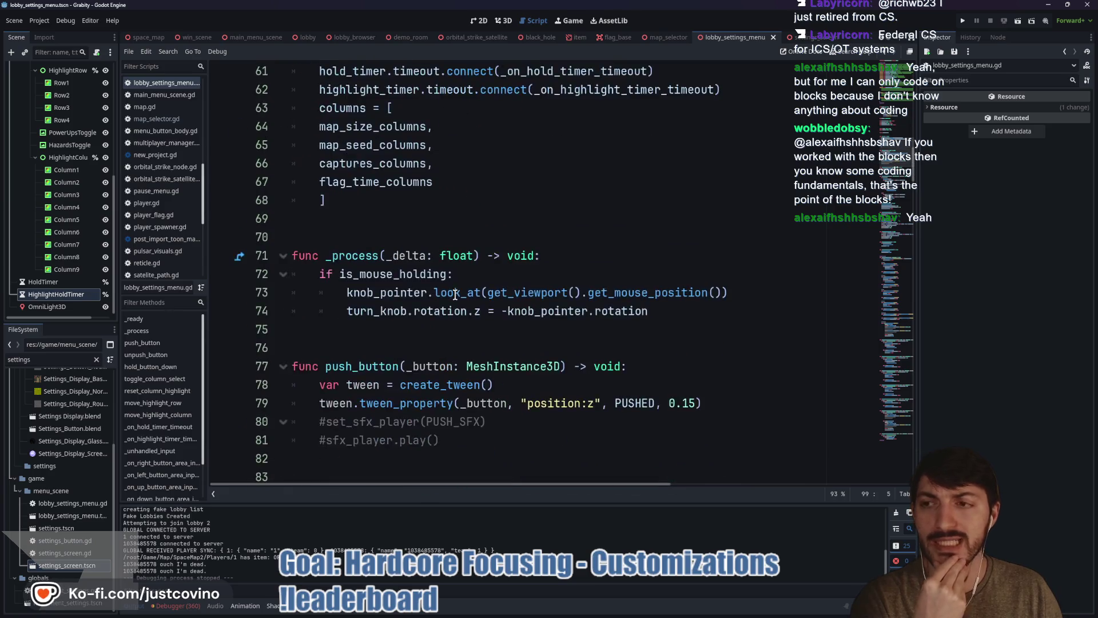
pyautogui.scroll(-2, 456, 294)
pyautogui.scroll(8, 456, 297)
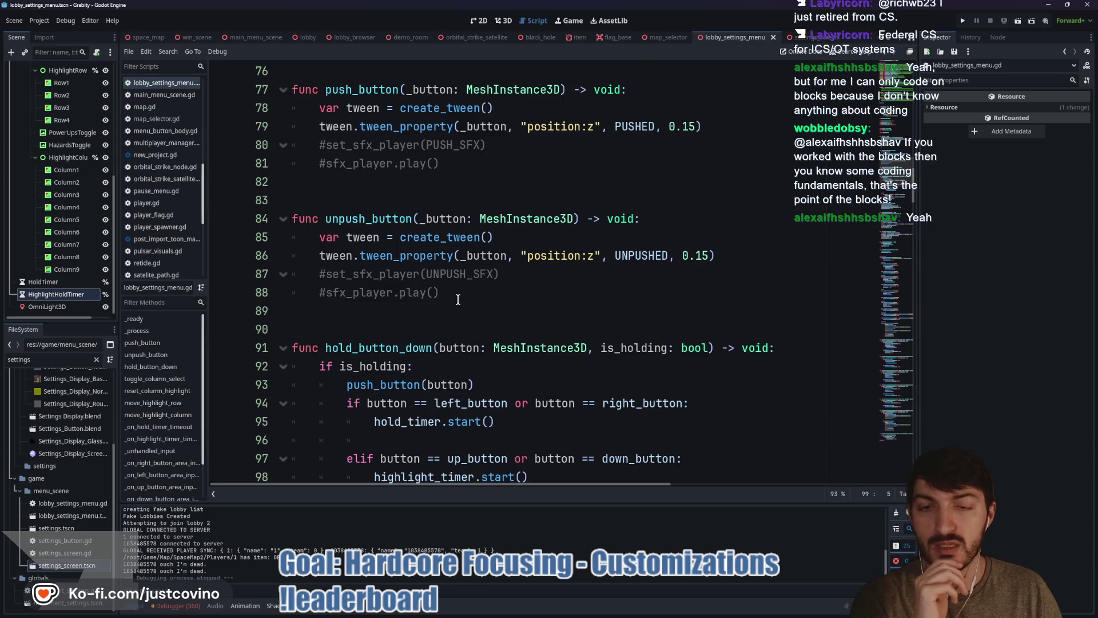
pyautogui.scroll(3, 457, 299)
pyautogui.scroll(4, 456, 304)
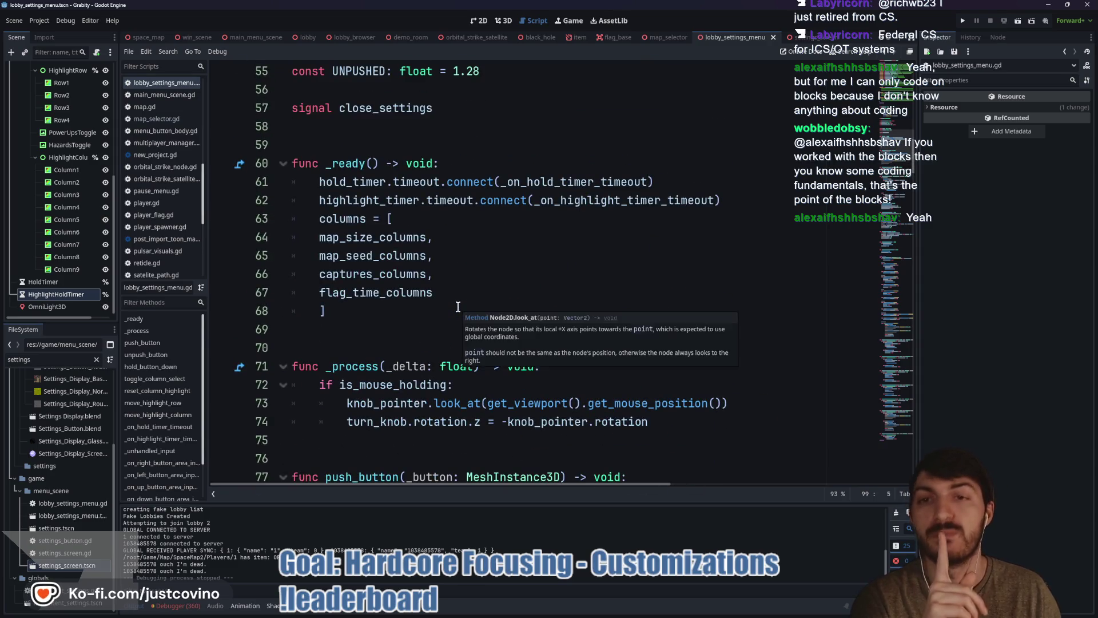
pyautogui.scroll(2, 451, 301)
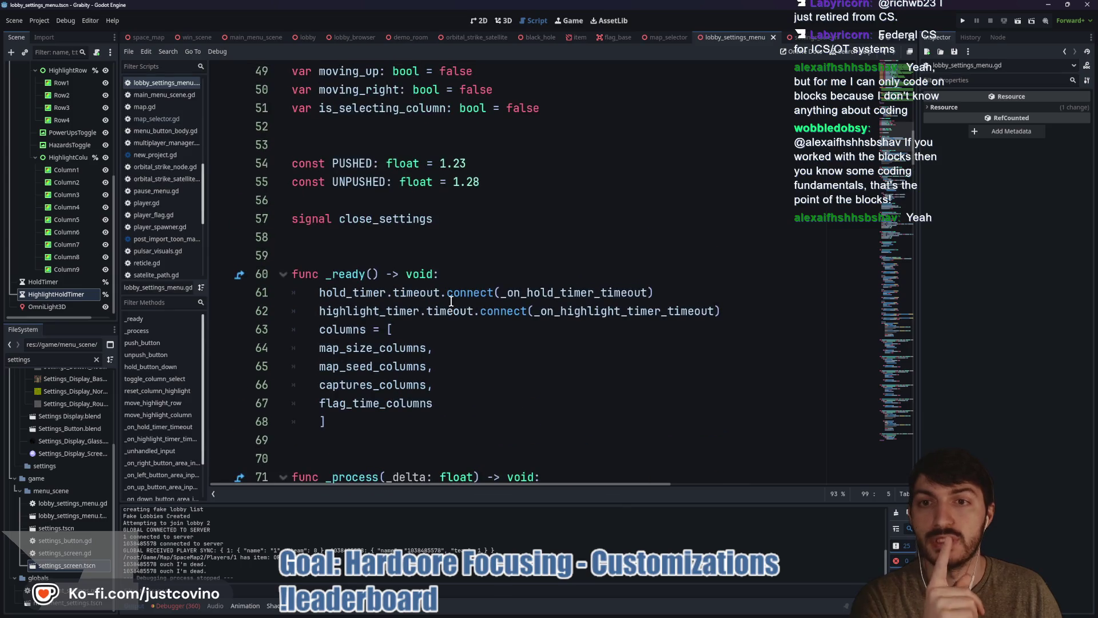
pyautogui.scroll(3, 451, 301)
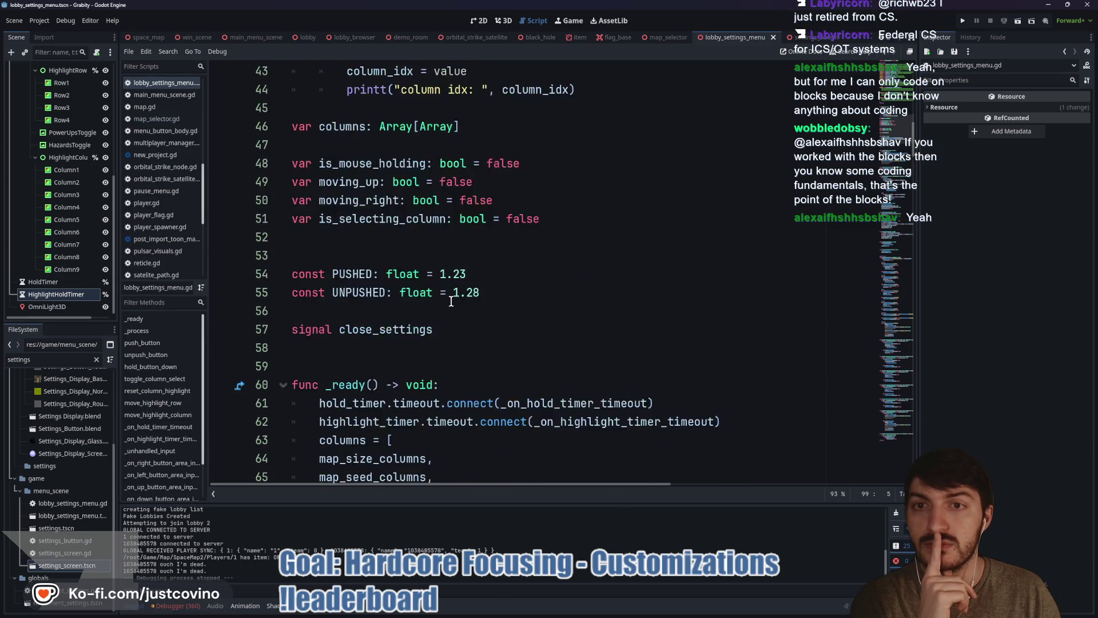
pyautogui.scroll(2, 451, 302)
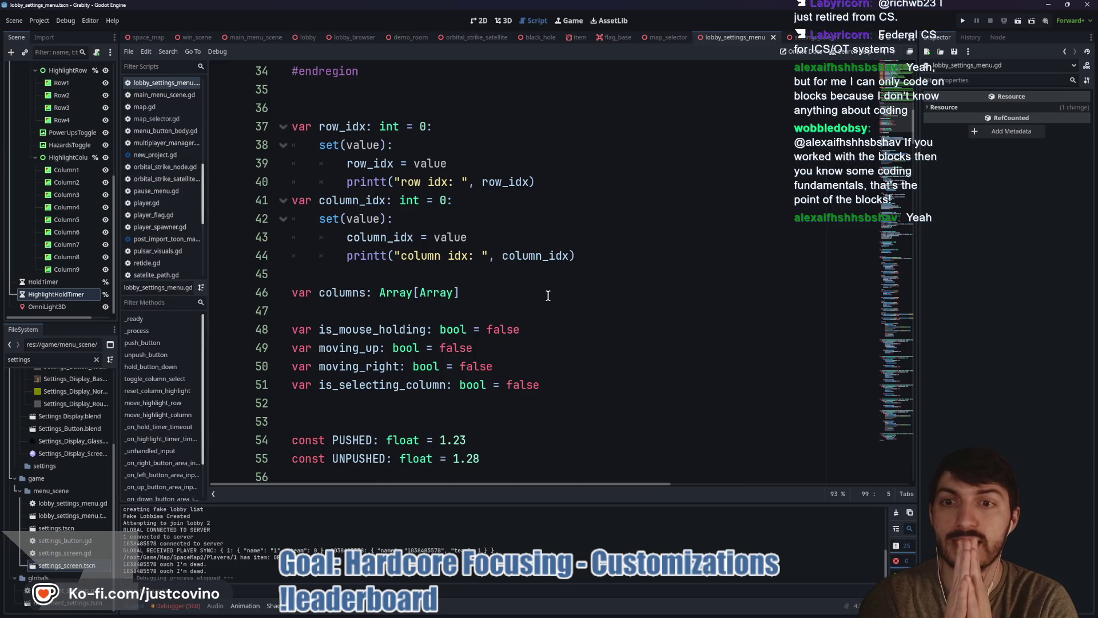
# - Delete the column_idx and row_idx setter blocks
pyautogui.moveTo(577, 260)
pyautogui.mouseDown()
pyautogui.moveTo(475, 234)
pyautogui.moveTo(444, 207)
pyautogui.mouseUp()
pyautogui.press('BackSpace')
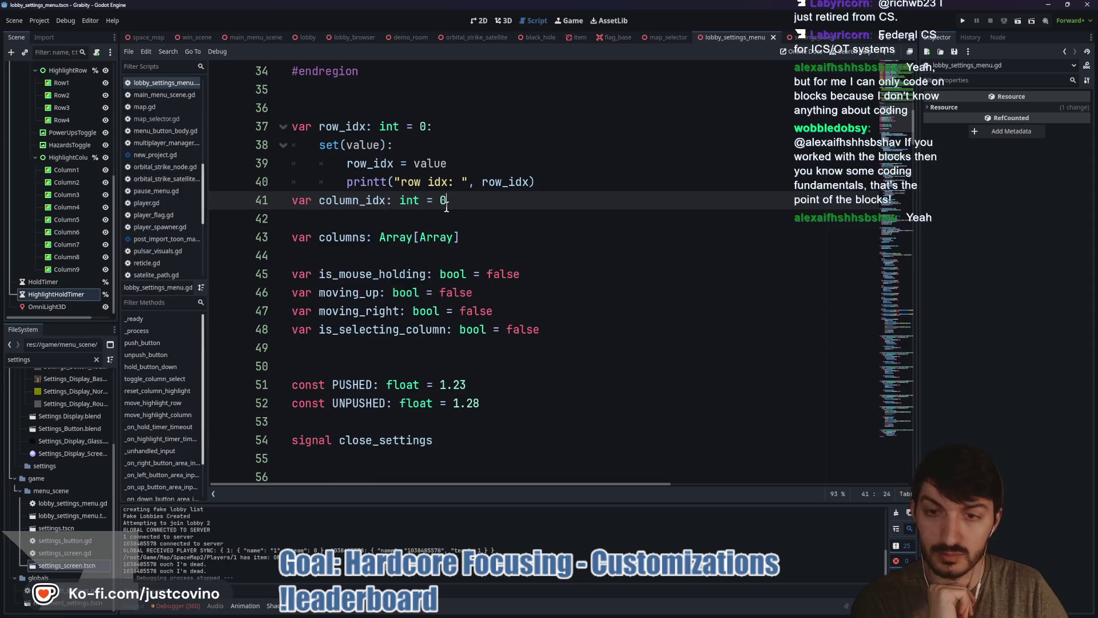
pyautogui.moveTo(538, 182)
pyautogui.mouseDown()
pyautogui.moveTo(380, 143)
pyautogui.moveTo(429, 126)
pyautogui.mouseUp()
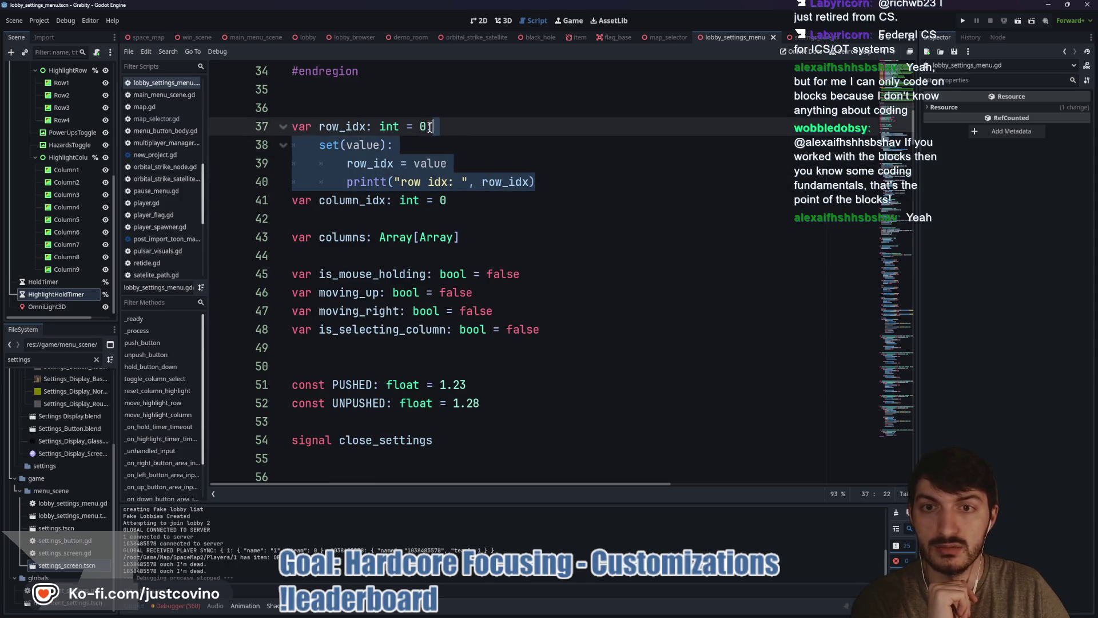
pyautogui.press('BackSpace')
# - Save the script and show the Game Customizations menu scene in the 2D view
pyautogui.hotkey('ctrl', 's')
pyautogui.scroll(-1, 548, 242)
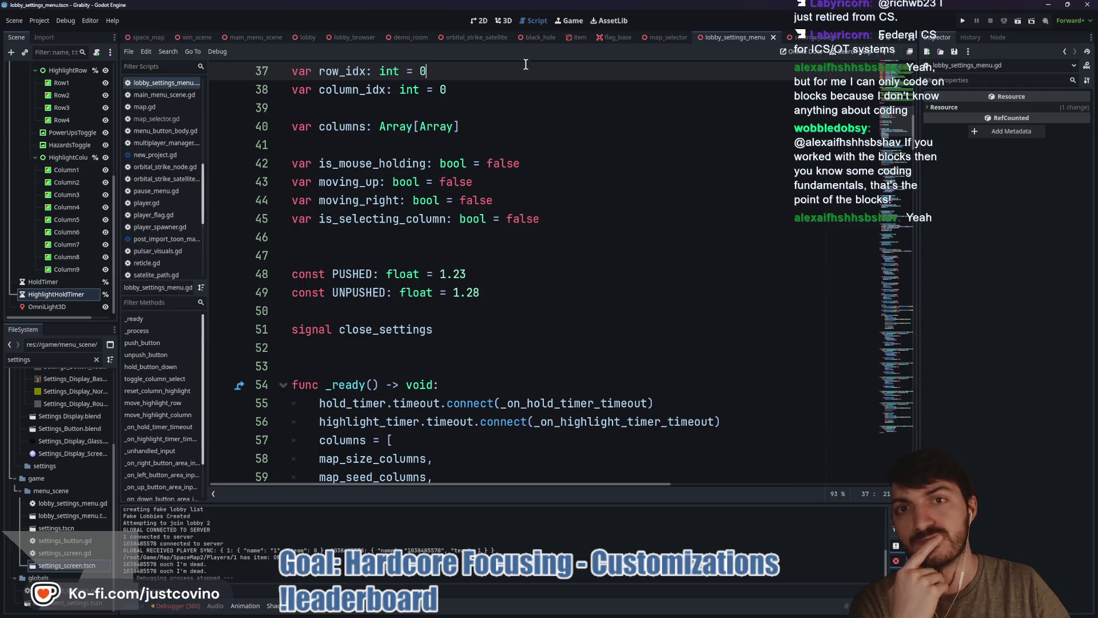
pyautogui.click(479, 21)
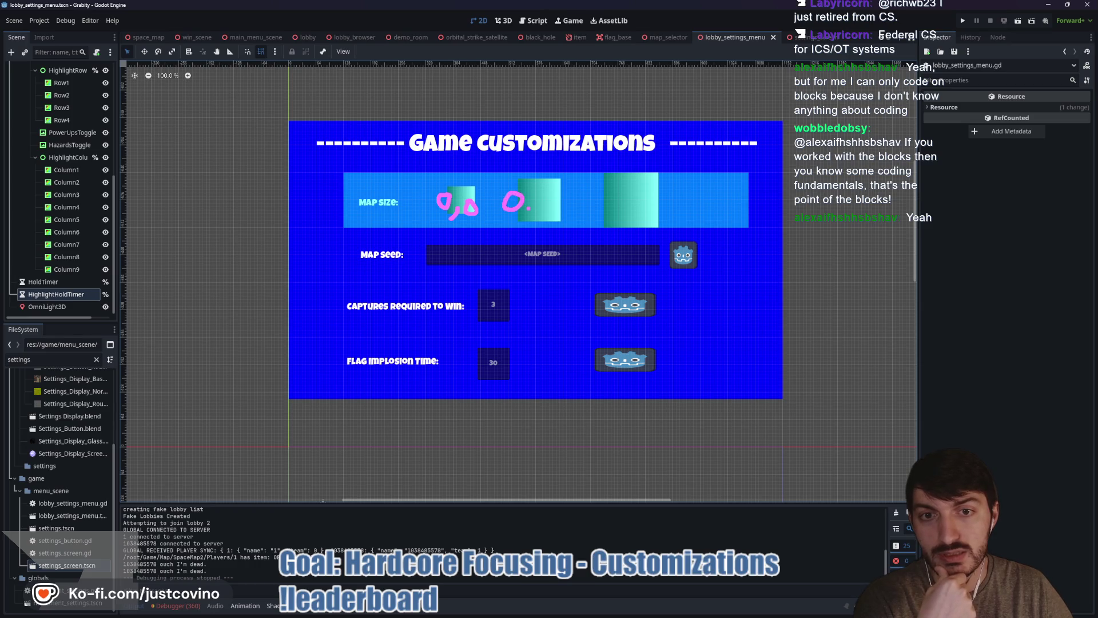
# - Mark the third map-size square as 0,2 and circle the Map Size and Map Seed rows, then clear
pyautogui.moveTo(606, 198); pyautogui.dragTo(660, 209)
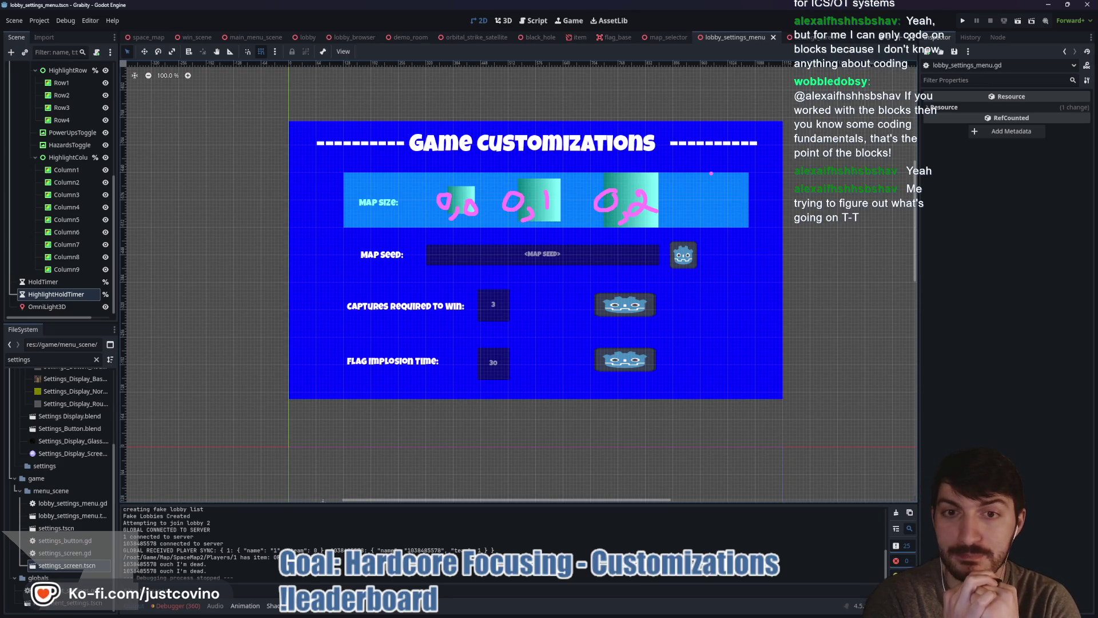
pyautogui.press('Escape')
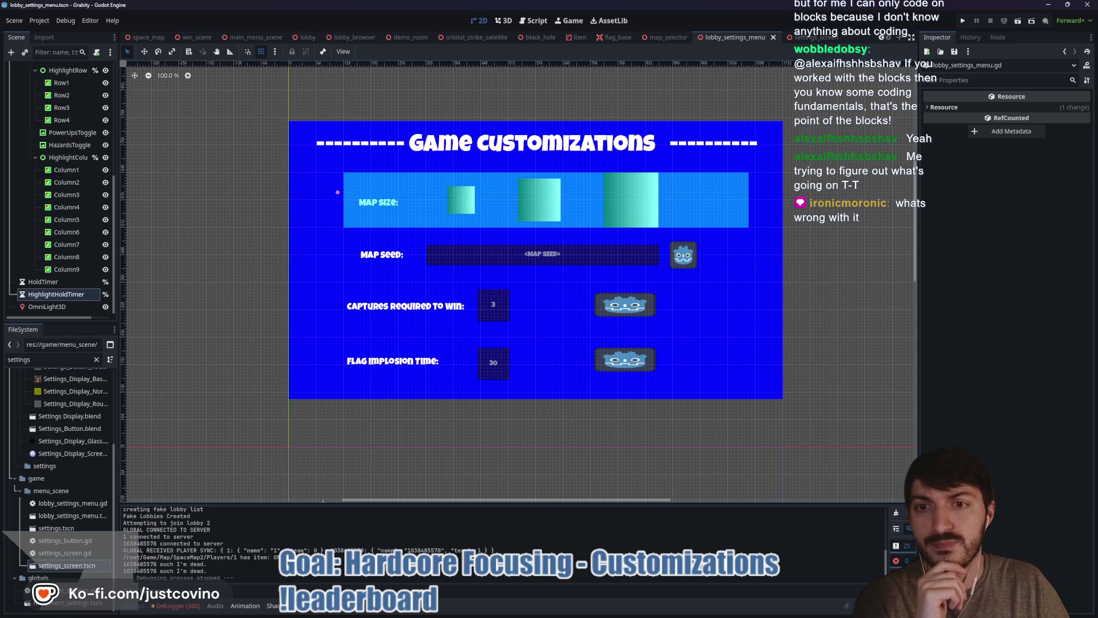
pyautogui.moveTo(344, 196)
pyautogui.mouseDown()
pyautogui.moveTo(292, 309)
pyautogui.moveTo(349, 434)
pyautogui.mouseUp()
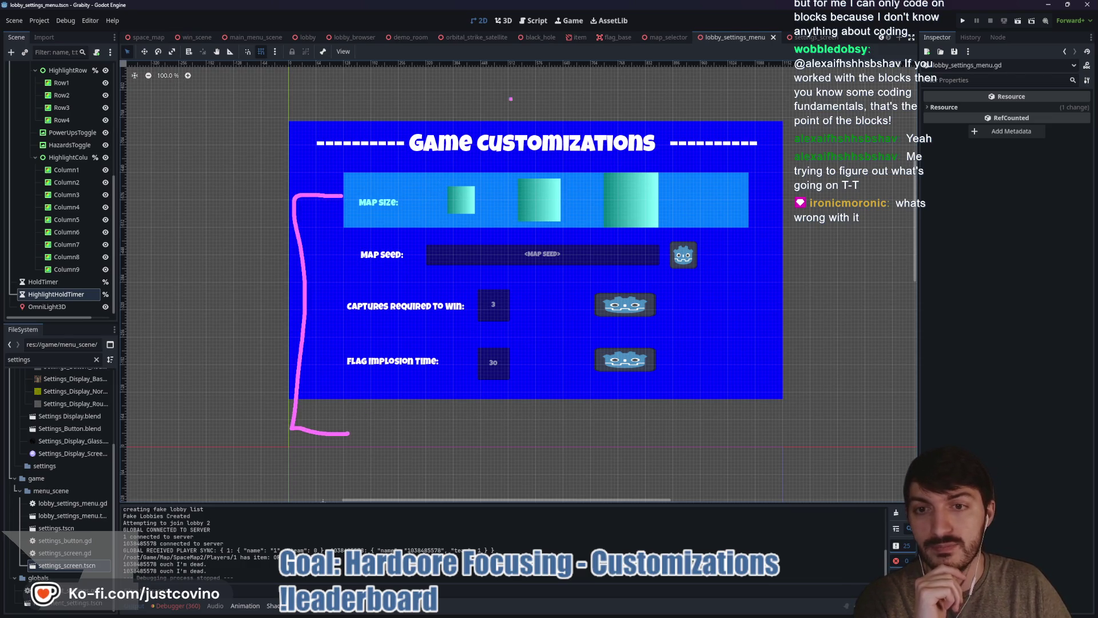
pyautogui.moveTo(356, 180)
pyautogui.mouseDown()
pyautogui.moveTo(356, 199)
pyautogui.moveTo(634, 229)
pyautogui.moveTo(541, 152)
pyautogui.moveTo(368, 172)
pyautogui.mouseUp()
pyautogui.moveTo(367, 242)
pyautogui.mouseDown()
pyautogui.moveTo(632, 282)
pyautogui.moveTo(709, 229)
pyautogui.moveTo(323, 242)
pyautogui.mouseUp()
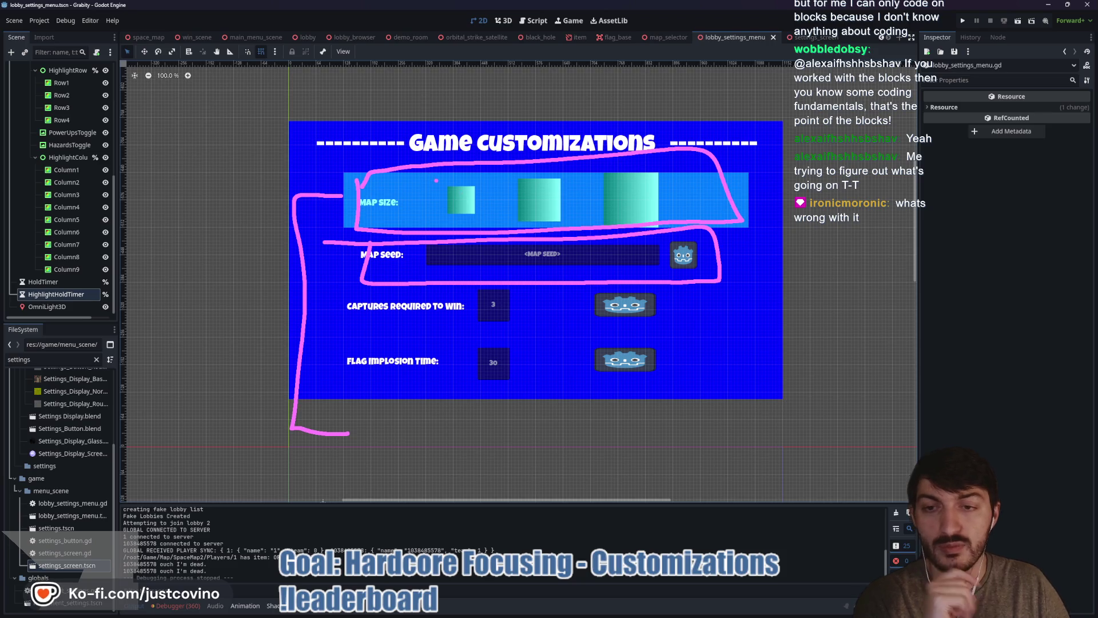
pyautogui.press('Escape')
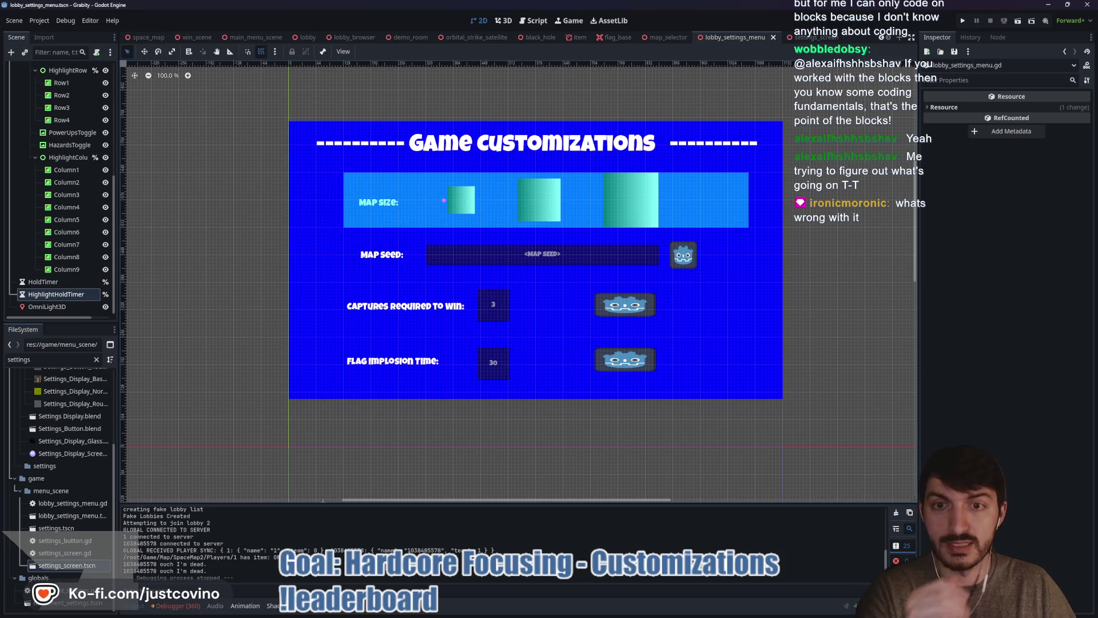
# - Label the map-size squares 0,0, 0,1 and L with the screen pen, then clear the marks
pyautogui.moveTo(439, 181); pyautogui.dragTo(460, 185)
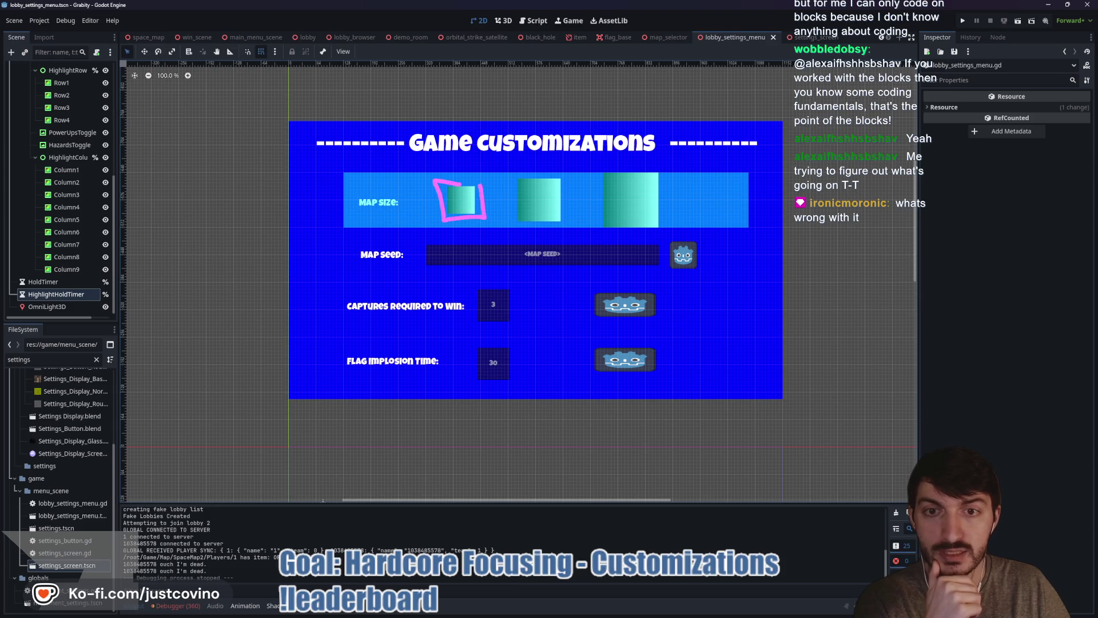
pyautogui.moveTo(341, 188); pyautogui.dragTo(319, 223)
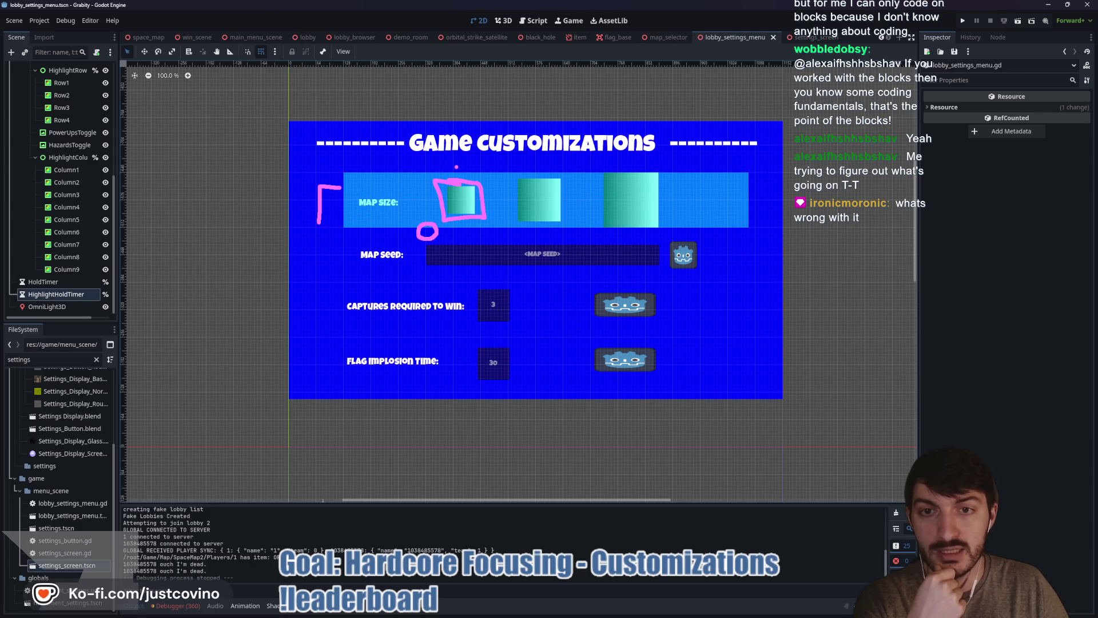
pyautogui.moveTo(444, 236)
pyautogui.mouseDown()
pyautogui.moveTo(438, 246)
pyautogui.moveTo(464, 227)
pyautogui.moveTo(473, 246)
pyautogui.mouseUp()
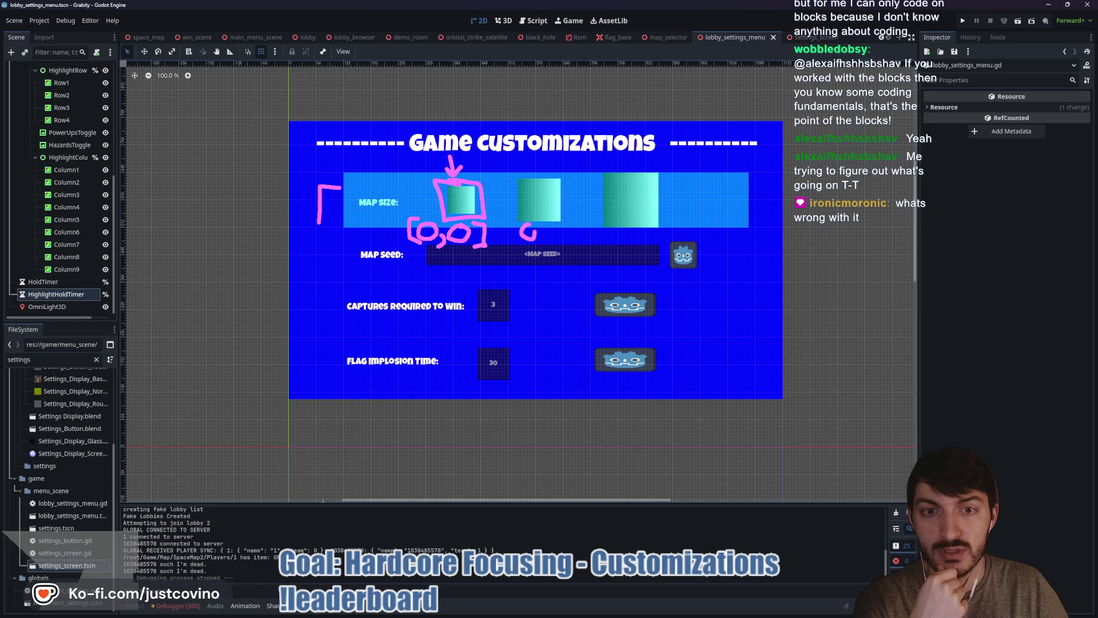
pyautogui.moveTo(560, 224); pyautogui.dragTo(568, 249)
pyautogui.moveTo(521, 217)
pyautogui.mouseDown()
pyautogui.moveTo(506, 236)
pyautogui.moveTo(514, 249)
pyautogui.mouseUp()
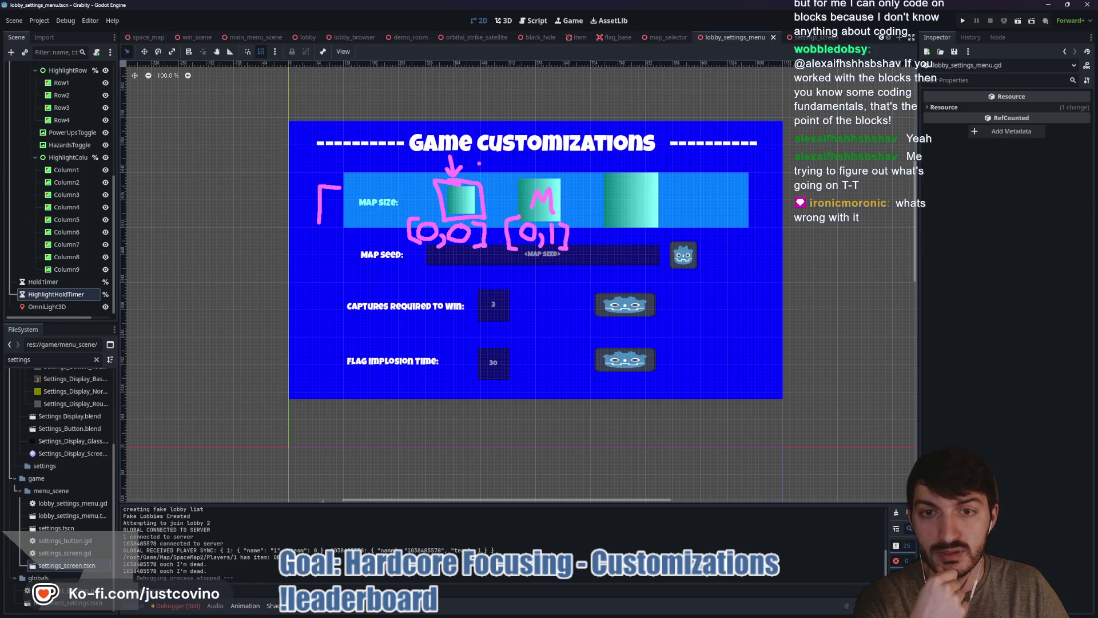
pyautogui.moveTo(624, 182)
pyautogui.mouseDown()
pyautogui.moveTo(638, 201)
pyautogui.moveTo(605, 236)
pyautogui.moveTo(628, 225)
pyautogui.mouseUp()
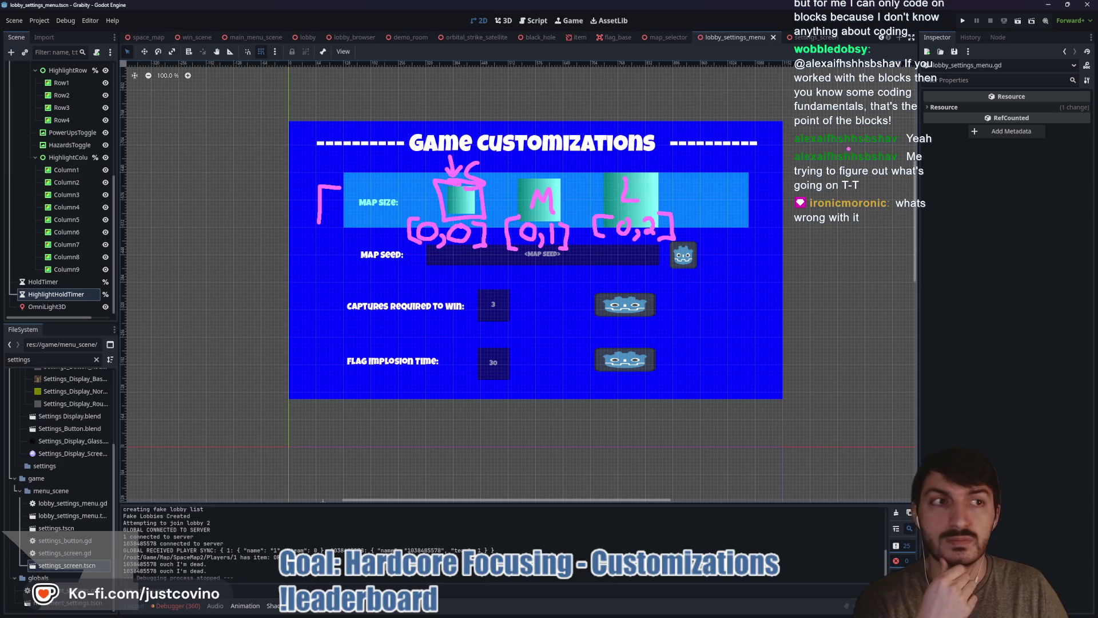
pyautogui.press('Escape')
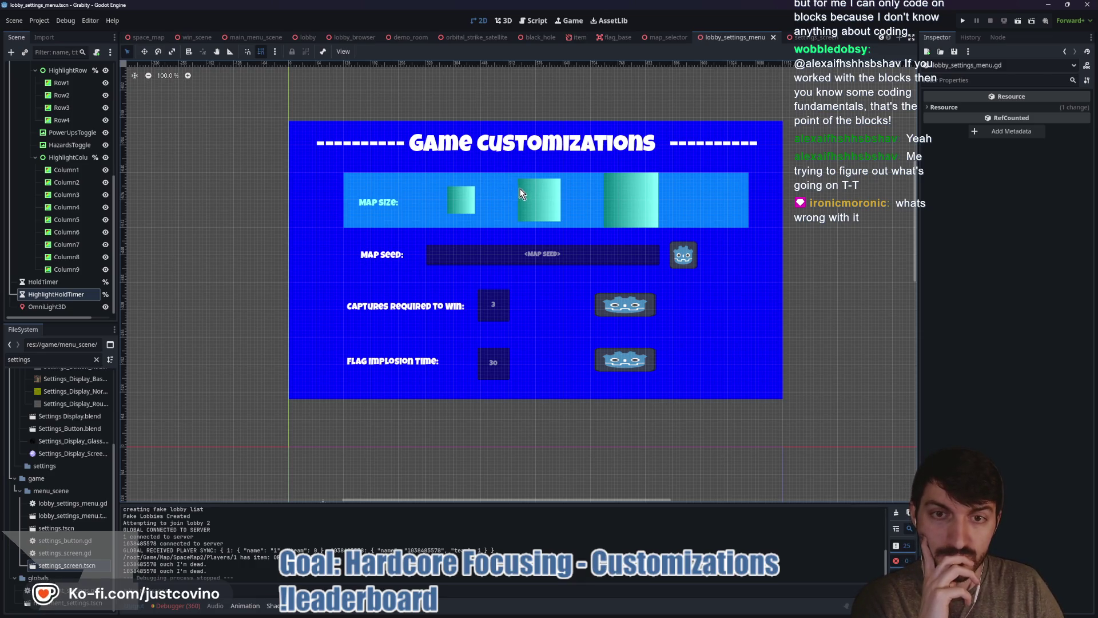
pyautogui.click(505, 23)
pyautogui.click(533, 21)
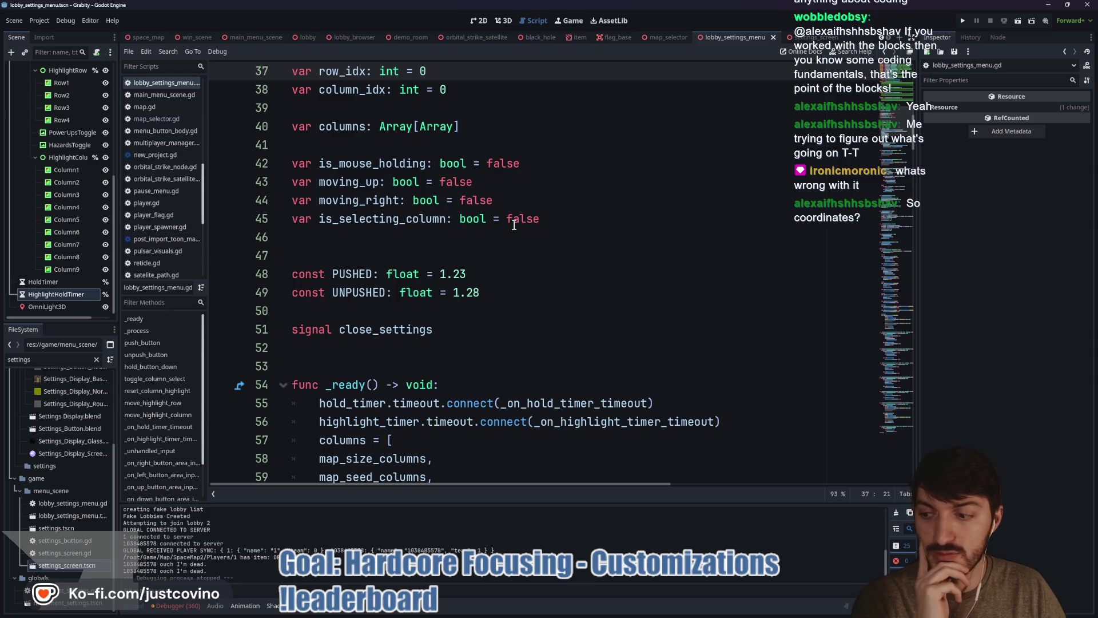
pyautogui.scroll(-6, 515, 225)
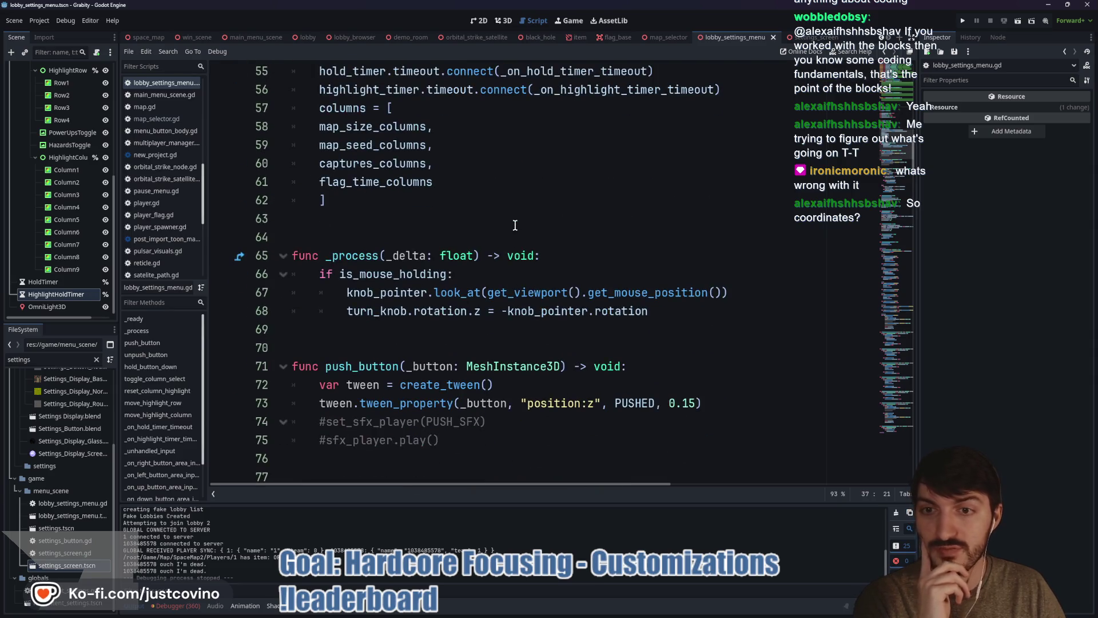
pyautogui.scroll(-4, 515, 226)
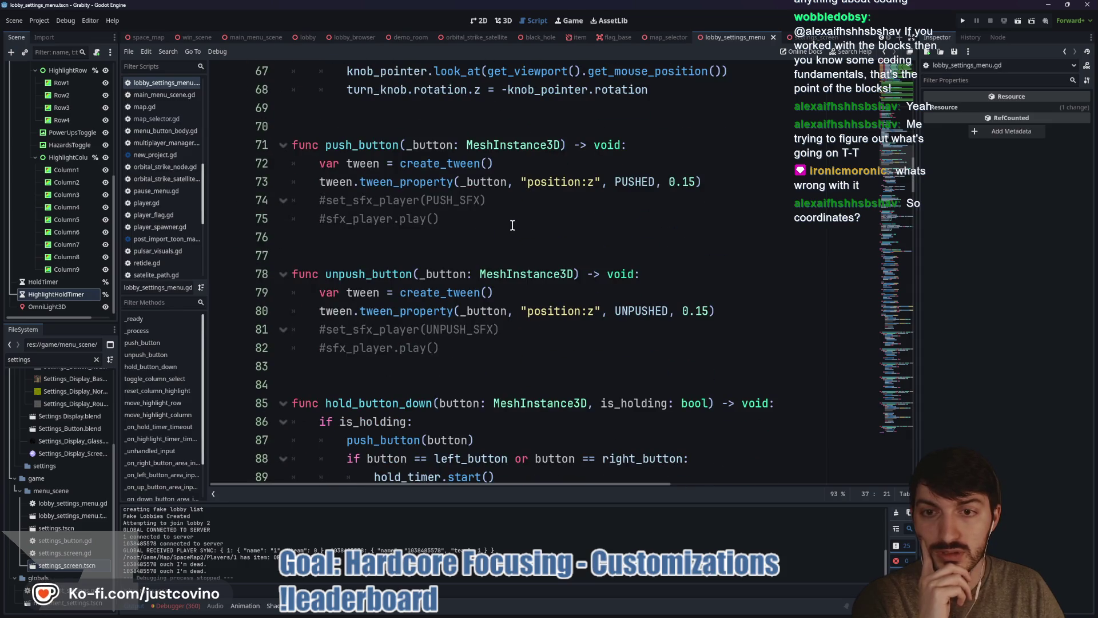
pyautogui.scroll(-4, 512, 225)
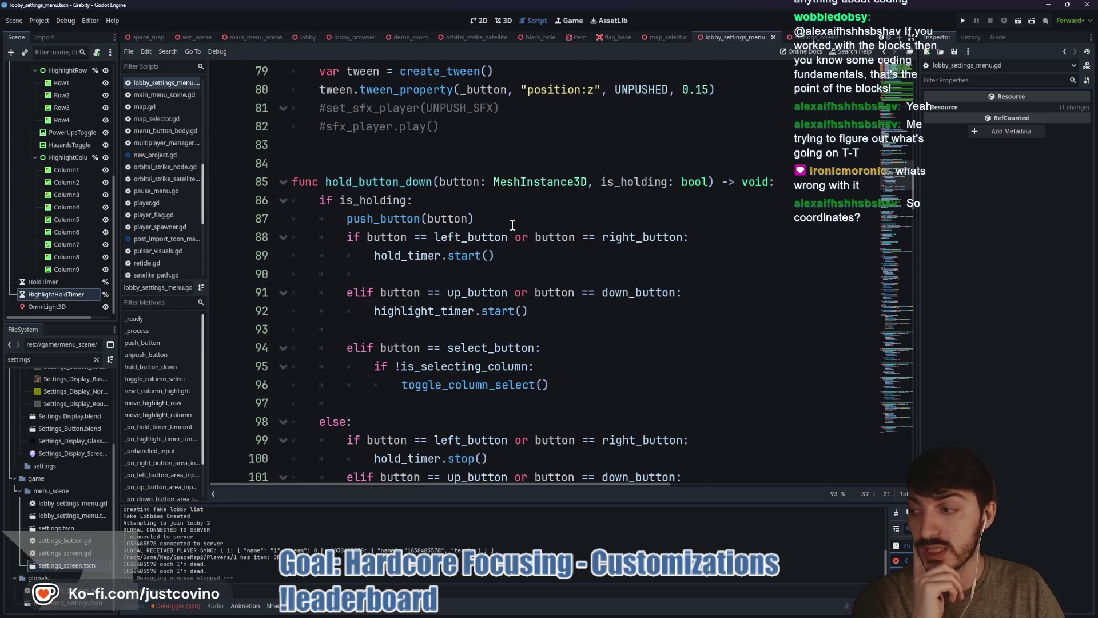
pyautogui.scroll(-20, 512, 225)
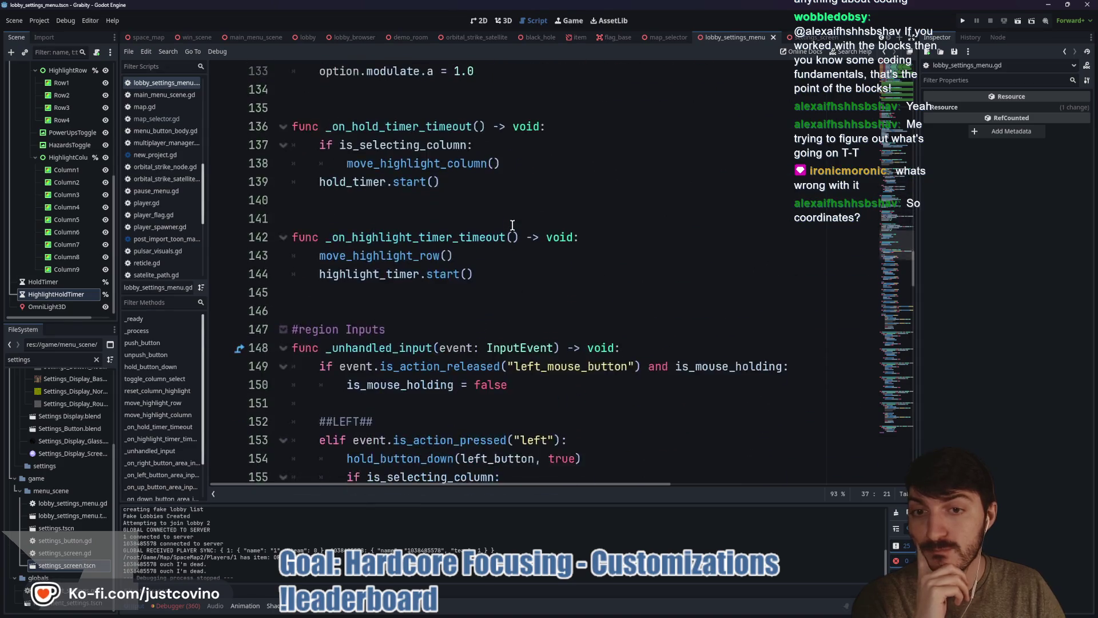
pyautogui.scroll(-20, 512, 225)
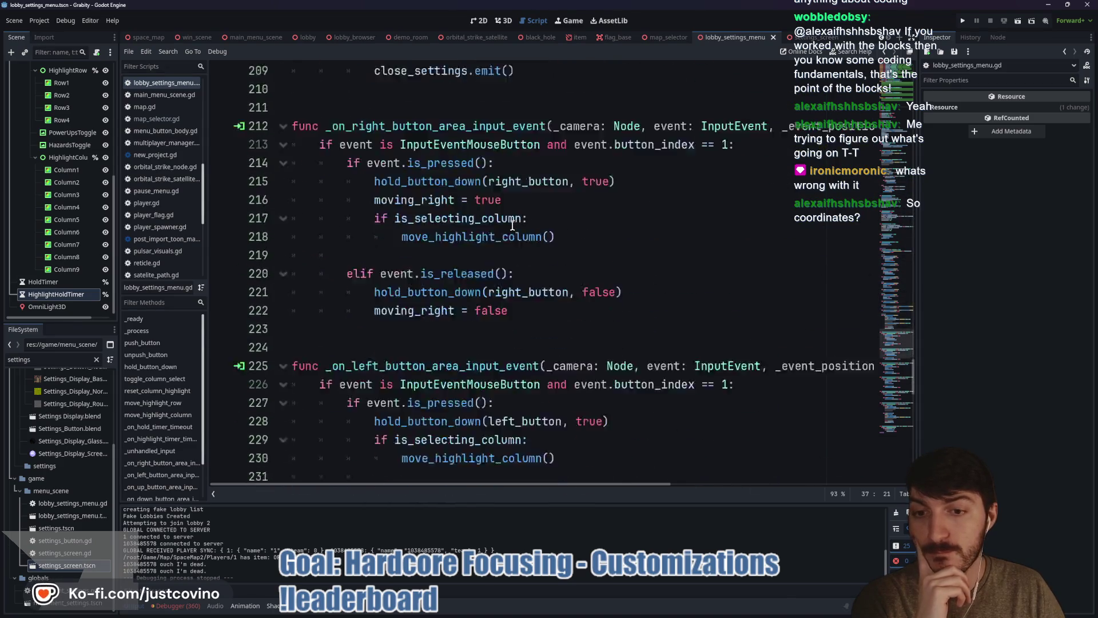
pyautogui.scroll(20, 513, 225)
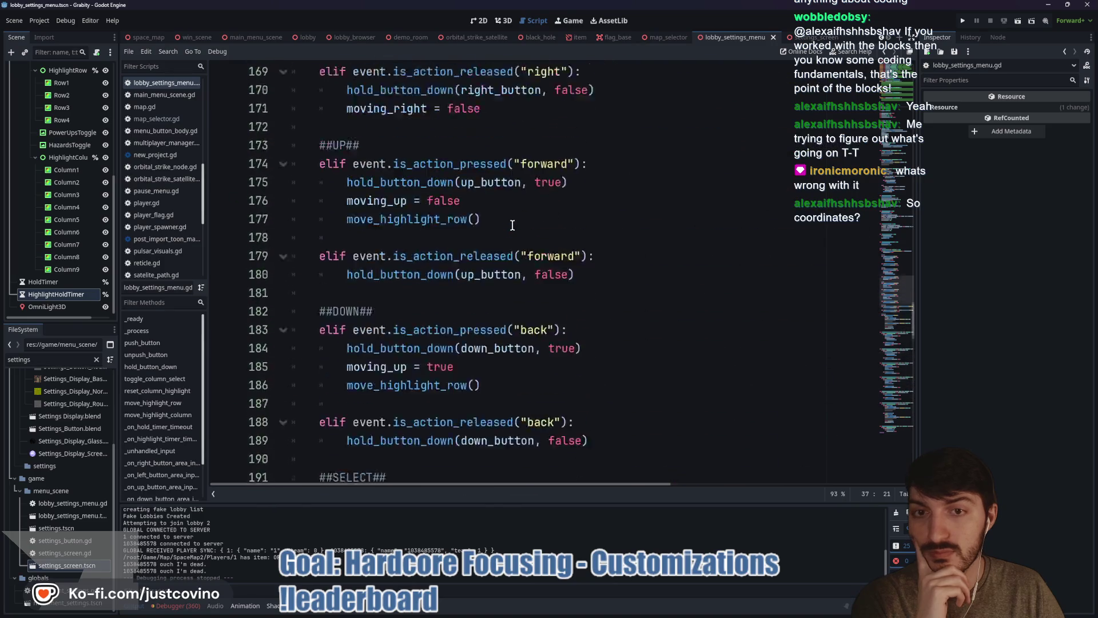
pyautogui.scroll(20, 513, 225)
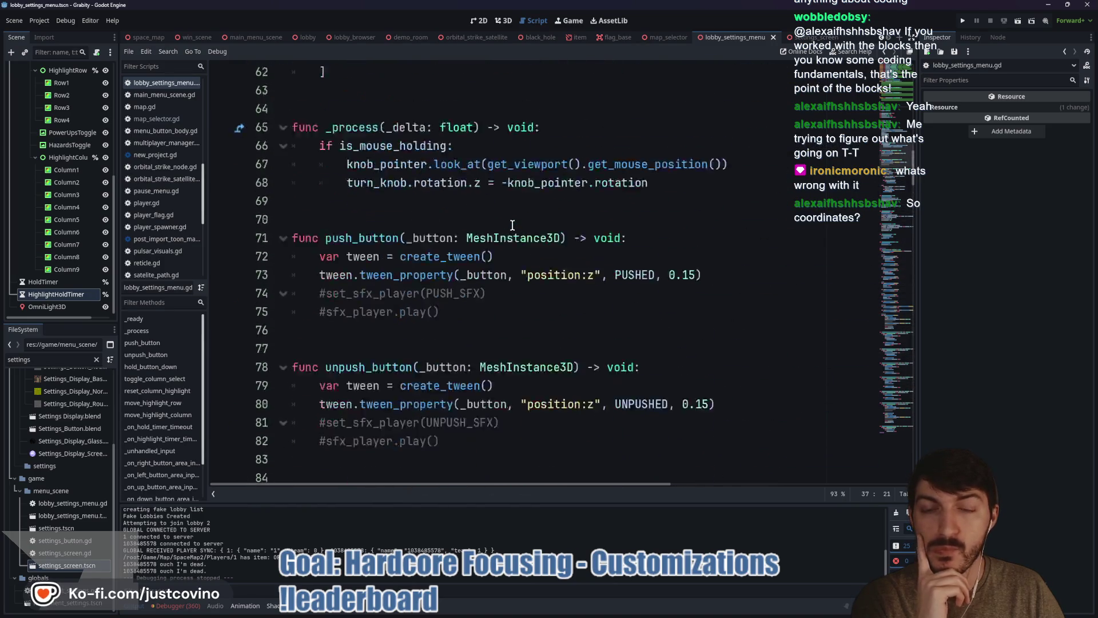
pyautogui.scroll(5, 512, 224)
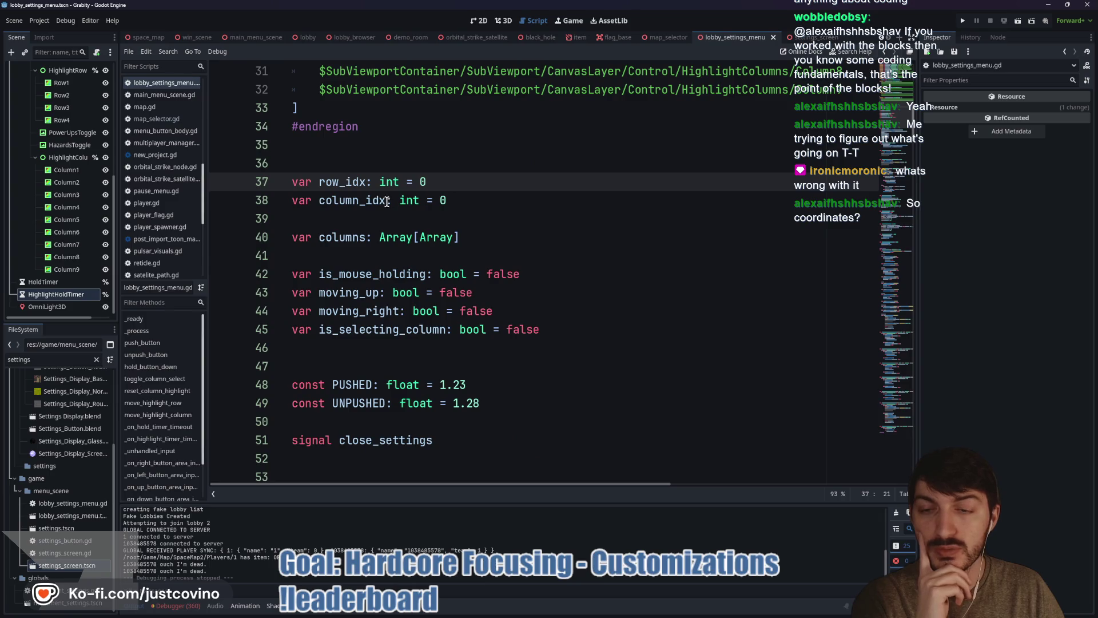
pyautogui.click(366, 200)
pyautogui.doubleClick(346, 182)
pyautogui.doubleClick(360, 201)
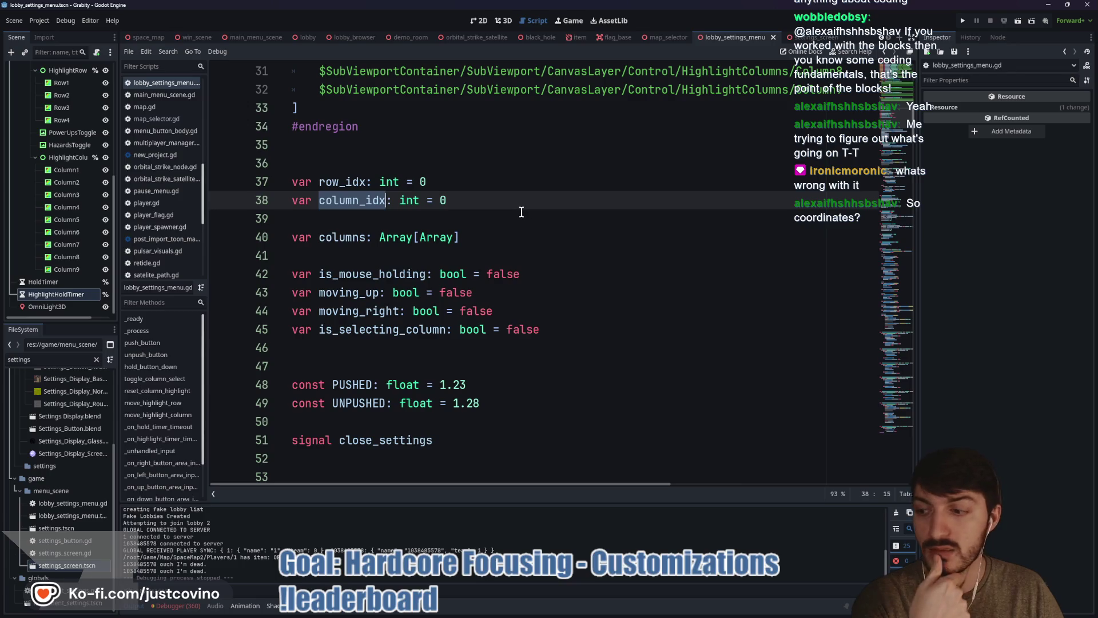
pyautogui.click(499, 206)
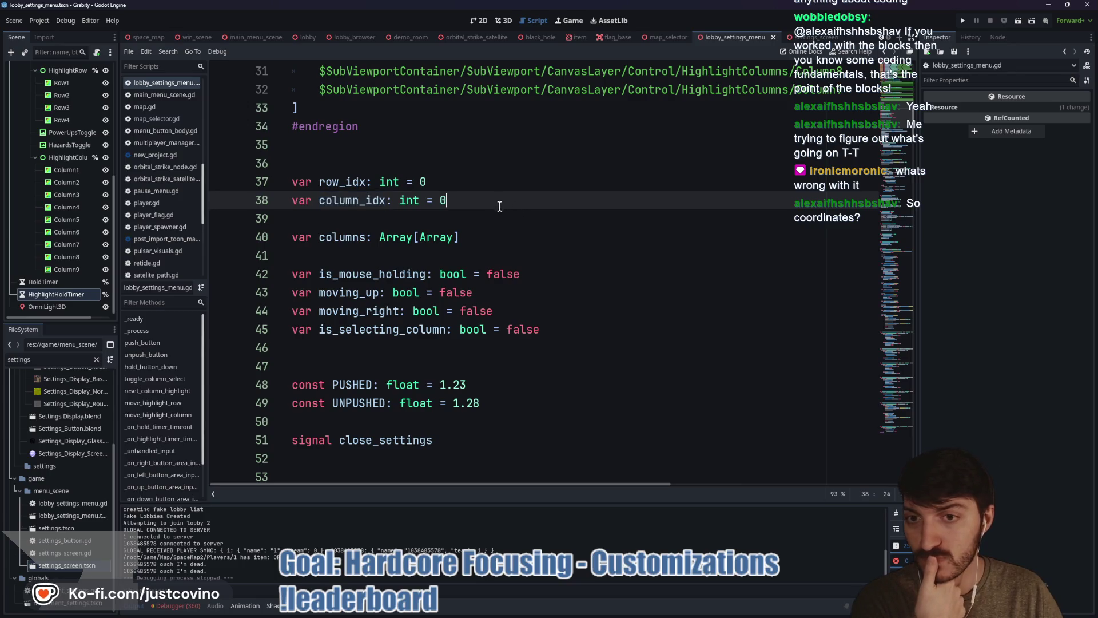
# - Add line 39: var selected_option: Vector2 = Vector2(row_idx, column_idx)
pyautogui.press('Return')
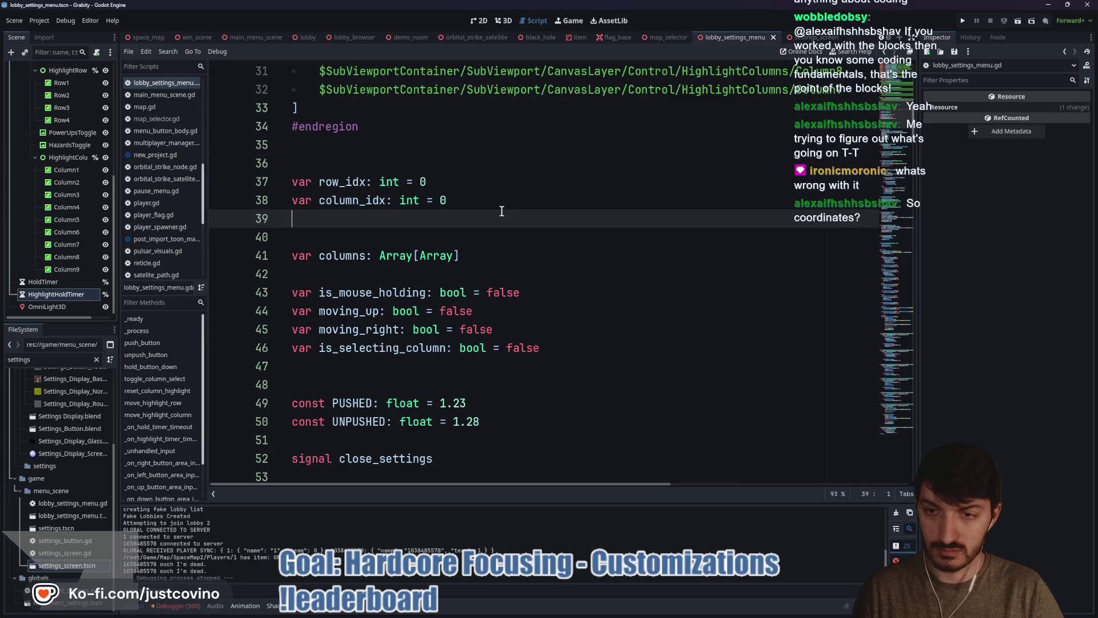
pyautogui.write('var selected_option')
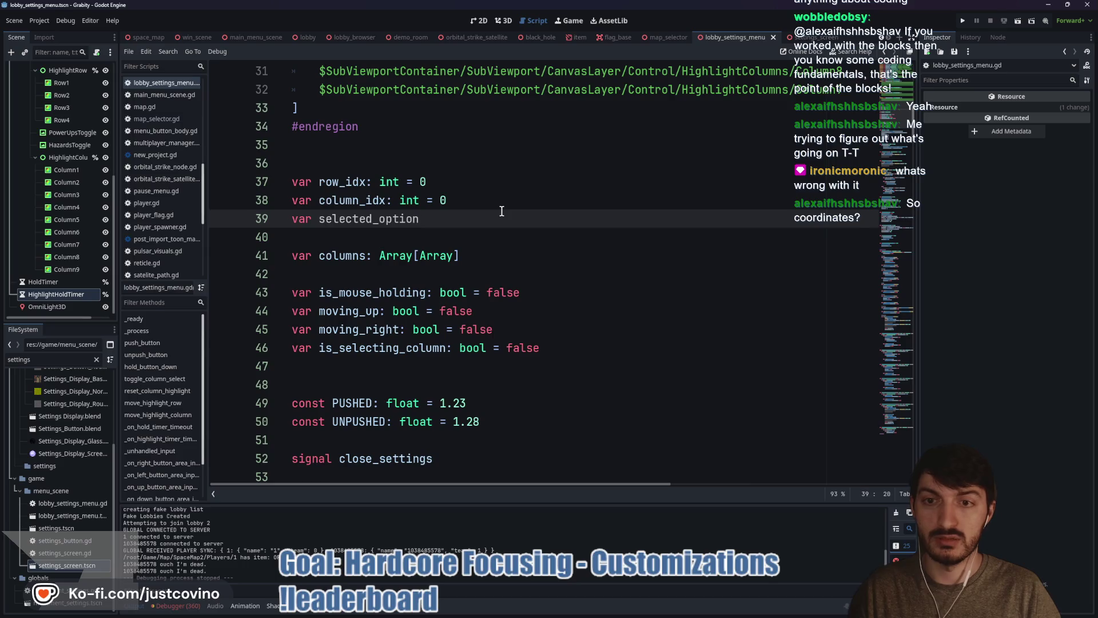
pyautogui.write(': Vector')
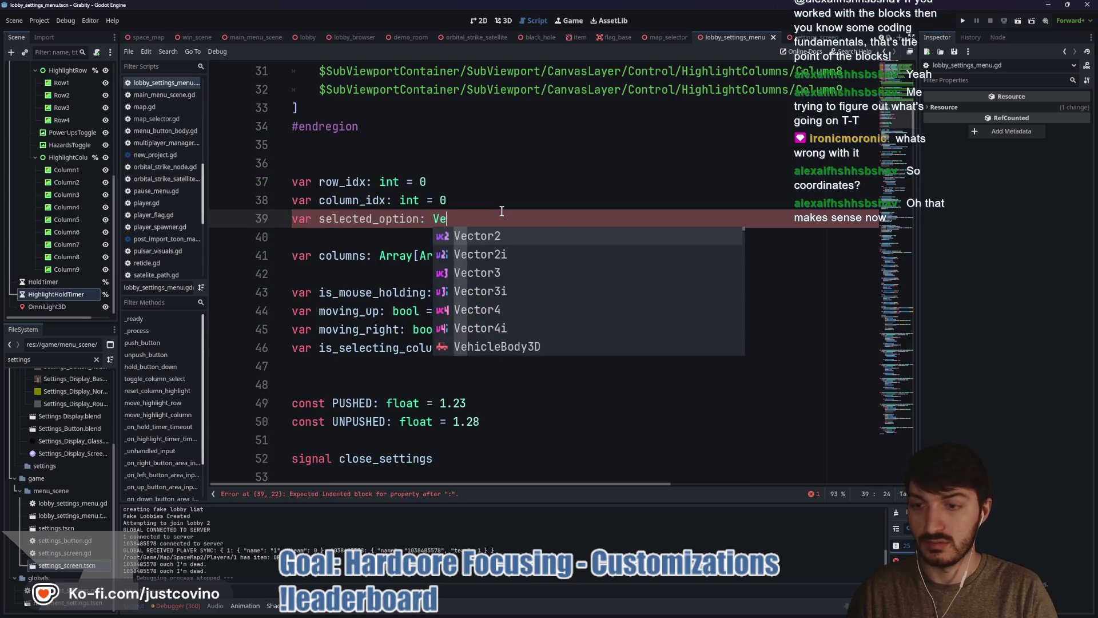
pyautogui.write('2')
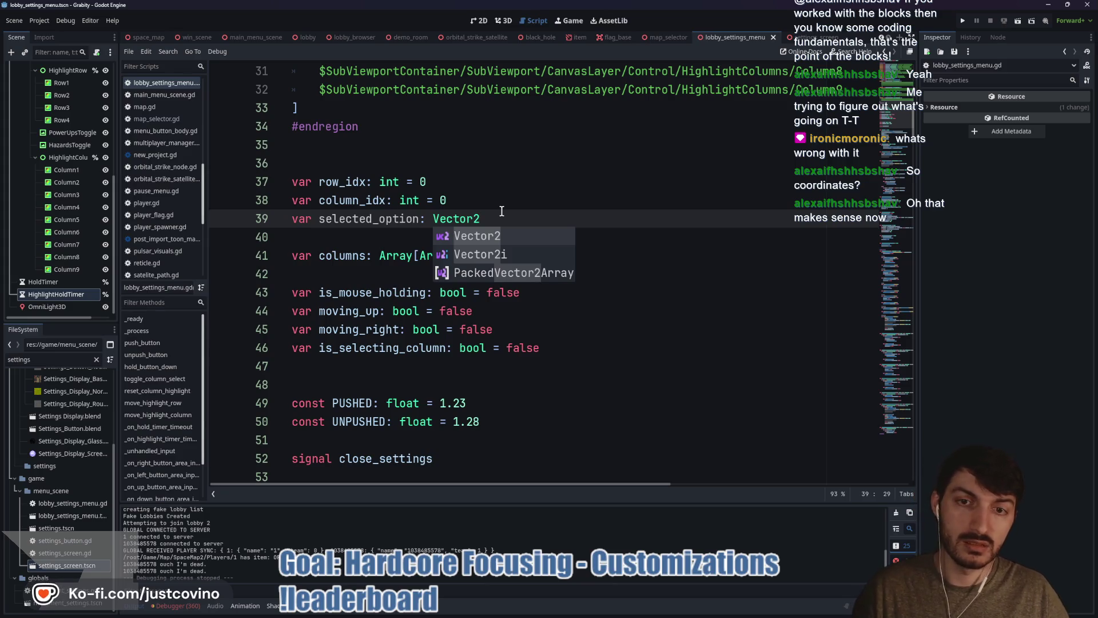
pyautogui.write(' = ')
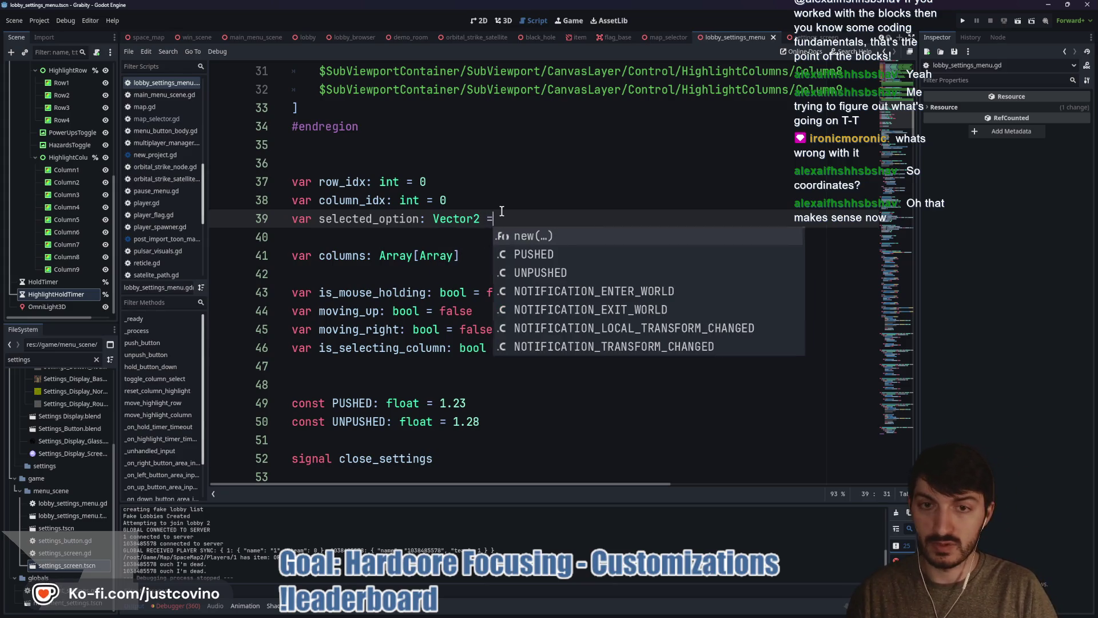
pyautogui.write('Vector2')
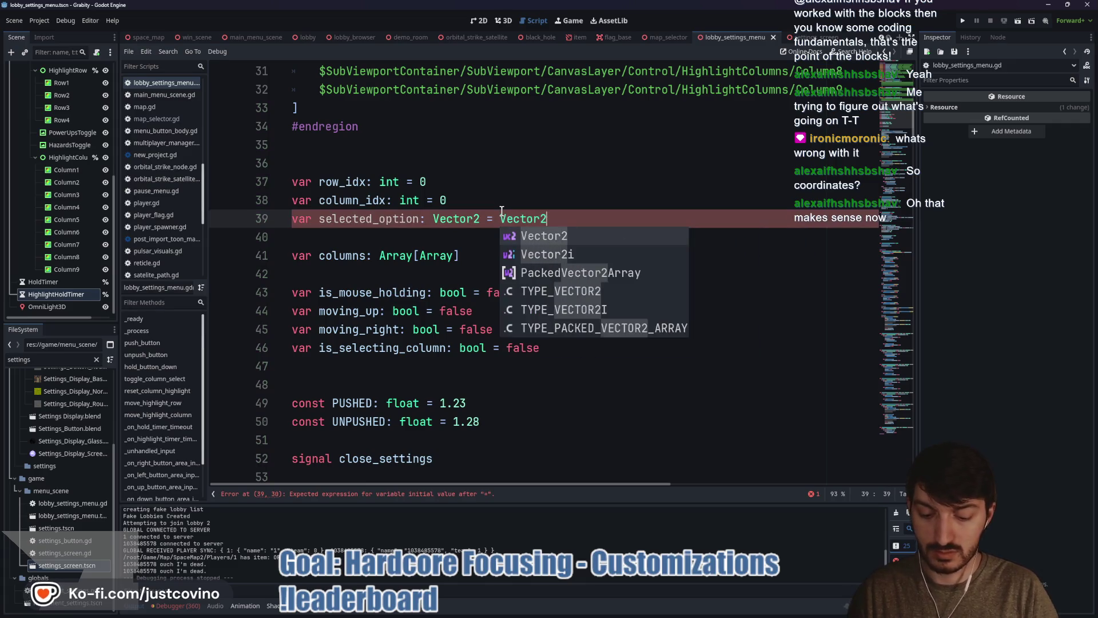
pyautogui.press('Return')
pyautogui.write('row_')
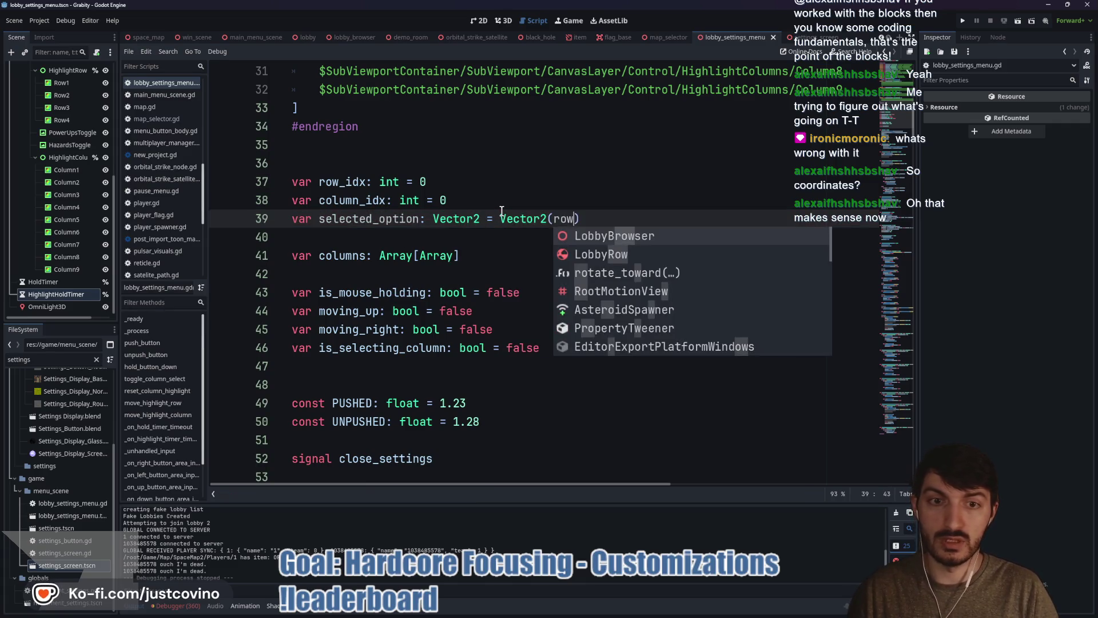
pyautogui.write('idx')
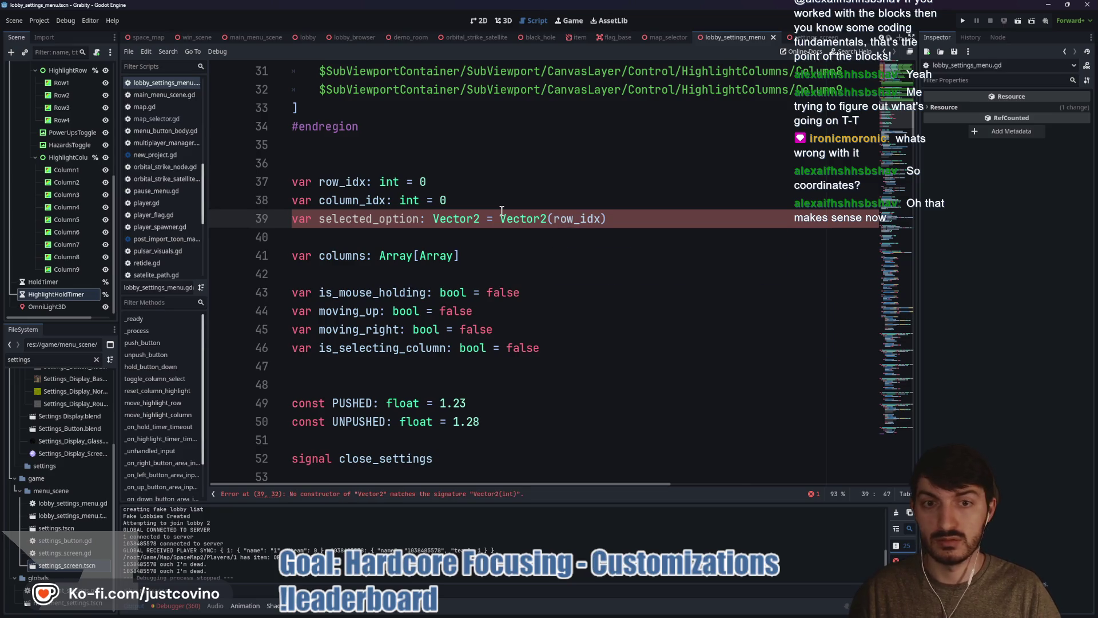
pyautogui.write(', colum')
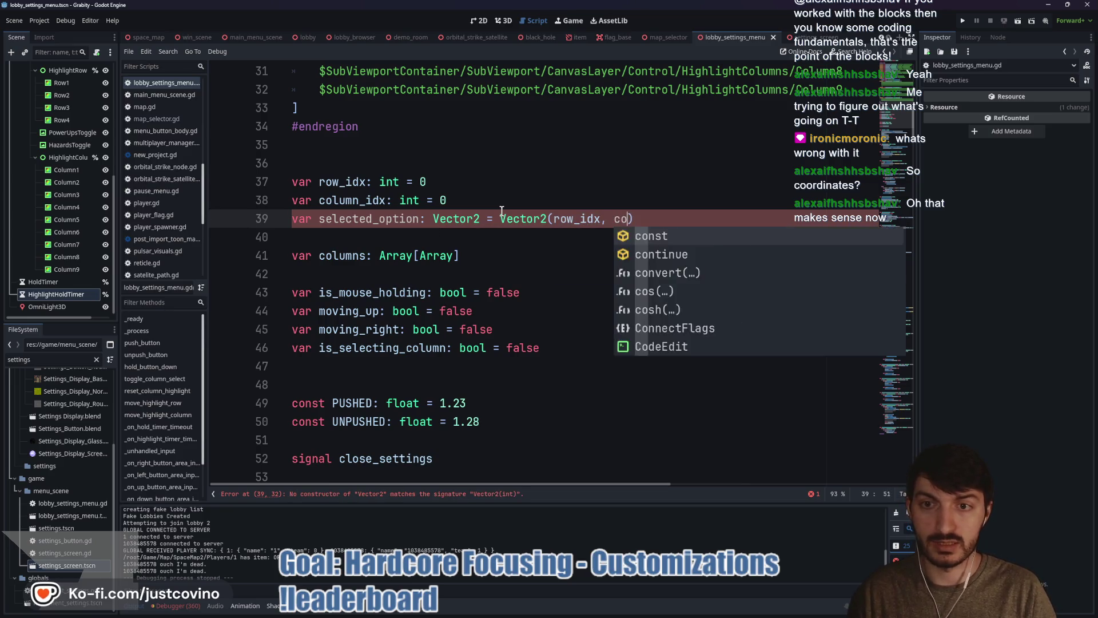
pyautogui.write('n_idx')
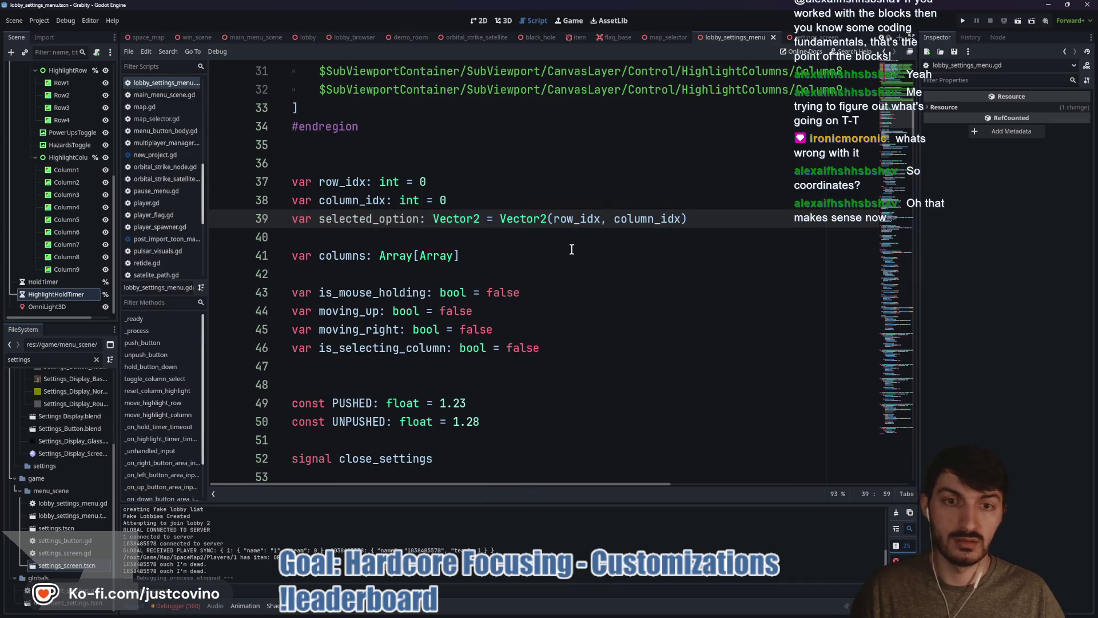
pyautogui.click(568, 239)
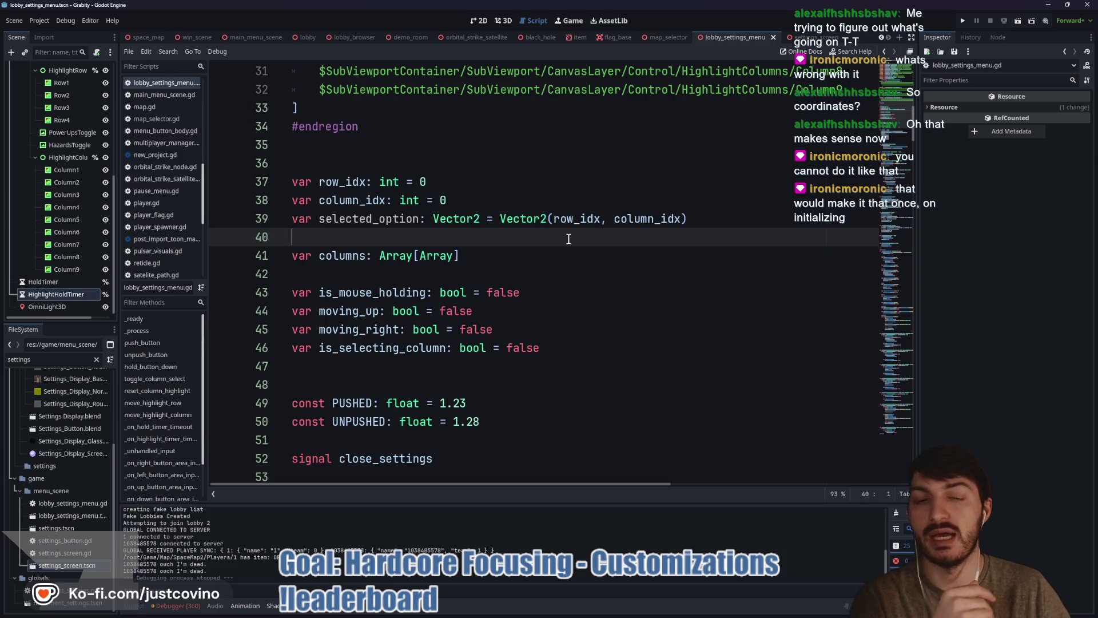
pyautogui.click(710, 220)
# - Turn selected_option into a property with get(): return Vector2(row_idx, column_idx), and save
pyautogui.keyDown('shift'); pyautogui.click(501, 219); pyautogui.keyUp('shift')
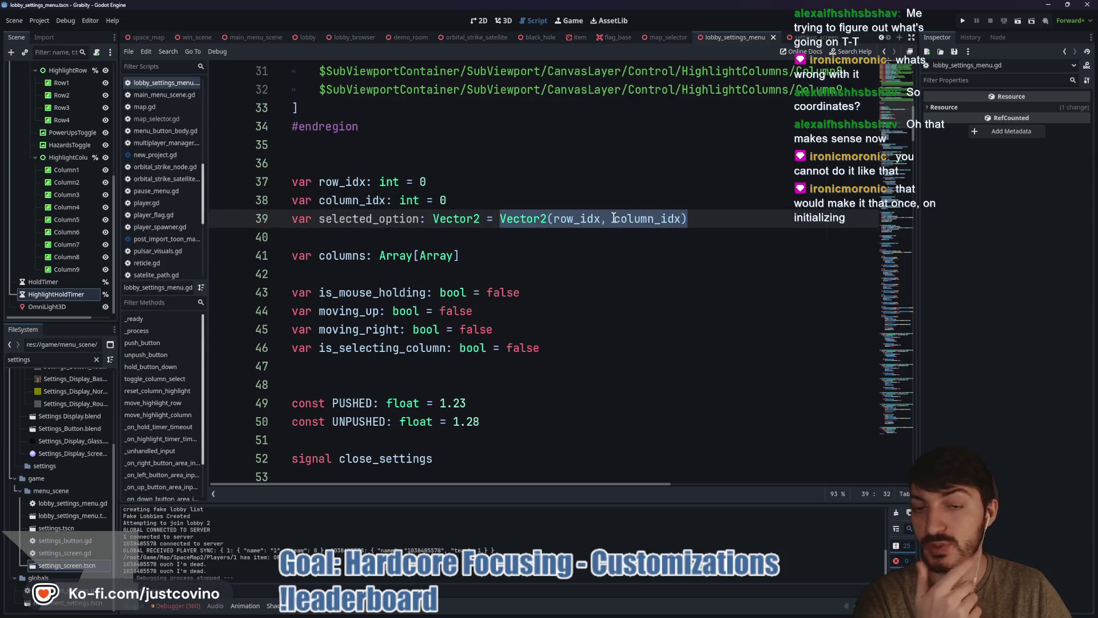
pyautogui.click(495, 220)
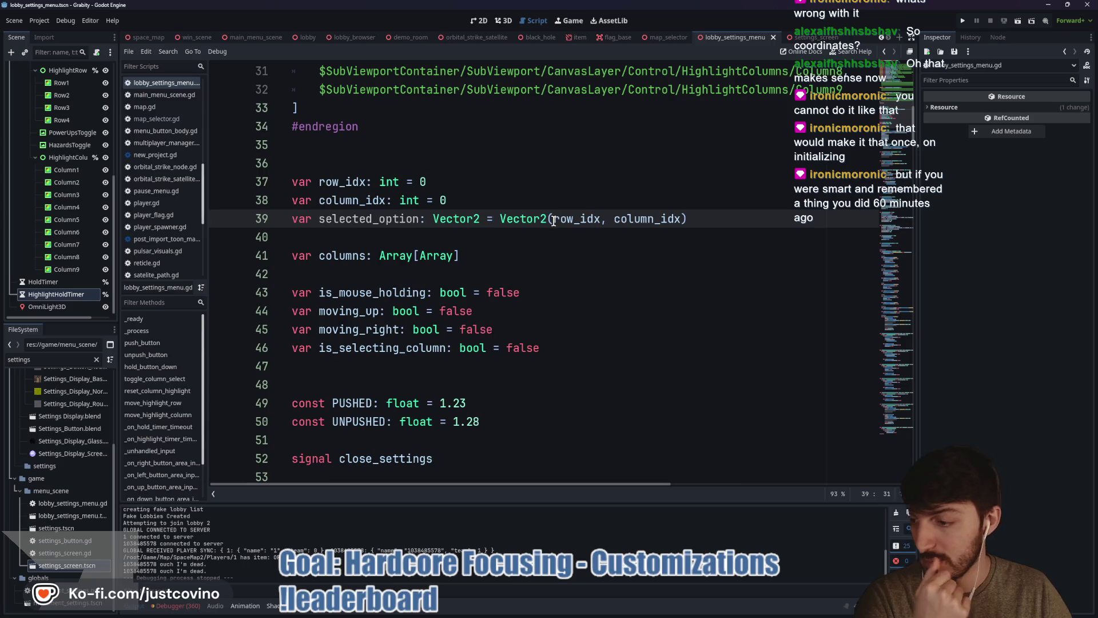
pyautogui.moveTo(554, 220)
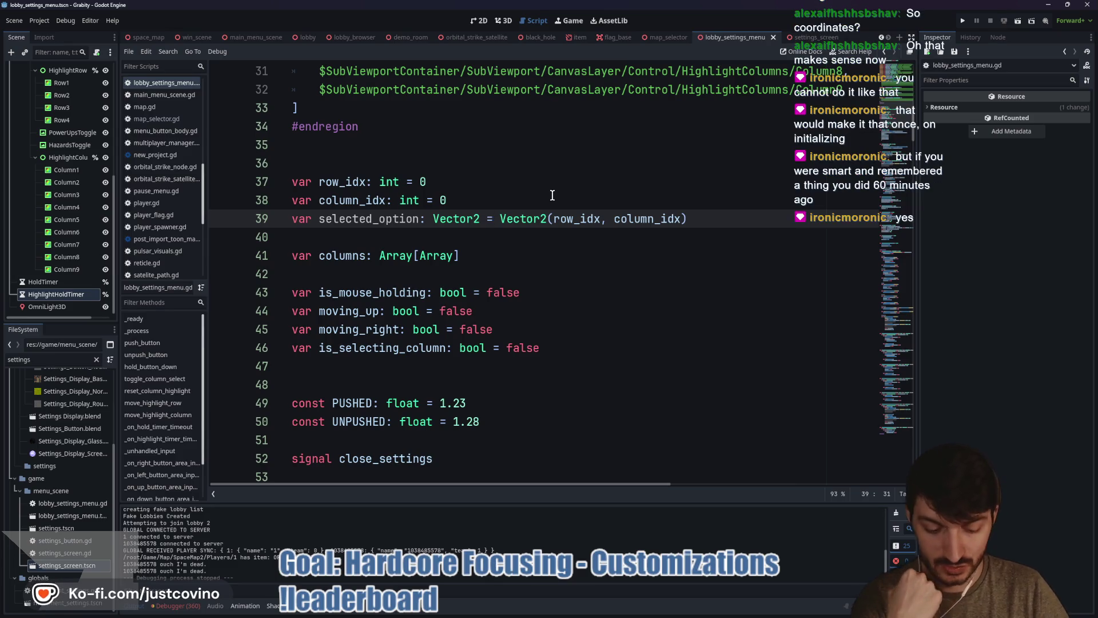
pyautogui.press('BackSpace')
pyautogui.write(':')
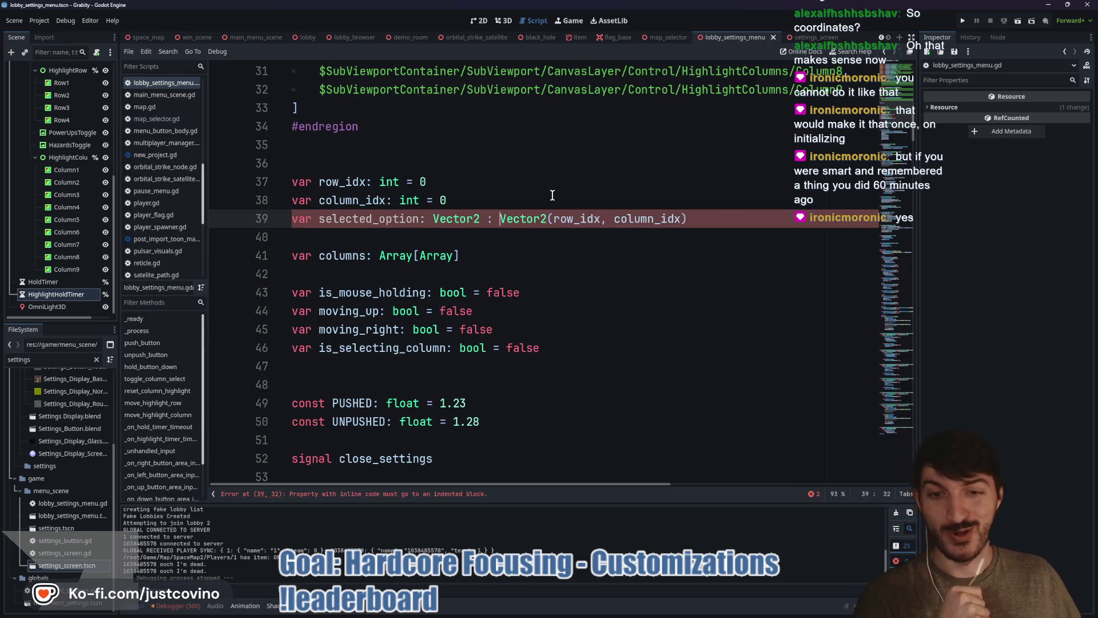
pyautogui.press('Return')
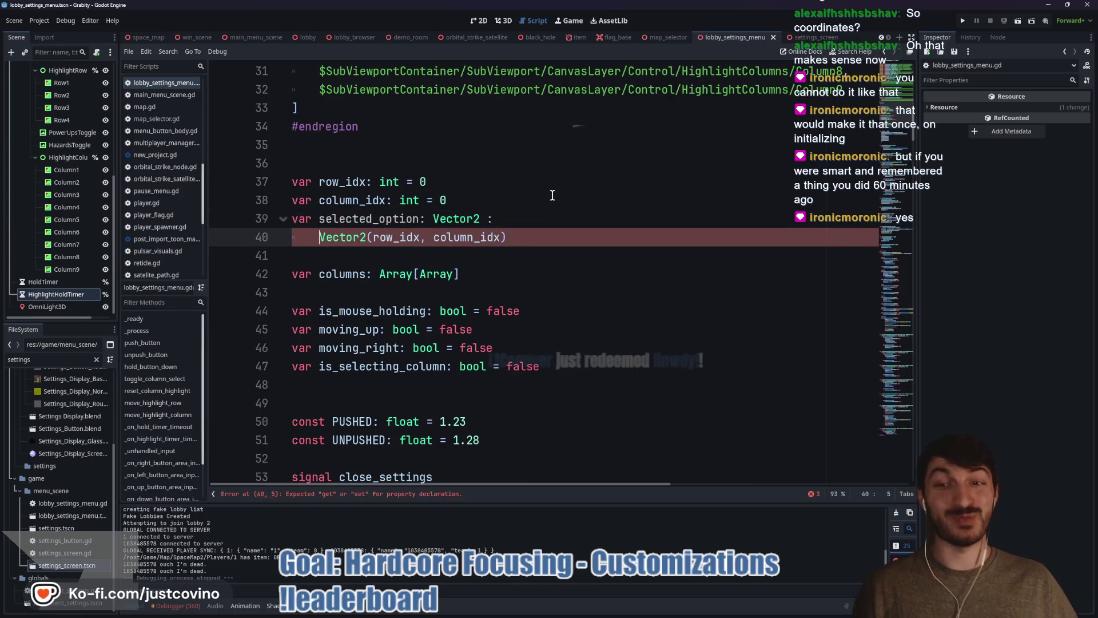
pyautogui.write('get(): ')
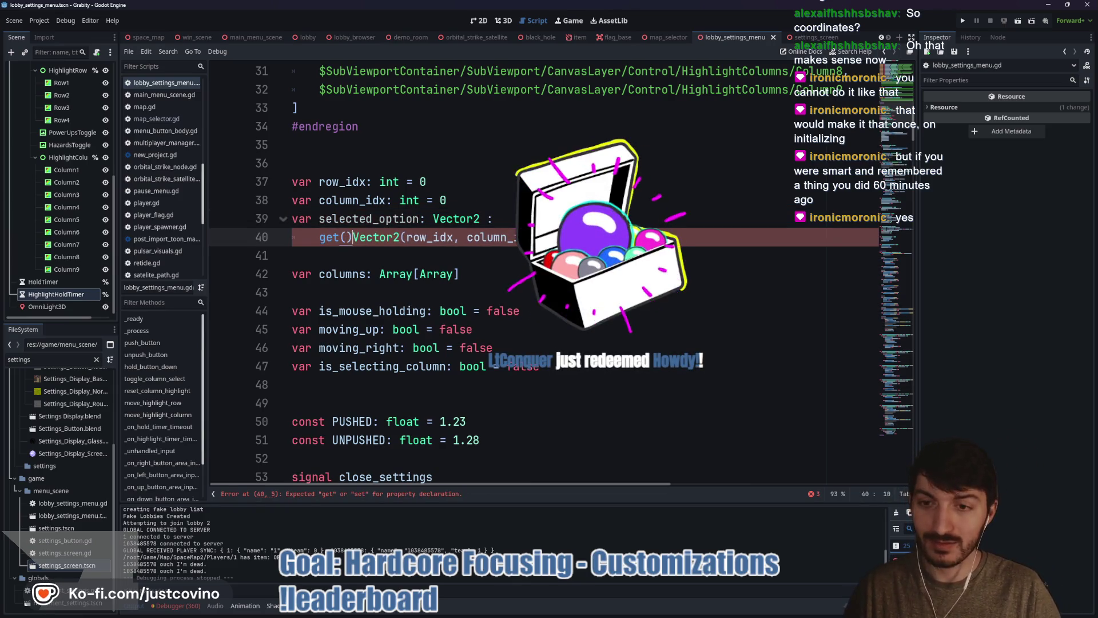
pyautogui.write('return')
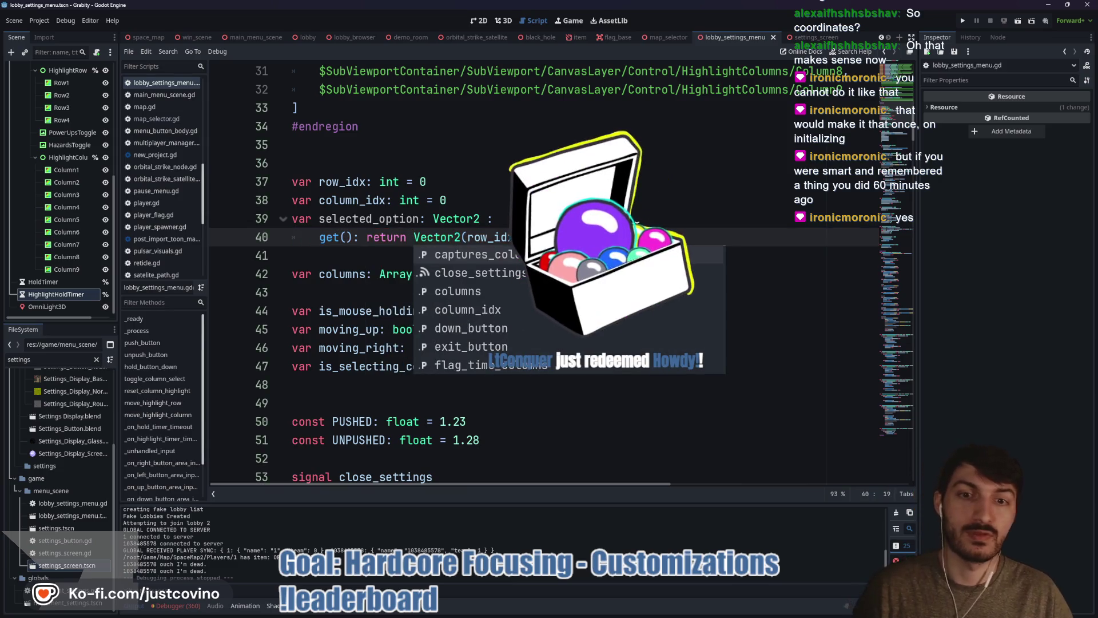
pyautogui.click(637, 227)
pyautogui.hotkey('ctrl', 's')
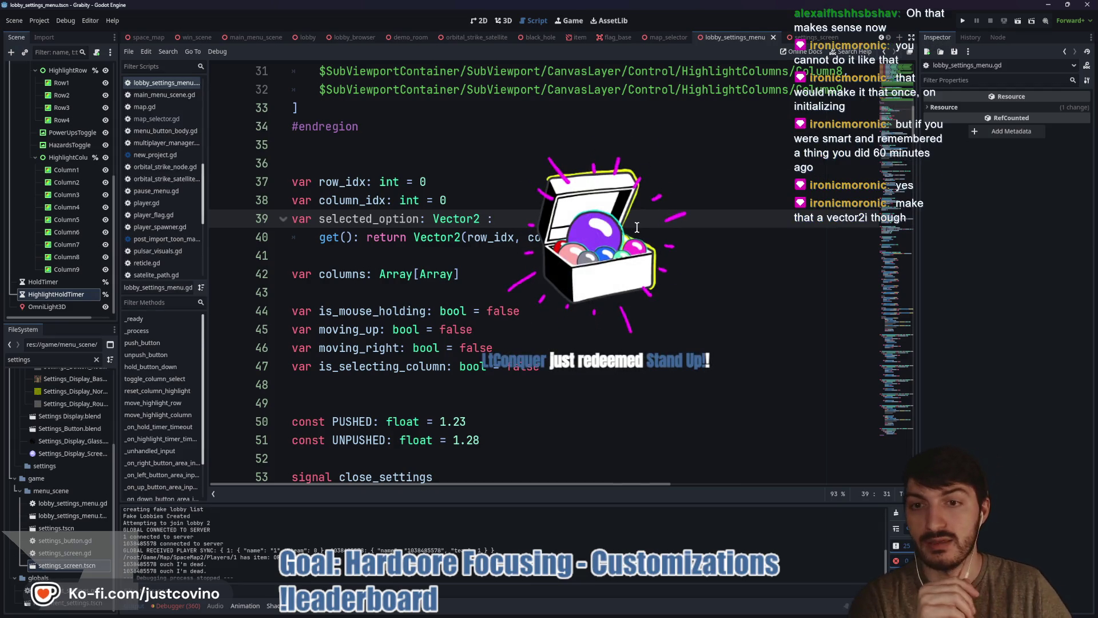
# - Change both Vector2 occurrences to Vector2i and check the Vector2i class documentation
pyautogui.click(483, 219)
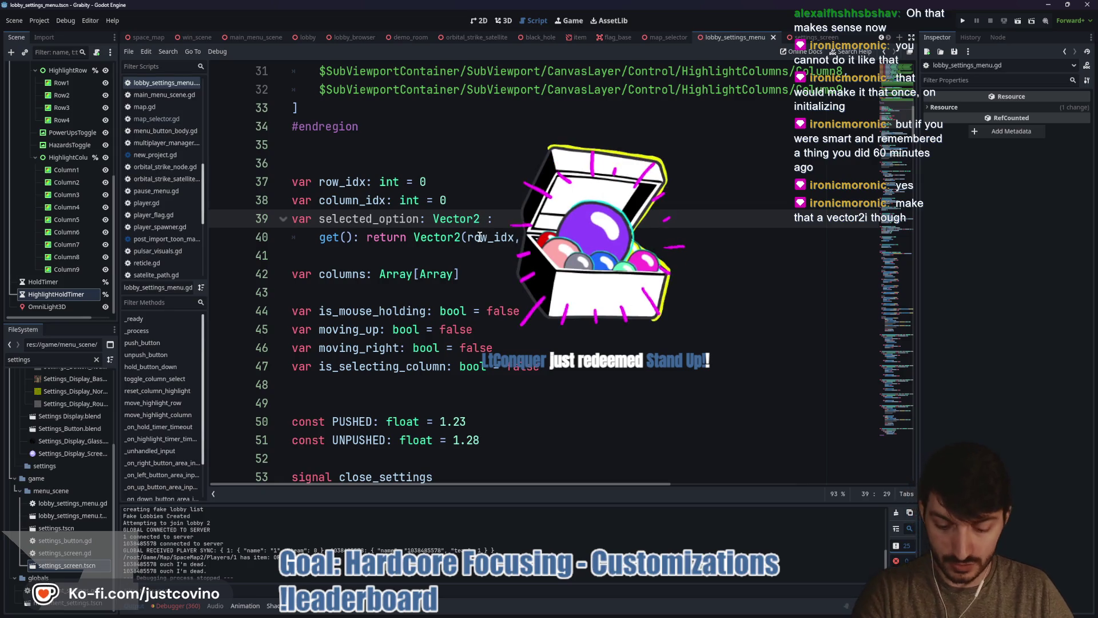
pyautogui.write('i')
pyautogui.click(462, 236)
pyautogui.write('i')
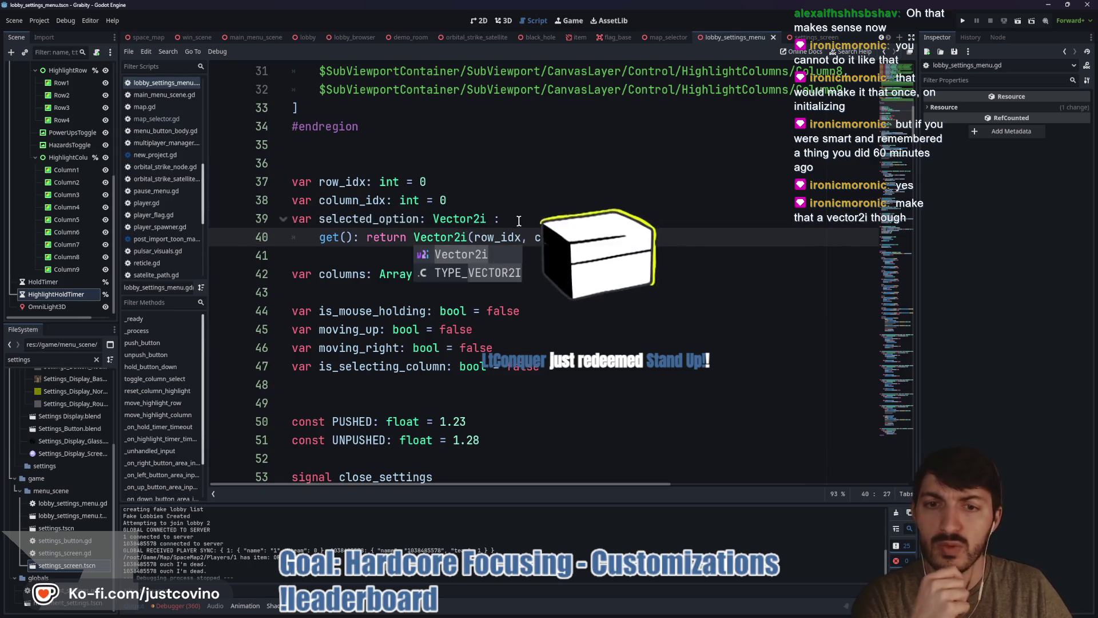
pyautogui.click(509, 221)
pyautogui.keyDown('ctrl'); pyautogui.click(462, 219); pyautogui.keyUp('ctrl')
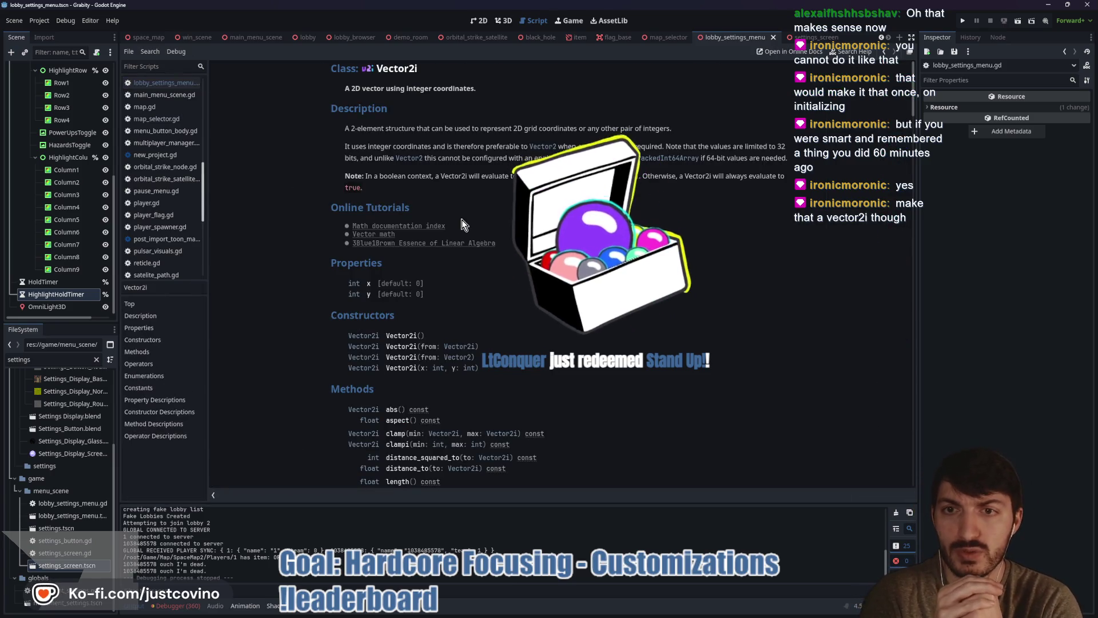
pyautogui.hotkey('alt', 'Left')
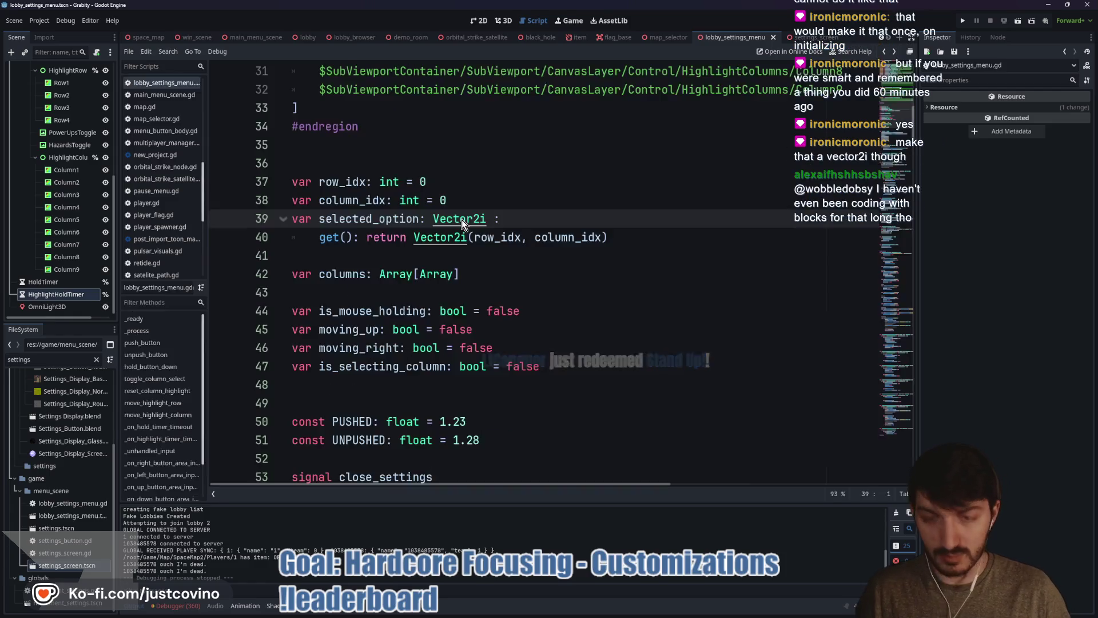
pyautogui.click(540, 221)
pyautogui.press('Left')
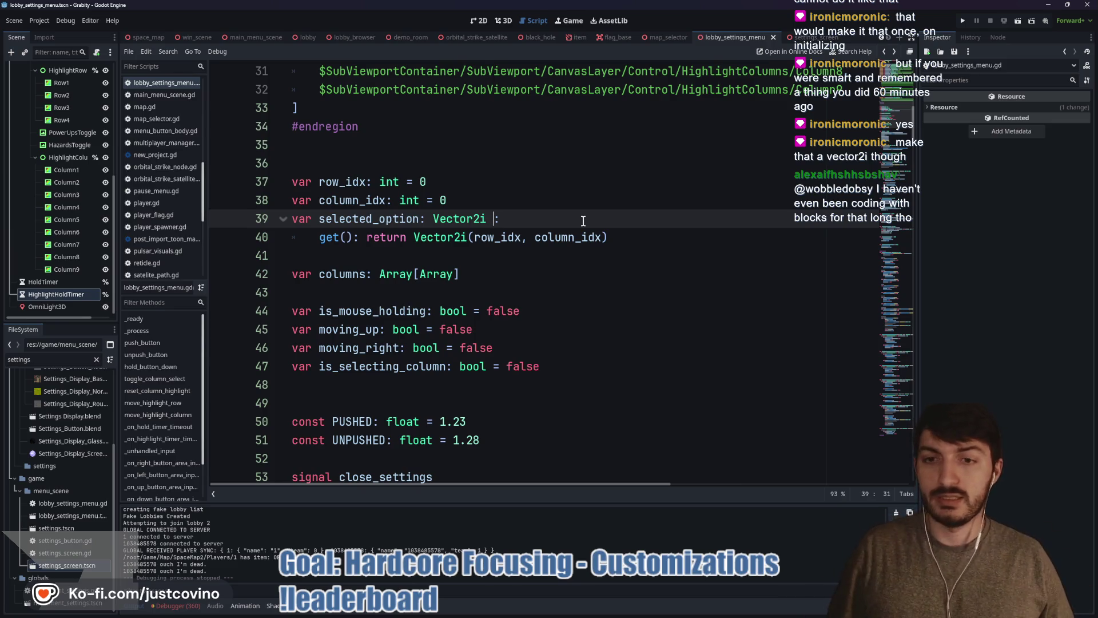
# - Look through the script from the _ready hold_timer connection down past line 55
pyautogui.click(492, 256)
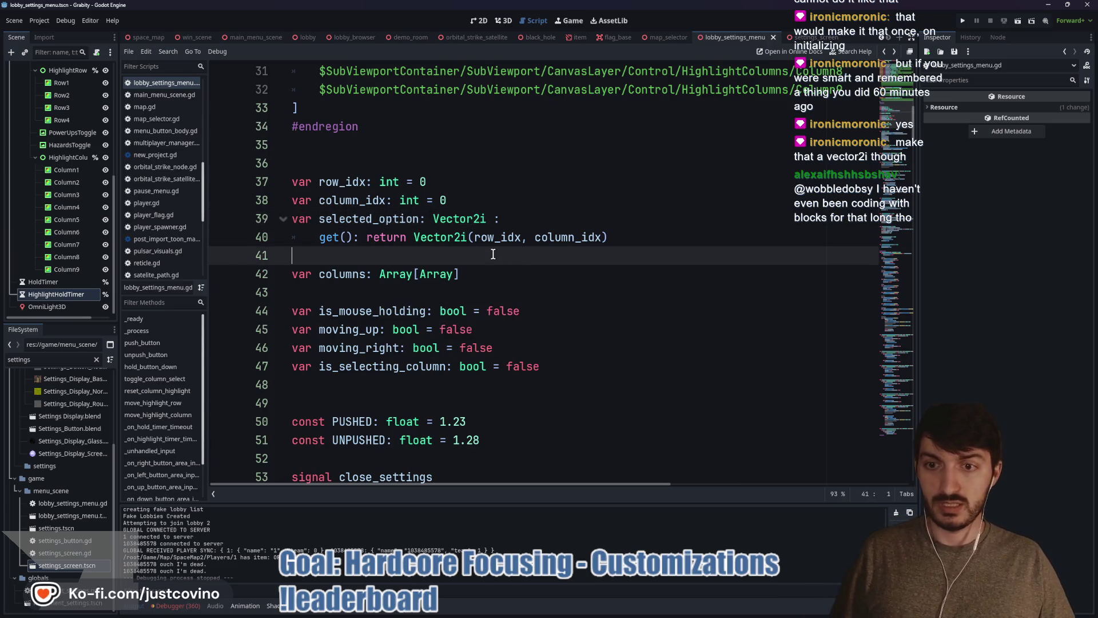
pyautogui.scroll(-1, 489, 255)
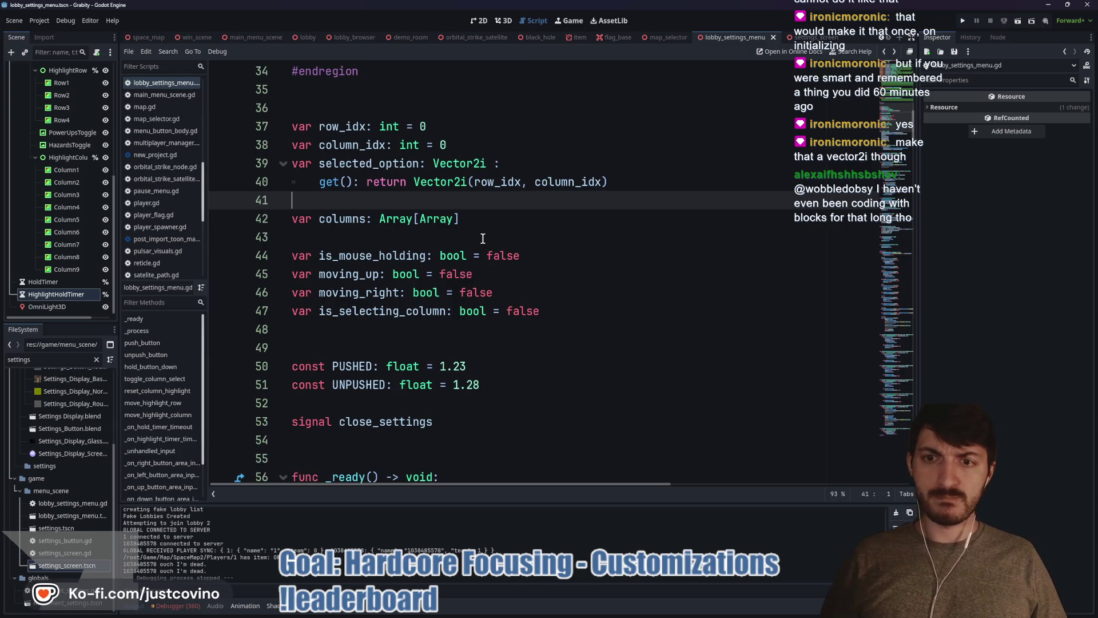
pyautogui.scroll(-5, 473, 209)
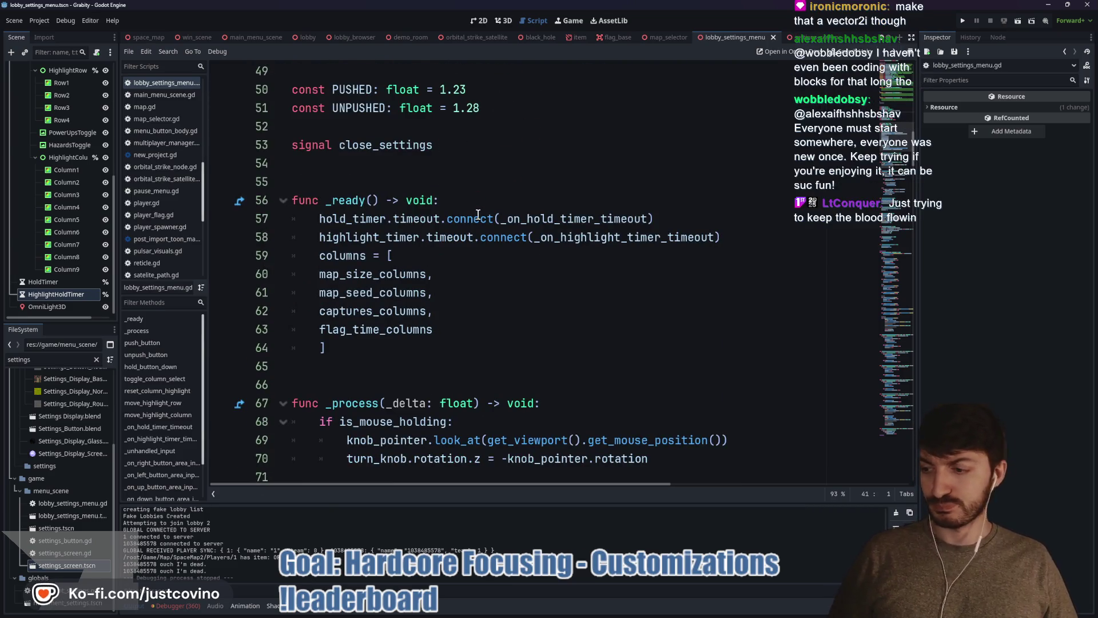
pyautogui.click(478, 219)
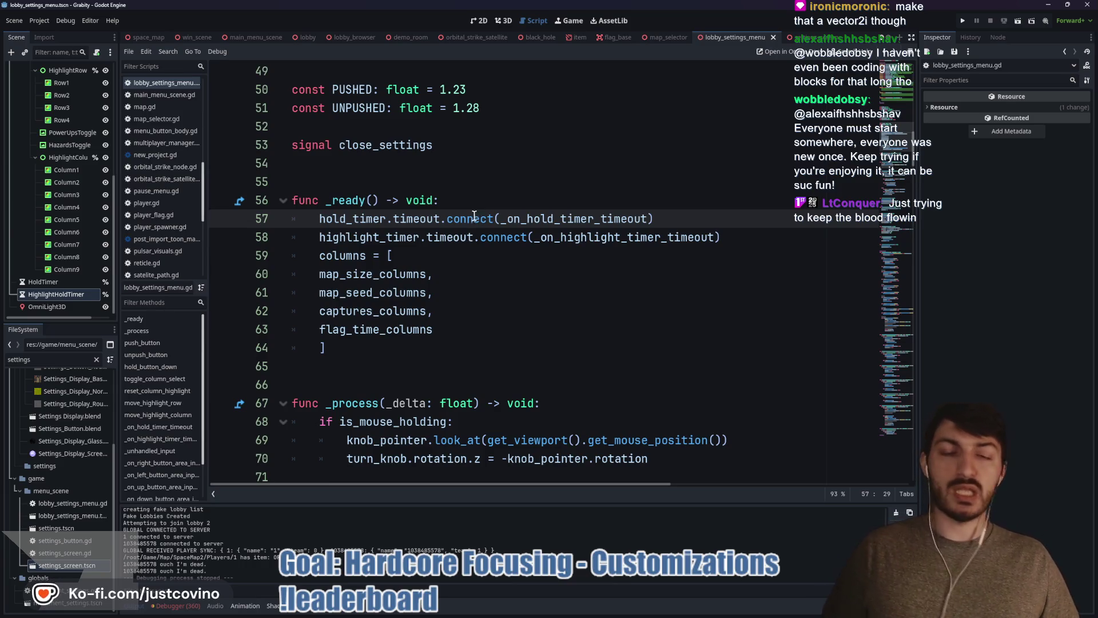
pyautogui.click(424, 183)
pyautogui.scroll(4, 424, 183)
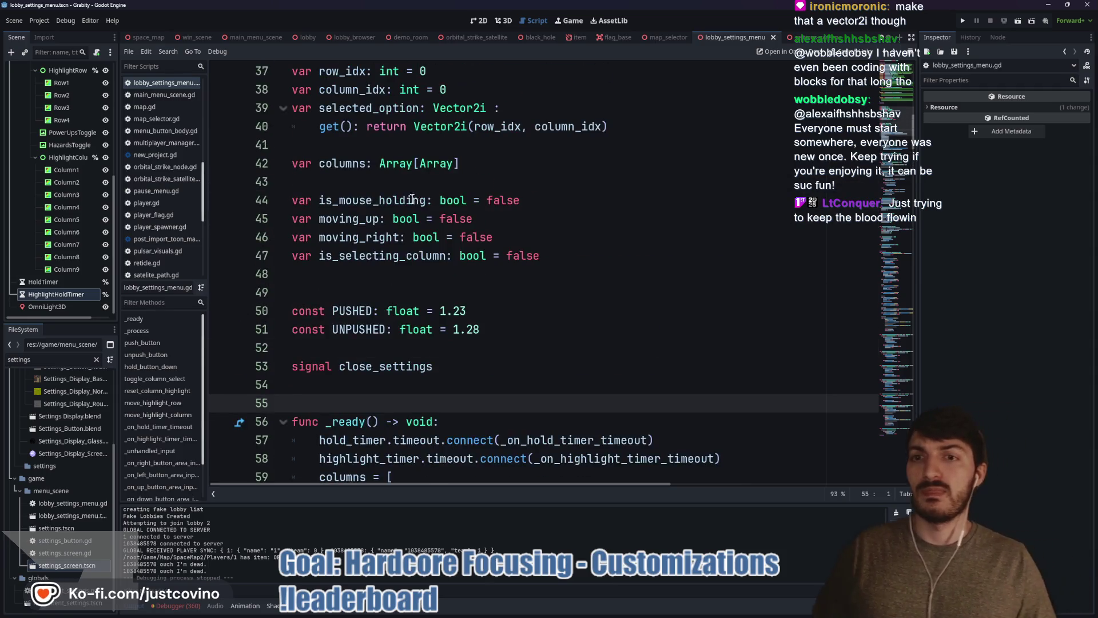
pyautogui.scroll(-20, 400, 218)
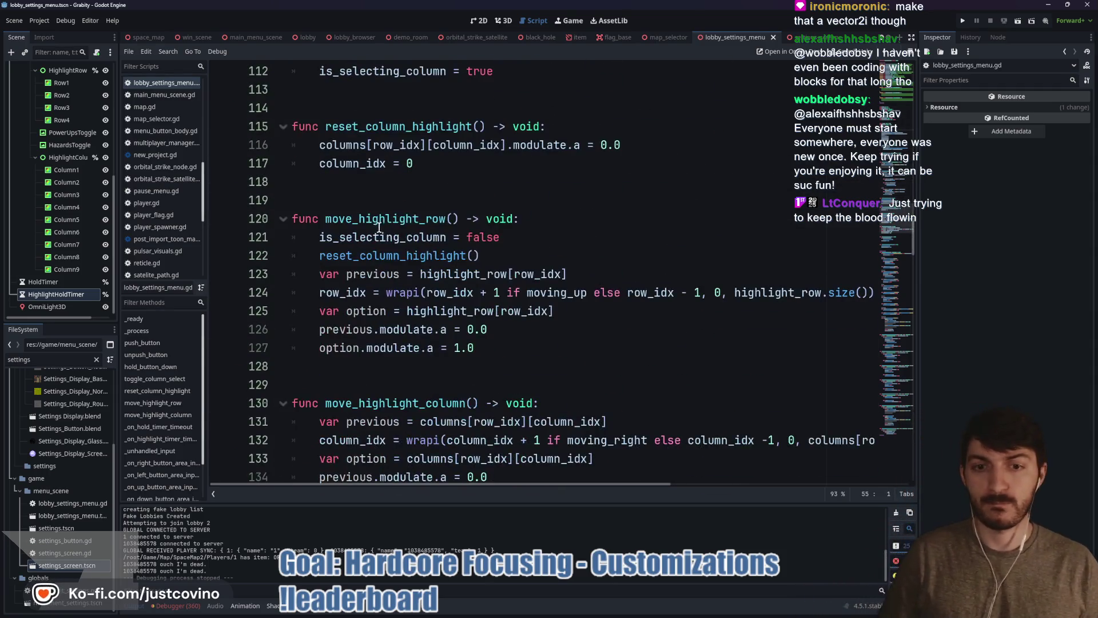
pyautogui.scroll(-20, 378, 223)
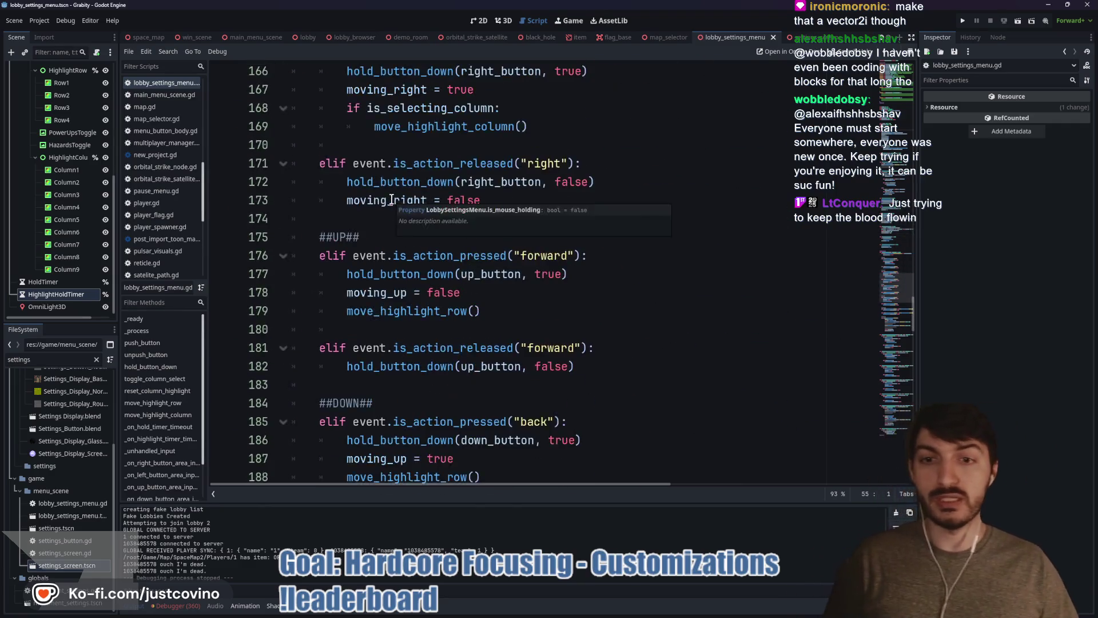
pyautogui.scroll(-20, 383, 212)
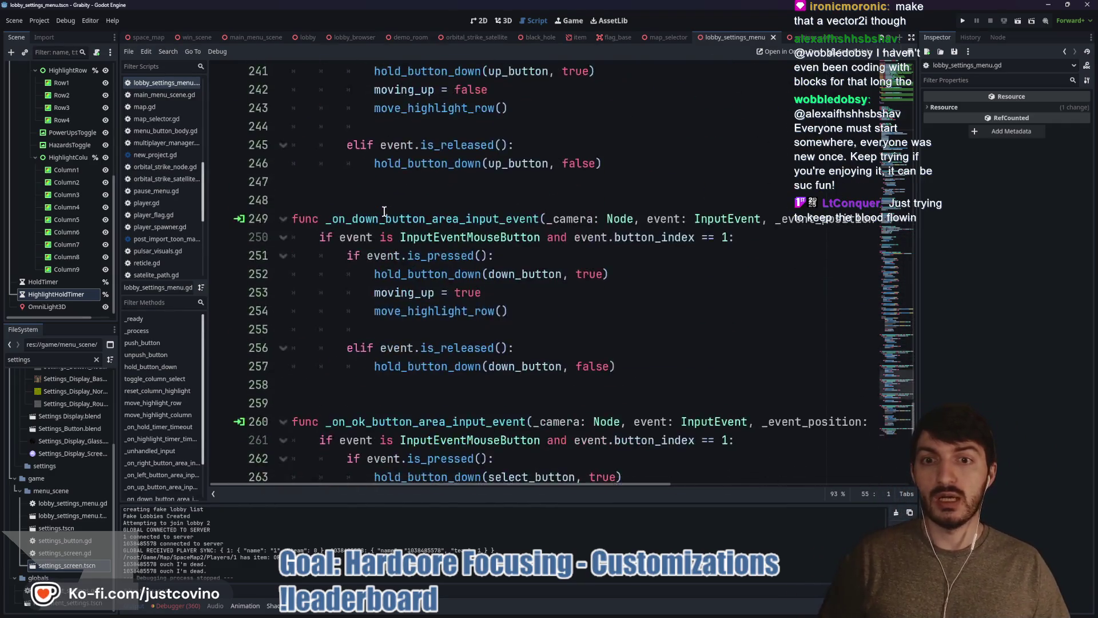
pyautogui.scroll(-4, 381, 212)
pyautogui.scroll(20, 382, 221)
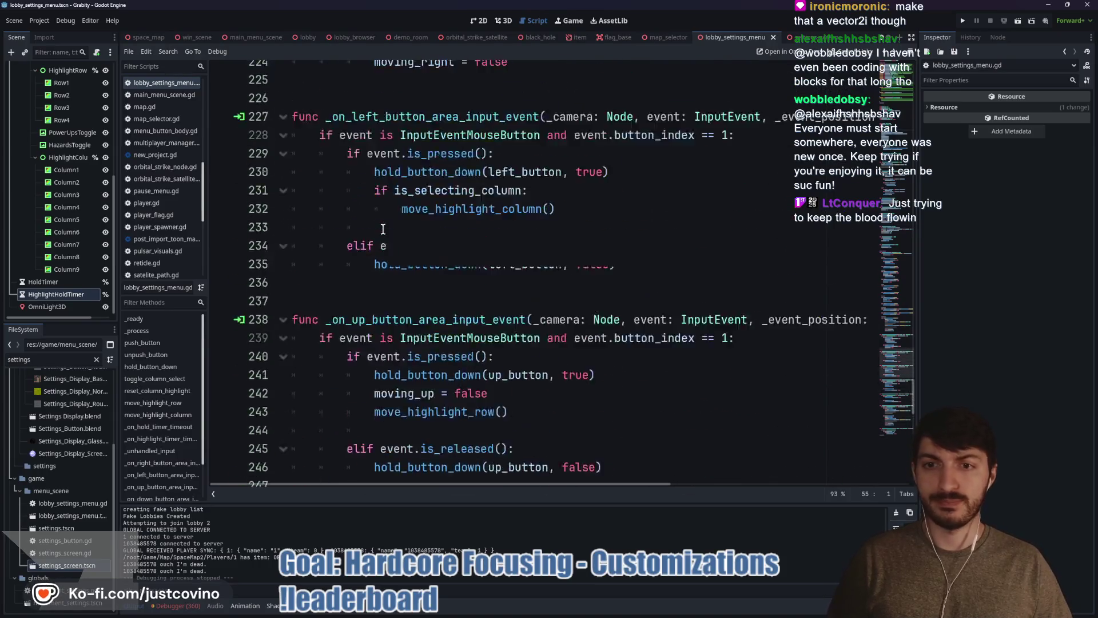
pyautogui.scroll(14, 383, 229)
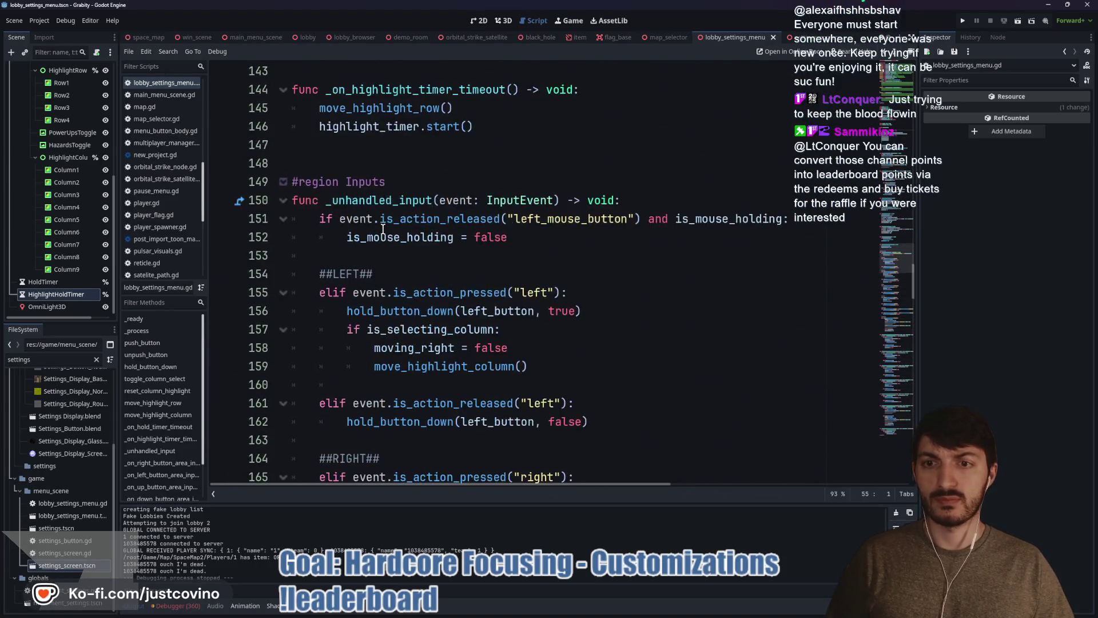
# - Collapse the Inputs region and start func select_option() -> void: after move_highlight_column
pyautogui.click(282, 237)
pyautogui.click(294, 202)
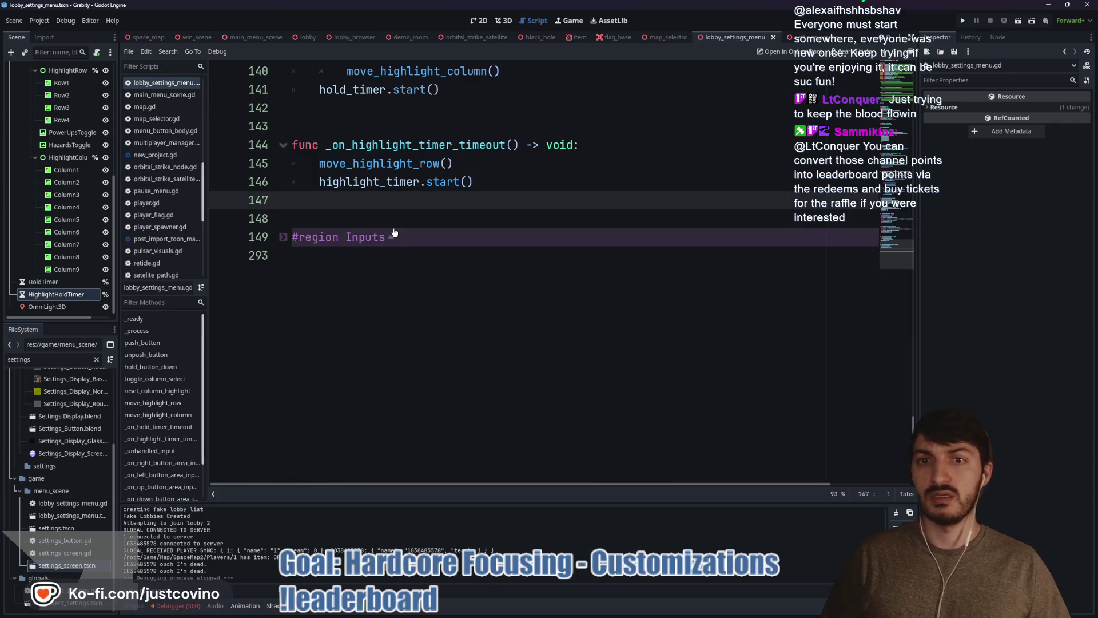
pyautogui.scroll(6, 394, 233)
pyautogui.scroll(-4, 333, 214)
pyautogui.click(334, 214)
pyautogui.press('Return')
pyautogui.press('Return')
pyautogui.press('Return')
pyautogui.press('Up')
pyautogui.press('Up')
pyautogui.write('func ')
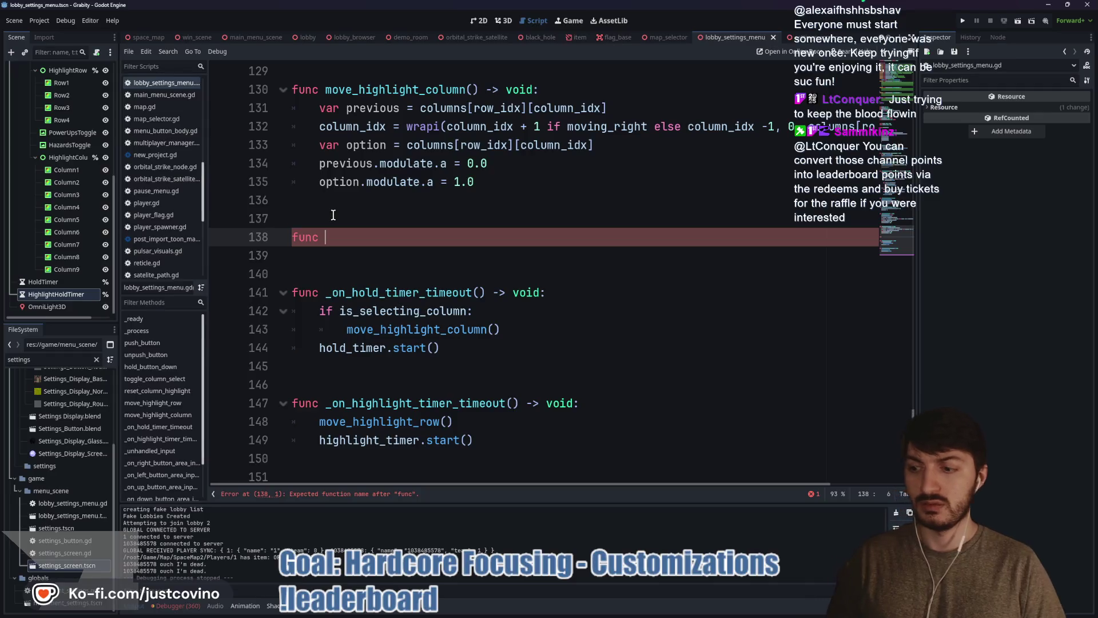
pyautogui.write('select_option')
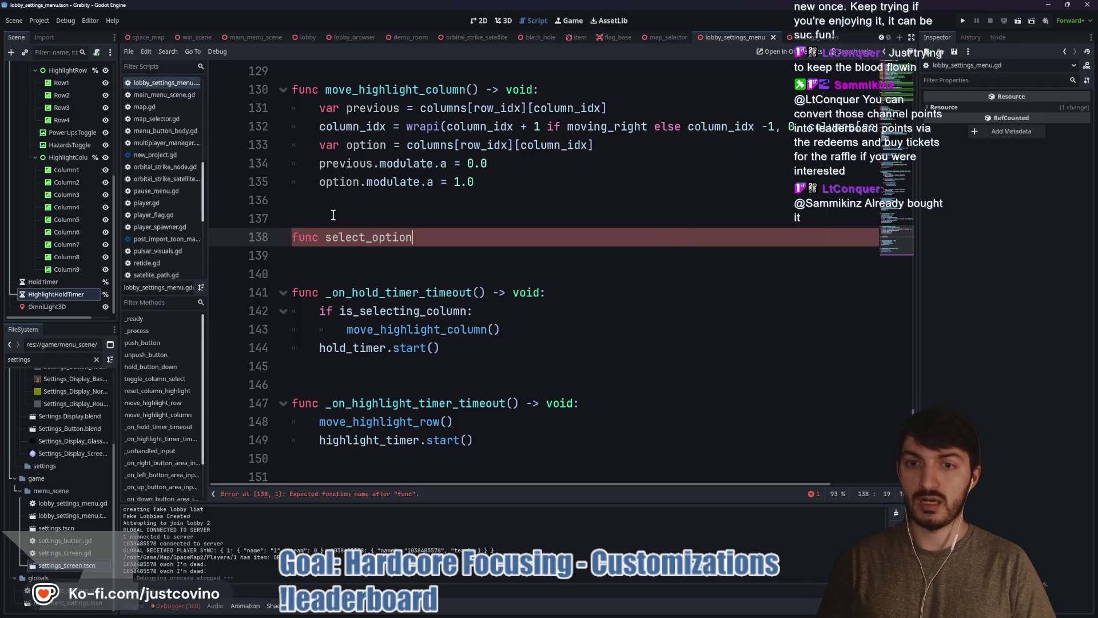
pyautogui.write('() -> v')
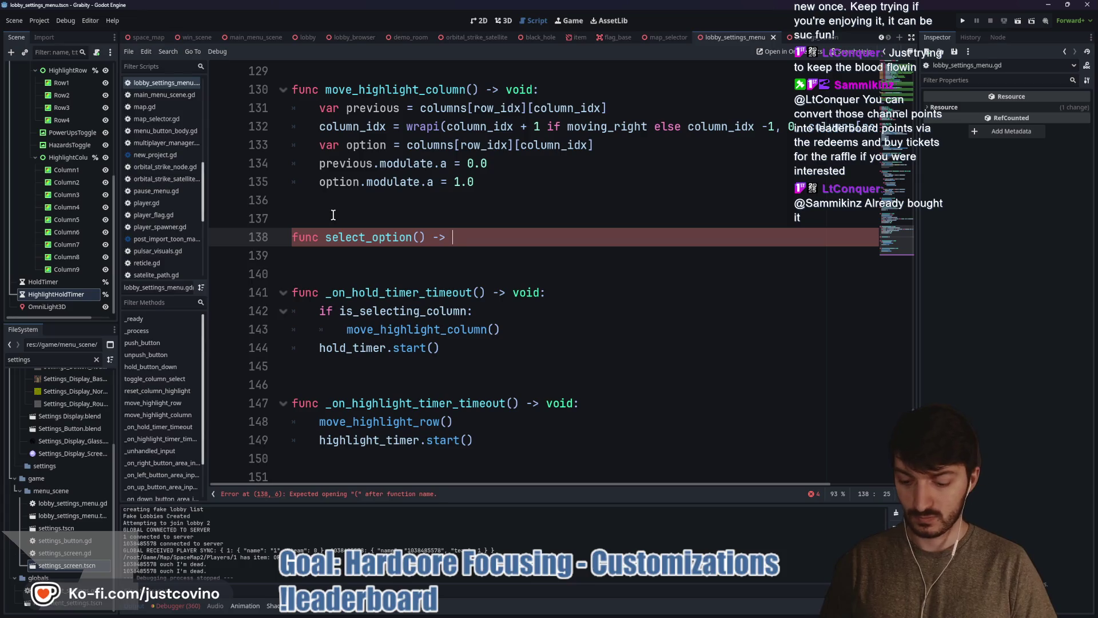
pyautogui.write('oid:')
# - Give select_option a body of match selected_option: with a first Vector2i(0,0): case
pyautogui.press('Return')
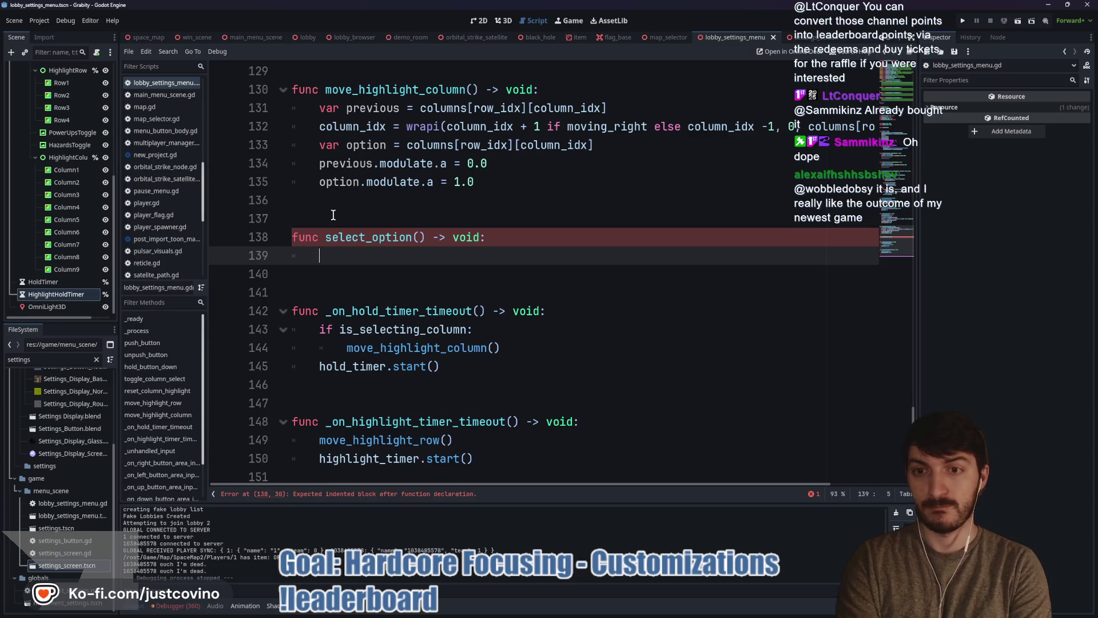
pyautogui.write('match sel')
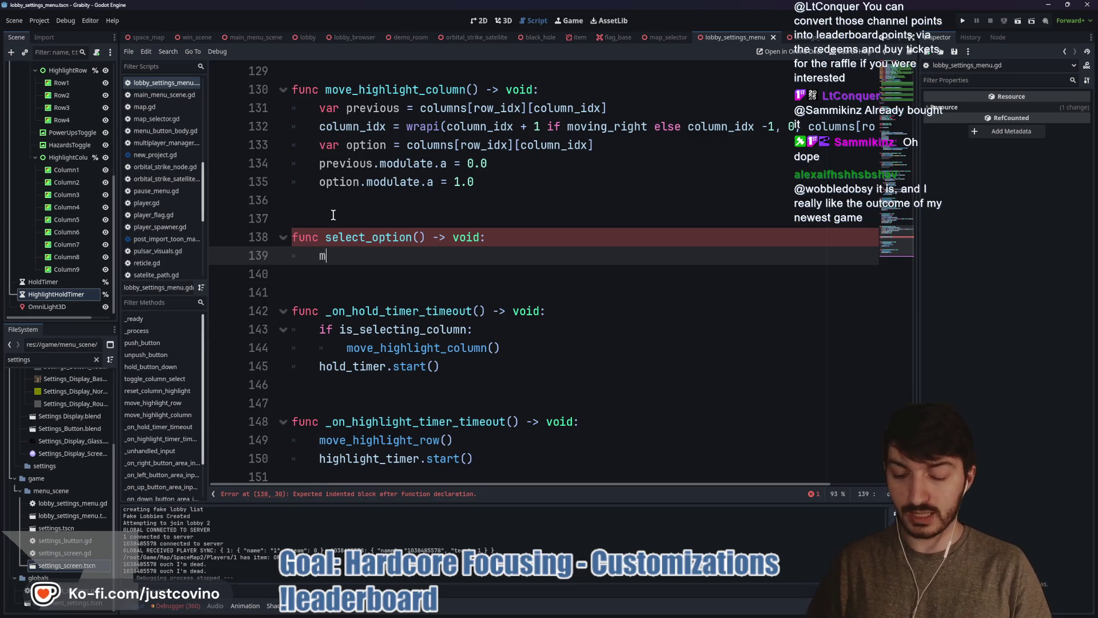
pyautogui.press('Return')
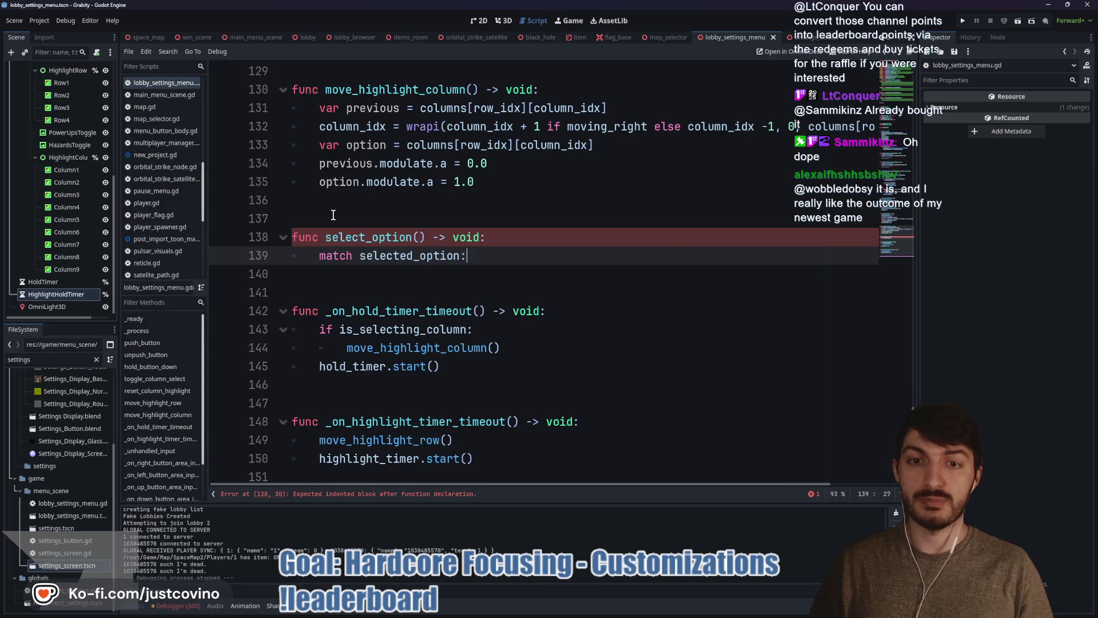
pyautogui.press('Return')
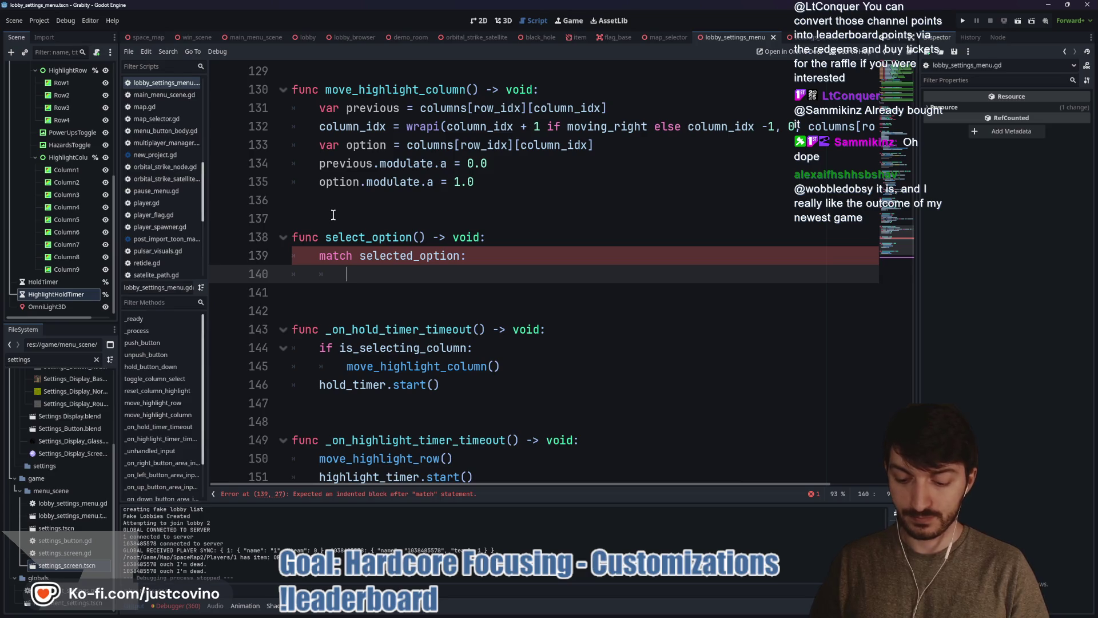
pyautogui.write('Vector')
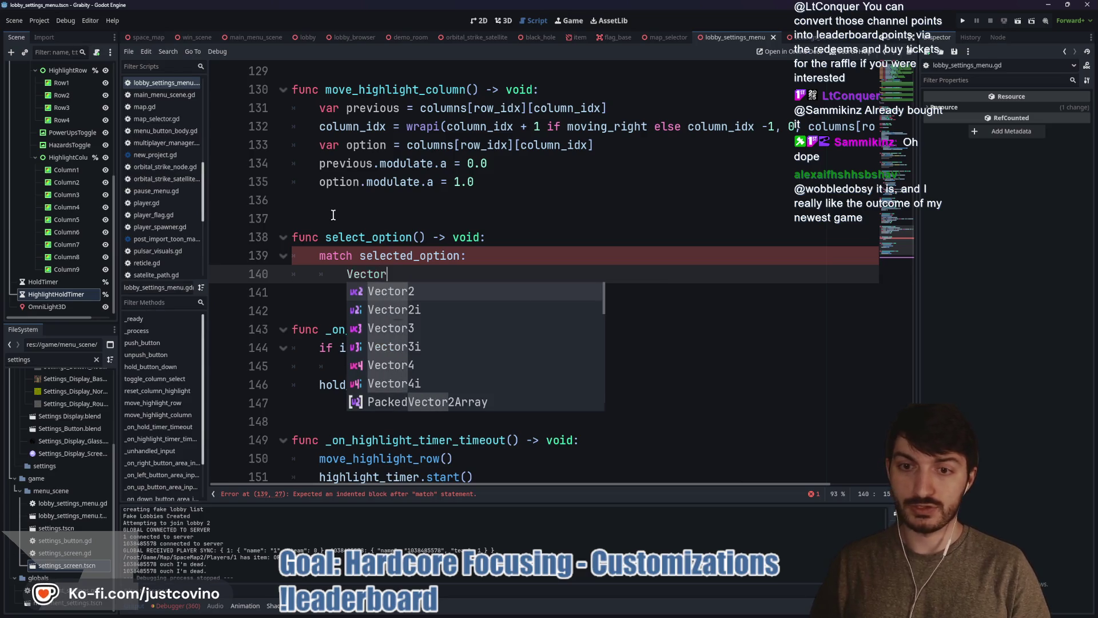
pyautogui.write('2i(0')
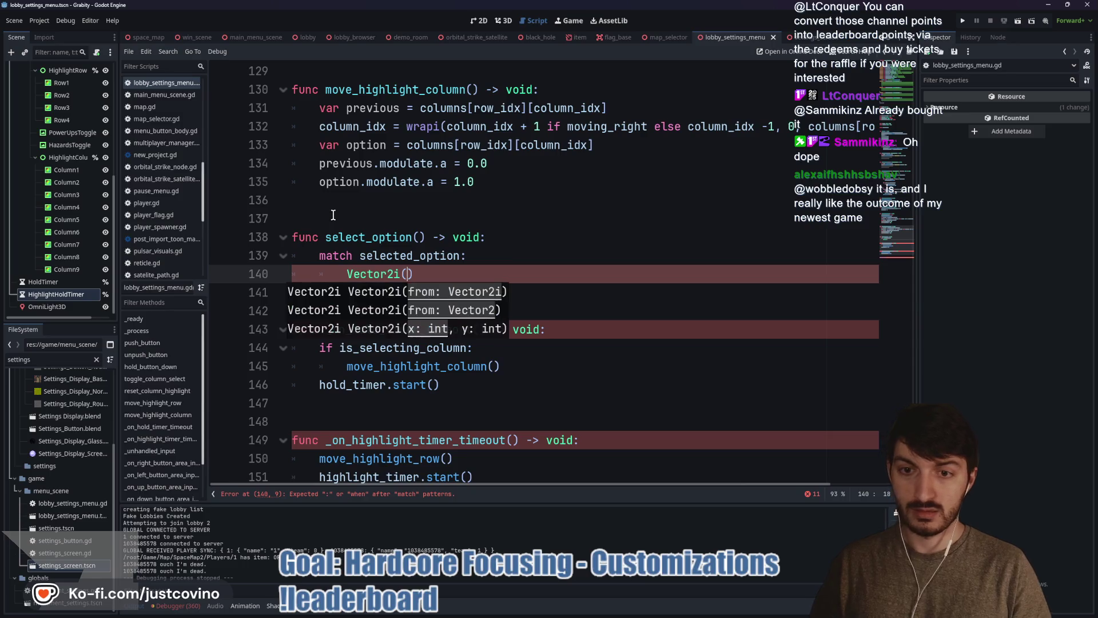
pyautogui.write(',0')
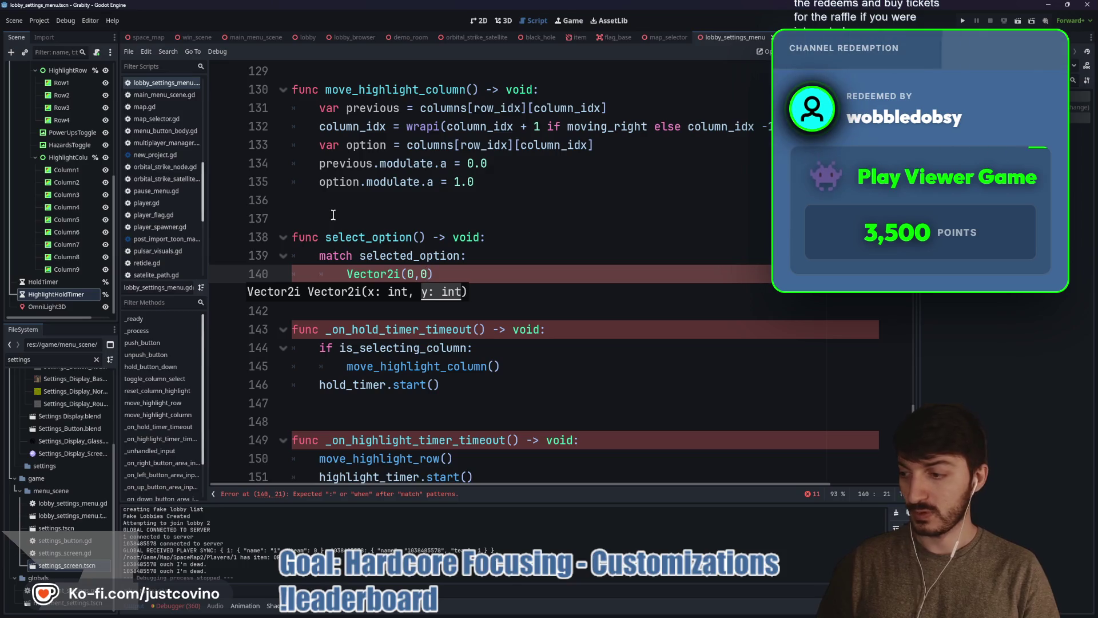
pyautogui.write(')')
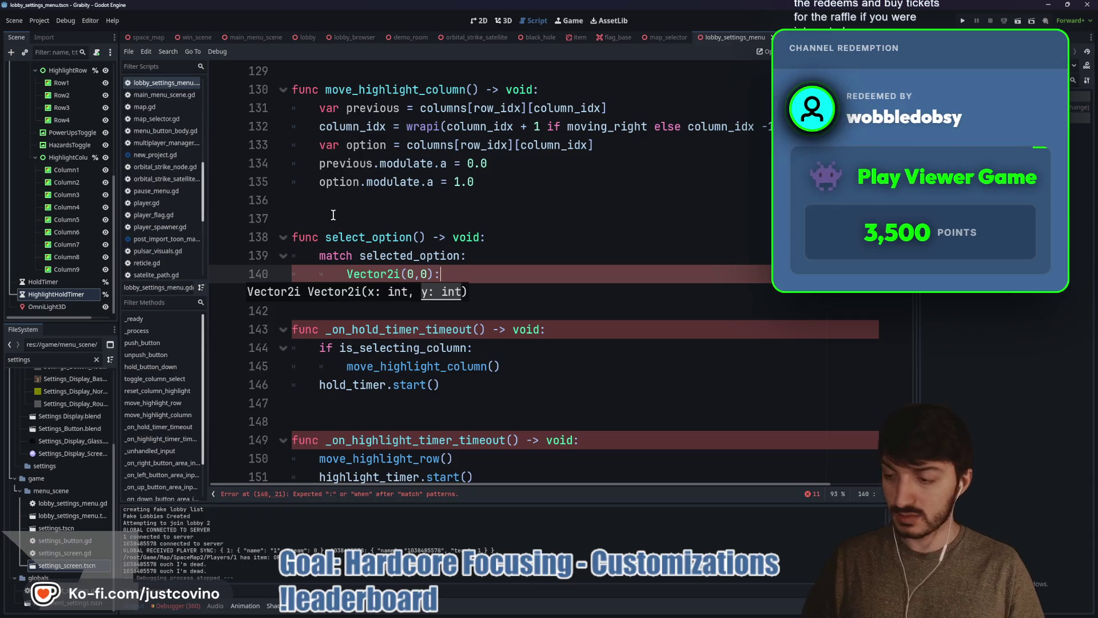
pyautogui.write(':')
pyautogui.press('Return')
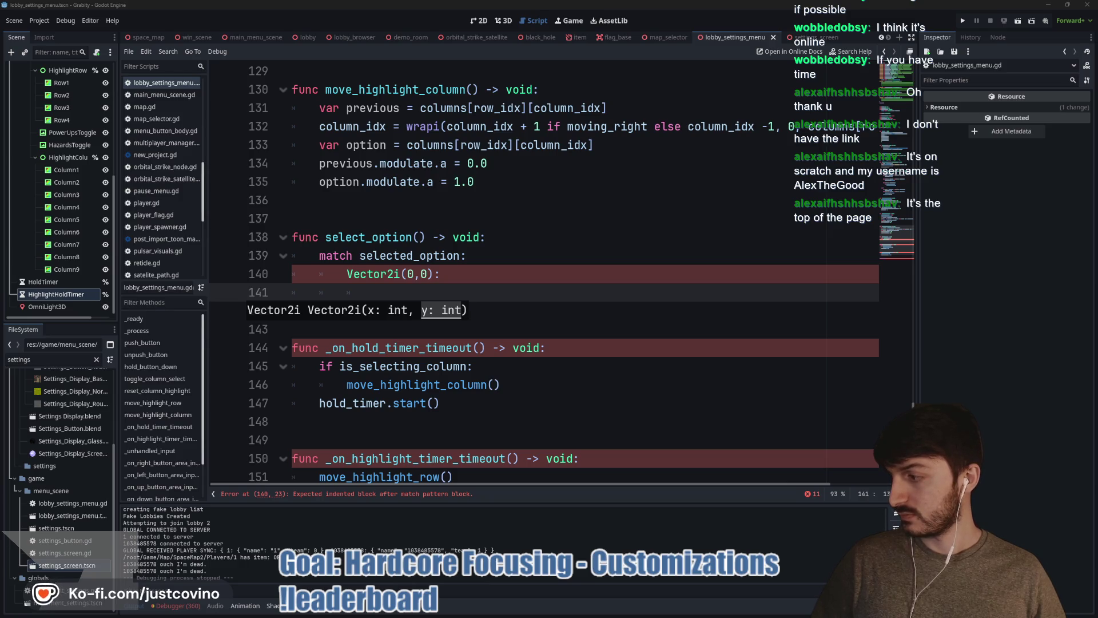
# - Switch to the browser window with the Scratch project search results
pyautogui.hotkey('alt', 'Tab')
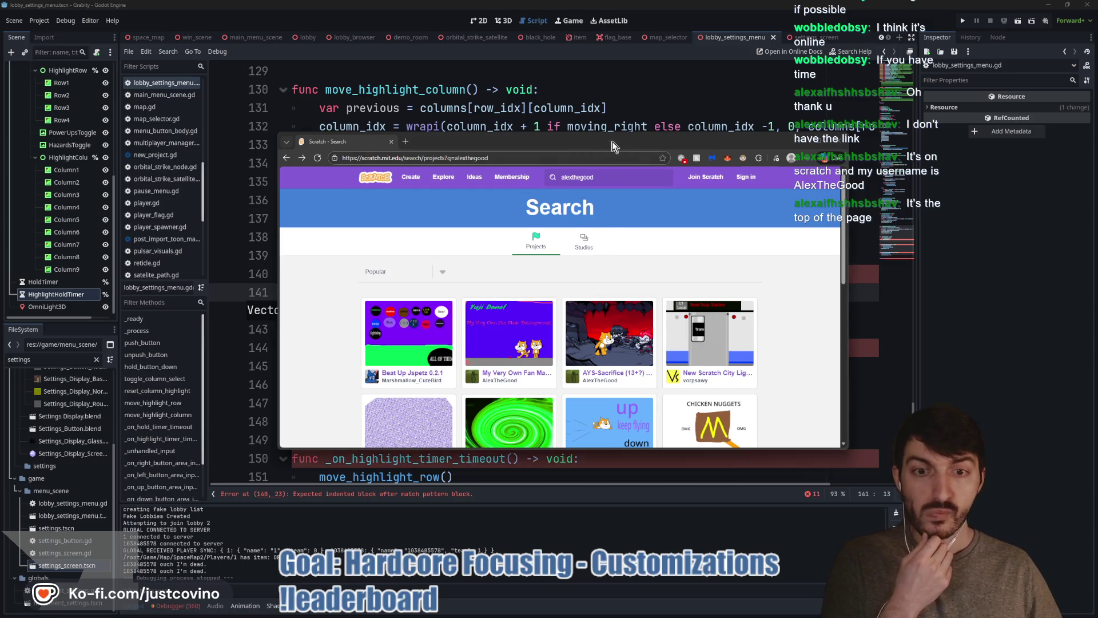
# - Move the browser and scroll the Scratch results, then return to the Godot script at line 141
pyautogui.moveTo(612, 142); pyautogui.dragTo(523, 104)
pyautogui.scroll(-2, 683, 203)
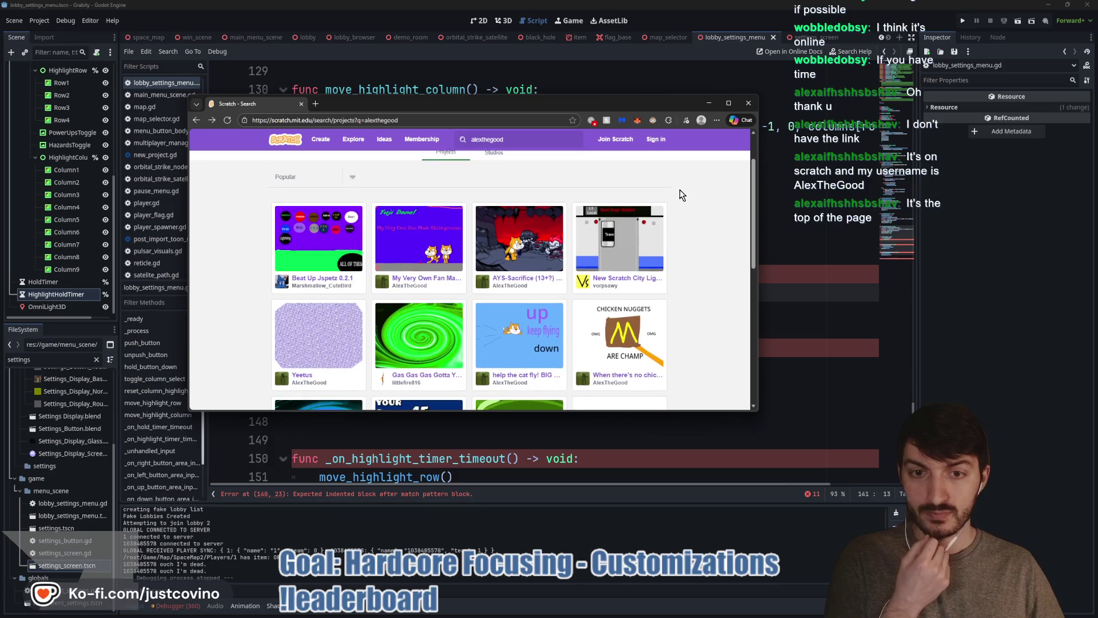
pyautogui.scroll(-2, 683, 195)
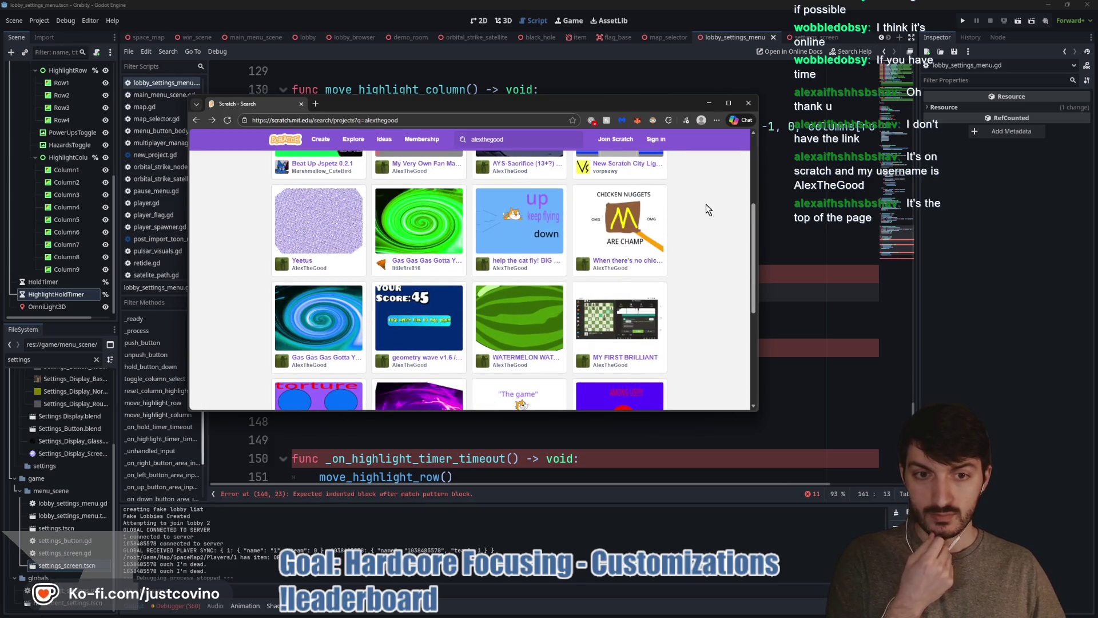
pyautogui.scroll(-2, 704, 203)
pyautogui.scroll(4, 705, 219)
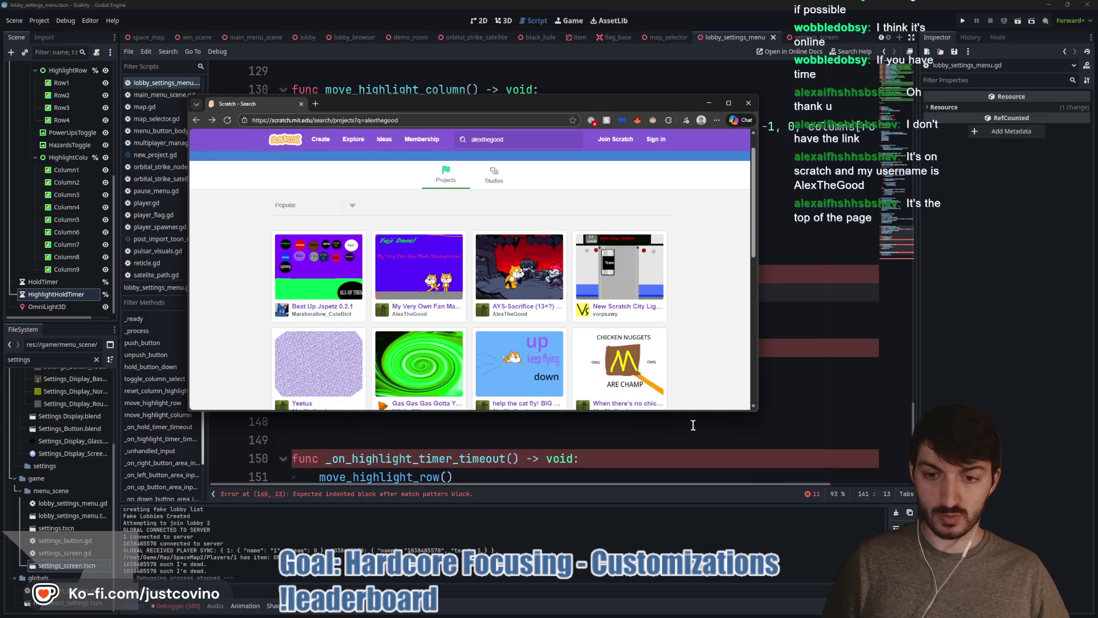
pyautogui.click(617, 442)
pyautogui.click(434, 293)
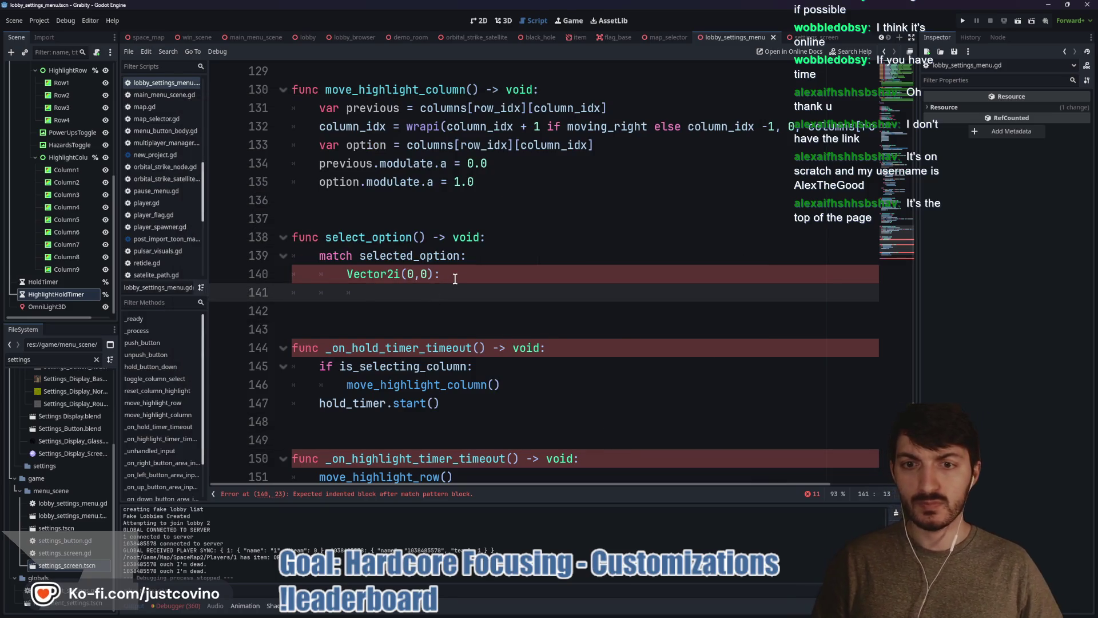
# - Finish the first match case with pass, save the script and look at the Scratch search page
pyautogui.write('pass')
pyautogui.hotkey('ctrl', 's')
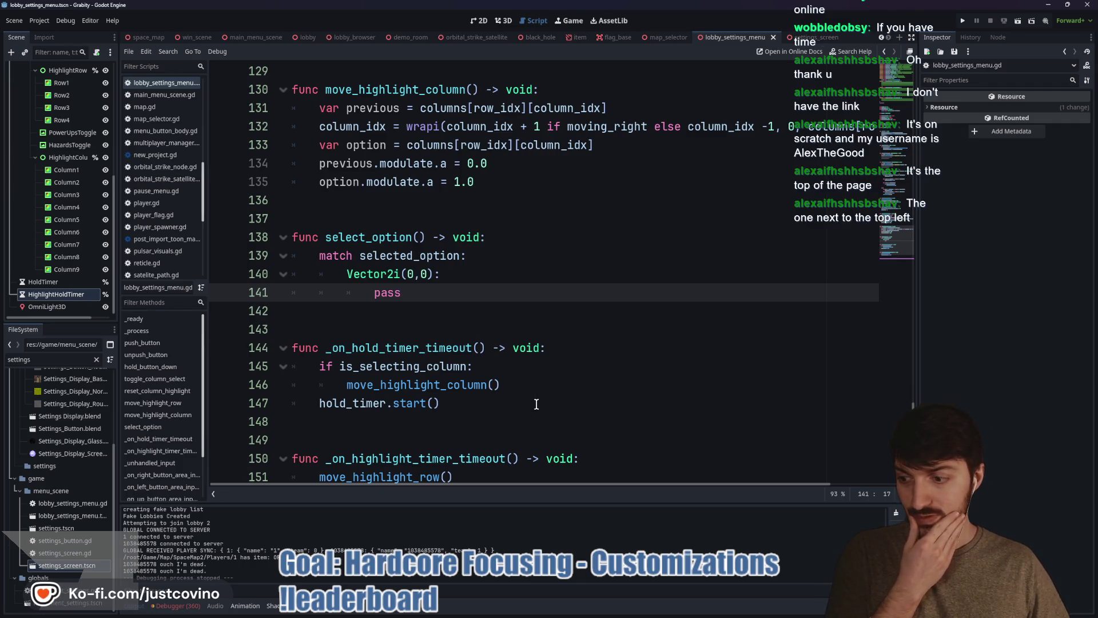
pyautogui.moveTo(572, 610)
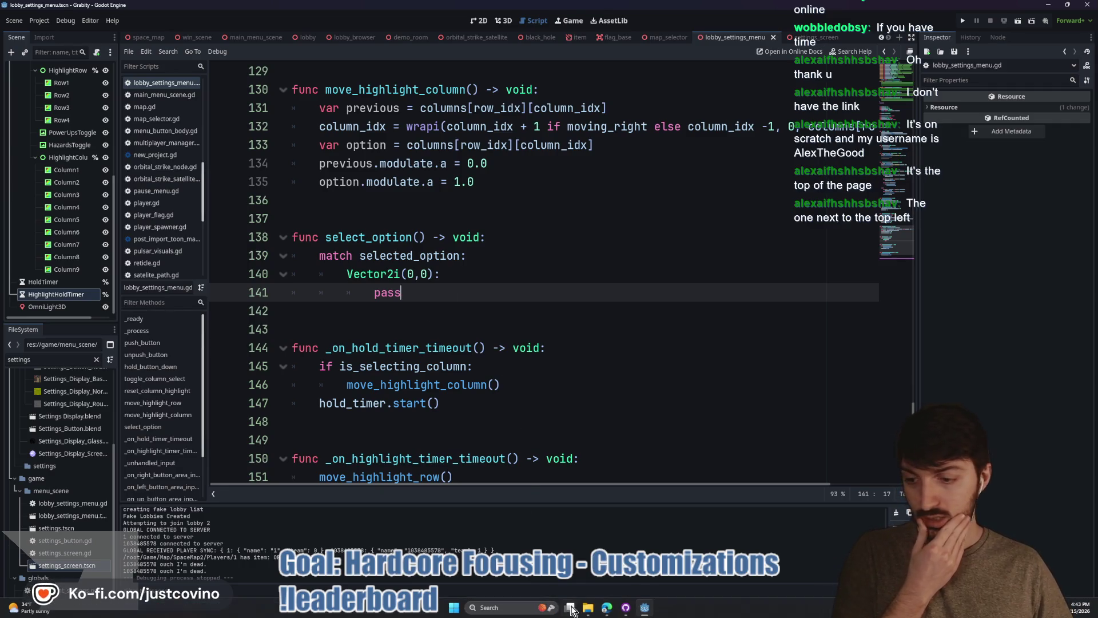
pyautogui.click(607, 609)
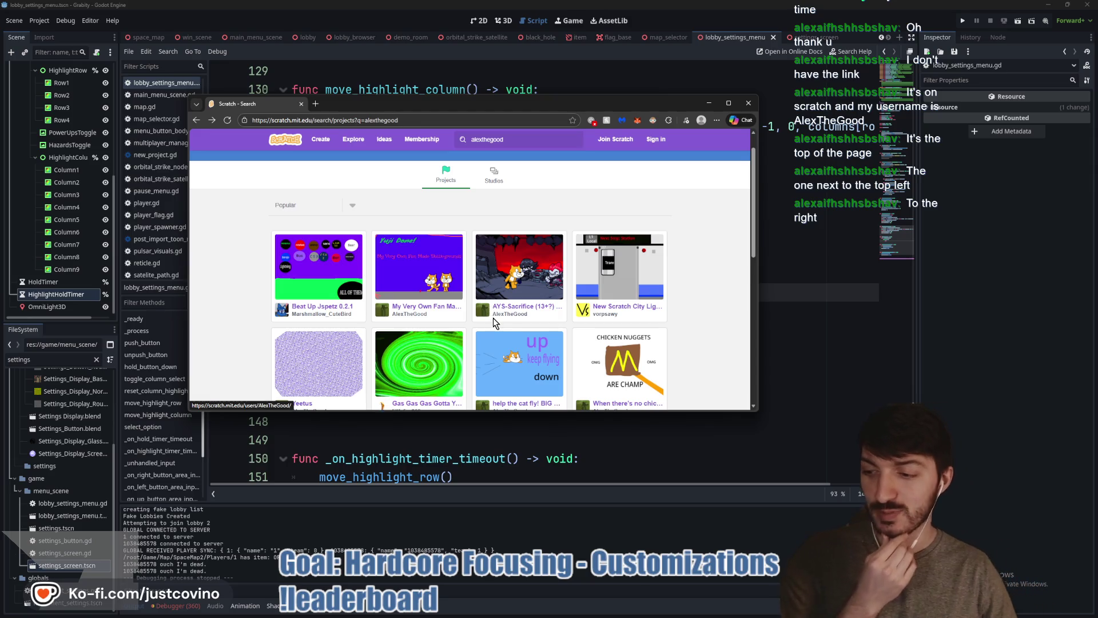
# - Add a second match case Vector2i(0,1): with a pass body in select_option()
pyautogui.click(423, 300)
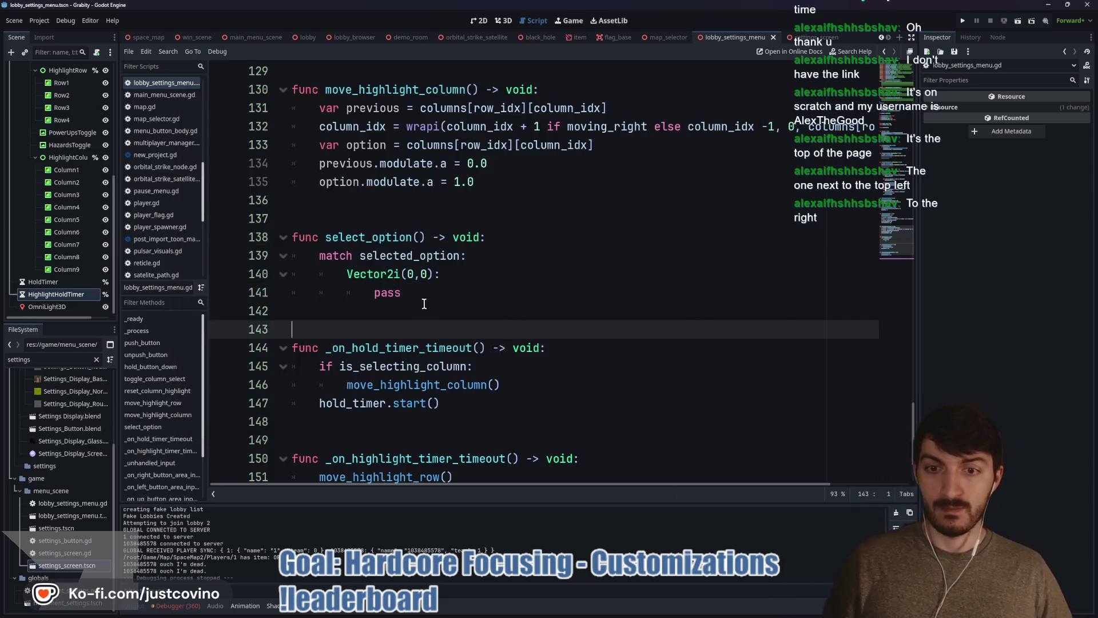
pyautogui.press('Return')
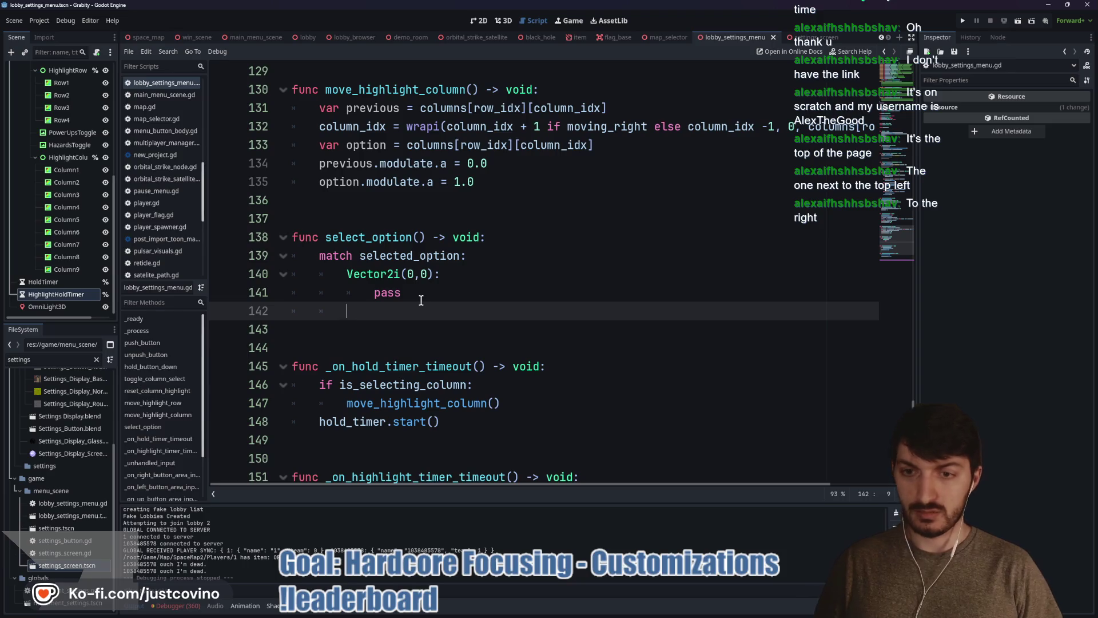
pyautogui.write('Vector2')
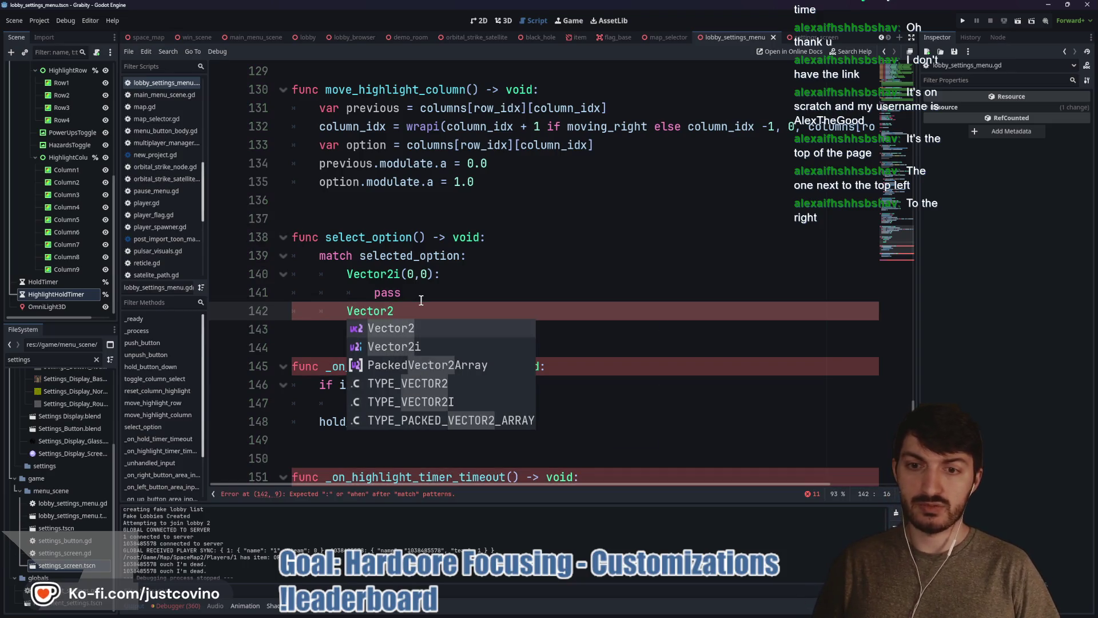
pyautogui.write('i')
pyautogui.write('(0')
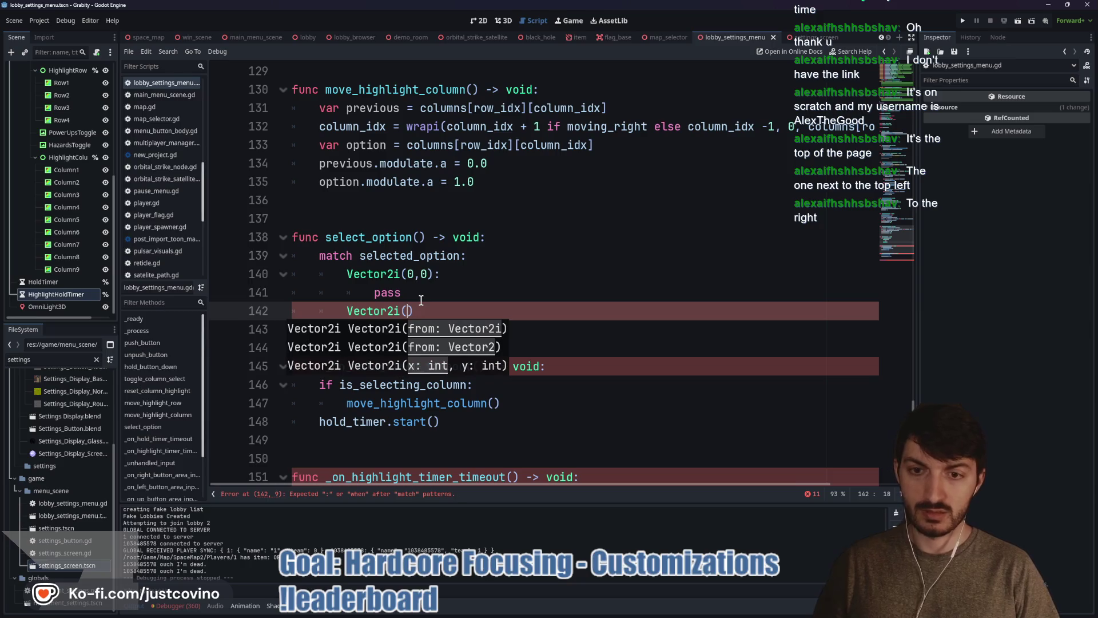
pyautogui.write(',1')
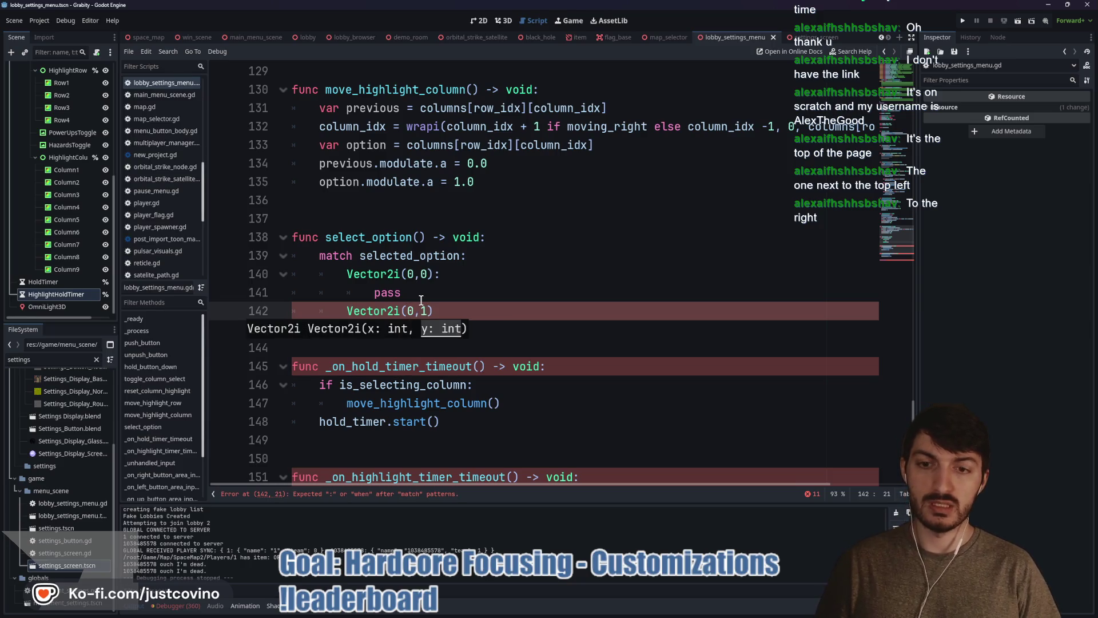
pyautogui.write('):')
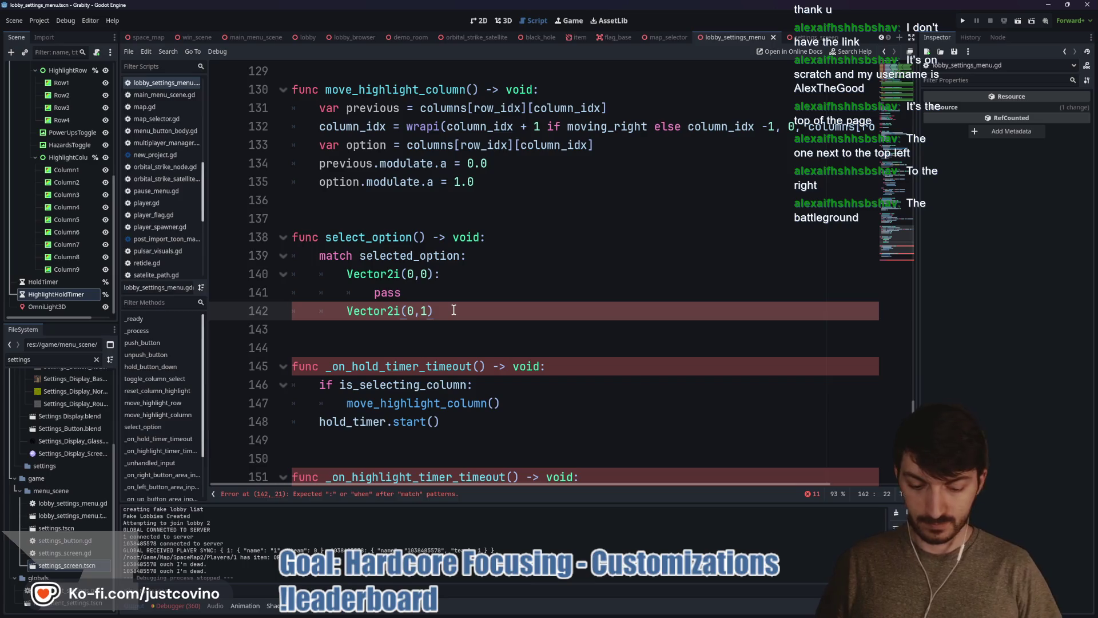
pyautogui.press('Return')
pyautogui.write('pas')
pyautogui.press('Return')
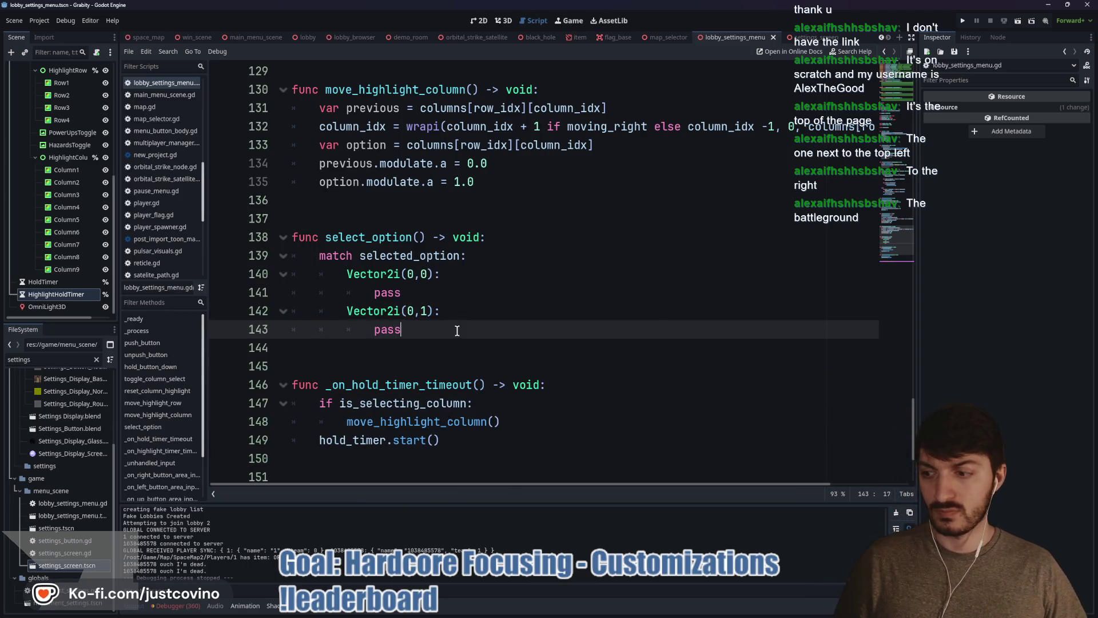
pyautogui.moveTo(607, 607)
pyautogui.click(626, 552)
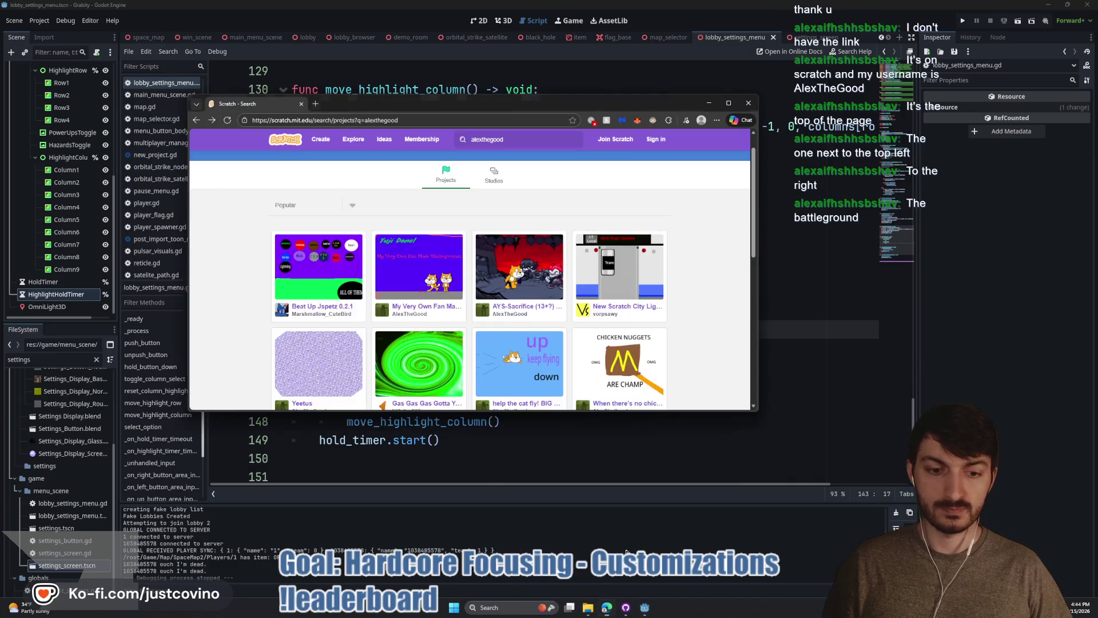
# - Open the My Very Own Fan Made Battleground project, enlarge the browser and start it
pyautogui.click(421, 310)
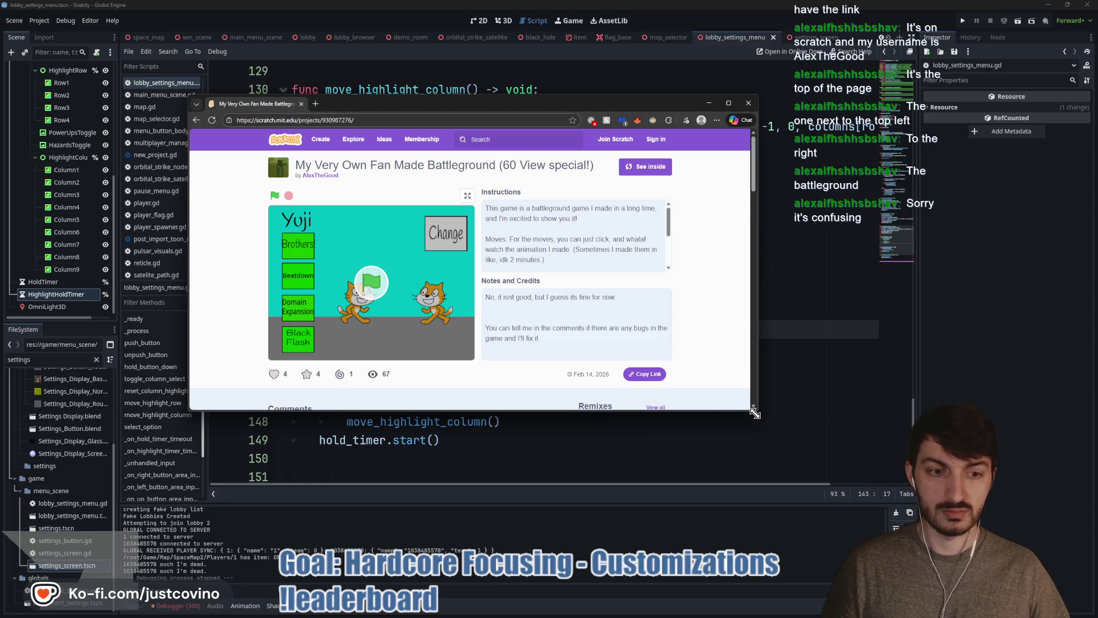
pyautogui.moveTo(758, 410); pyautogui.dragTo(884, 494)
pyautogui.click(432, 280)
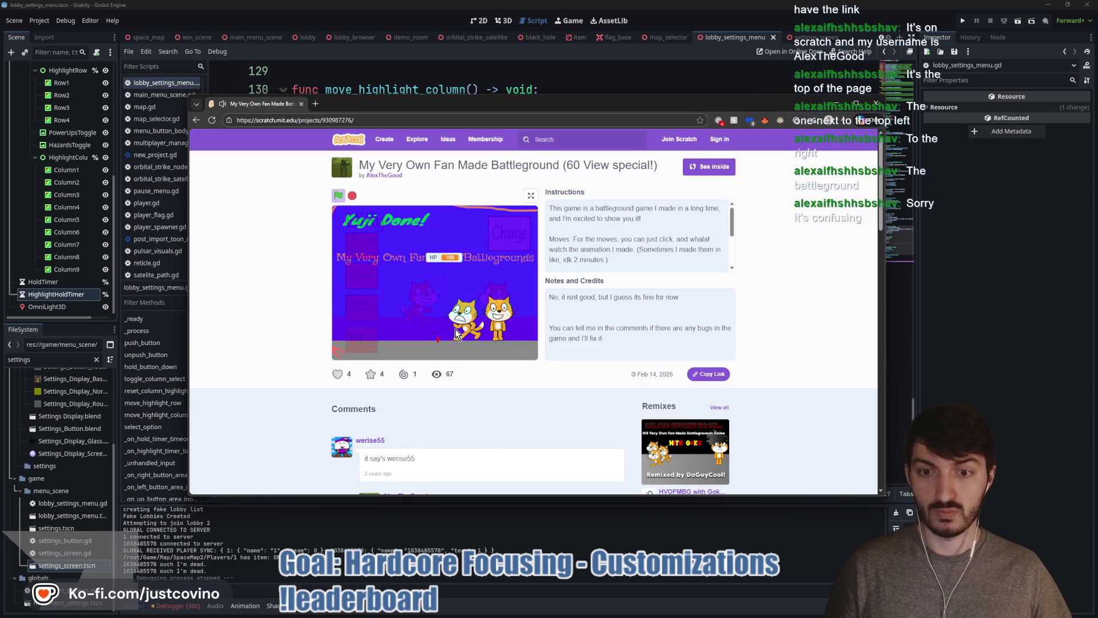
# - Mute the tab, show the stage full screen, and use Billy's The final Blow move
pyautogui.click(224, 105)
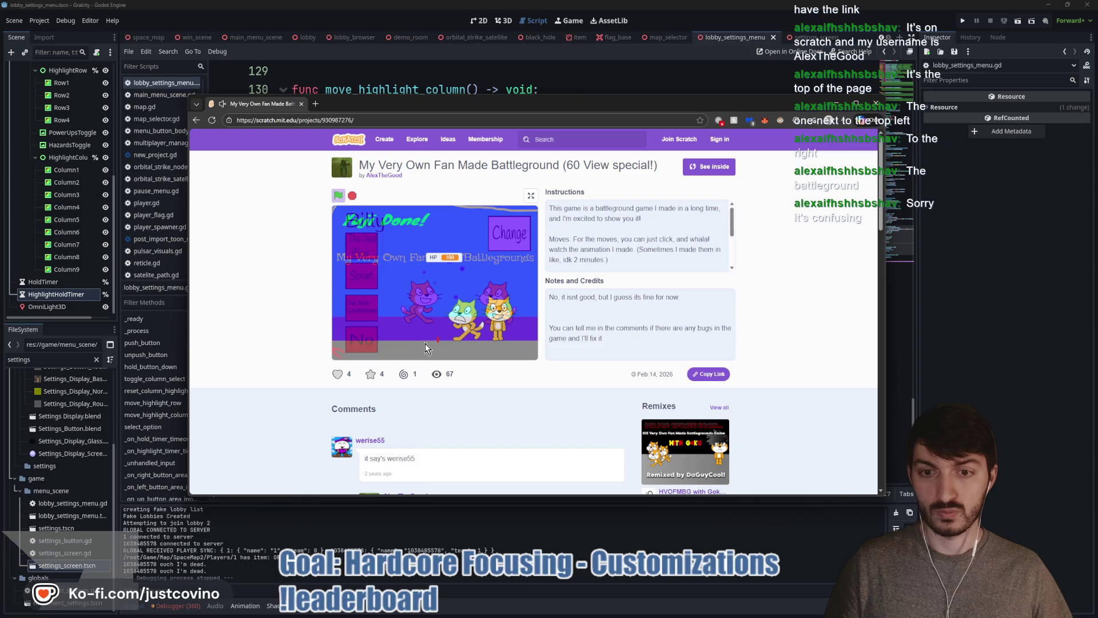
pyautogui.click(525, 194)
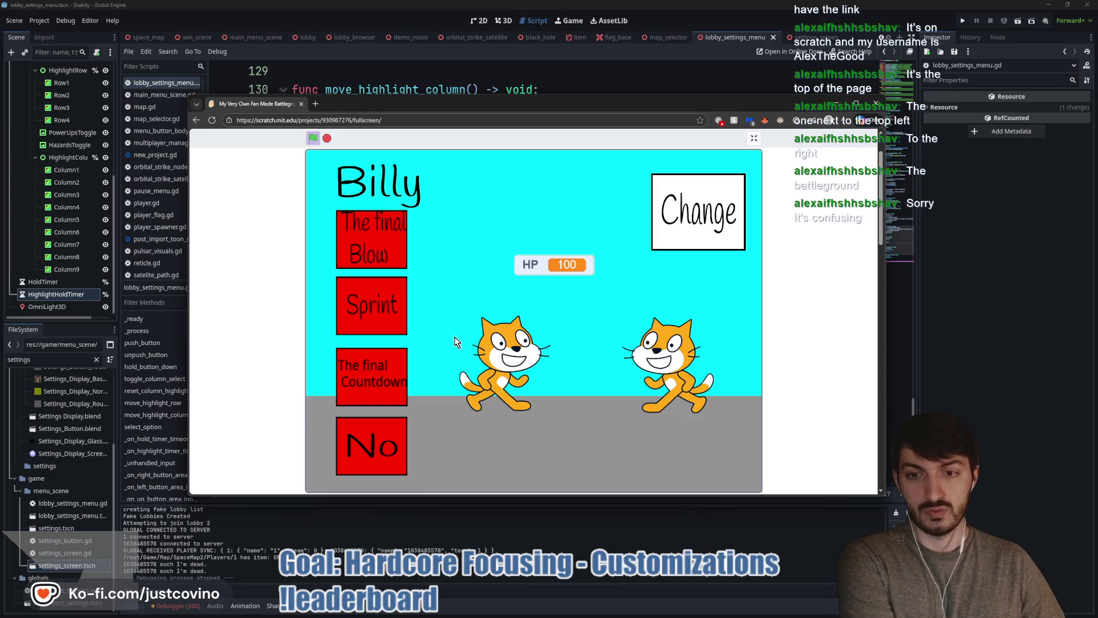
pyautogui.click(387, 260)
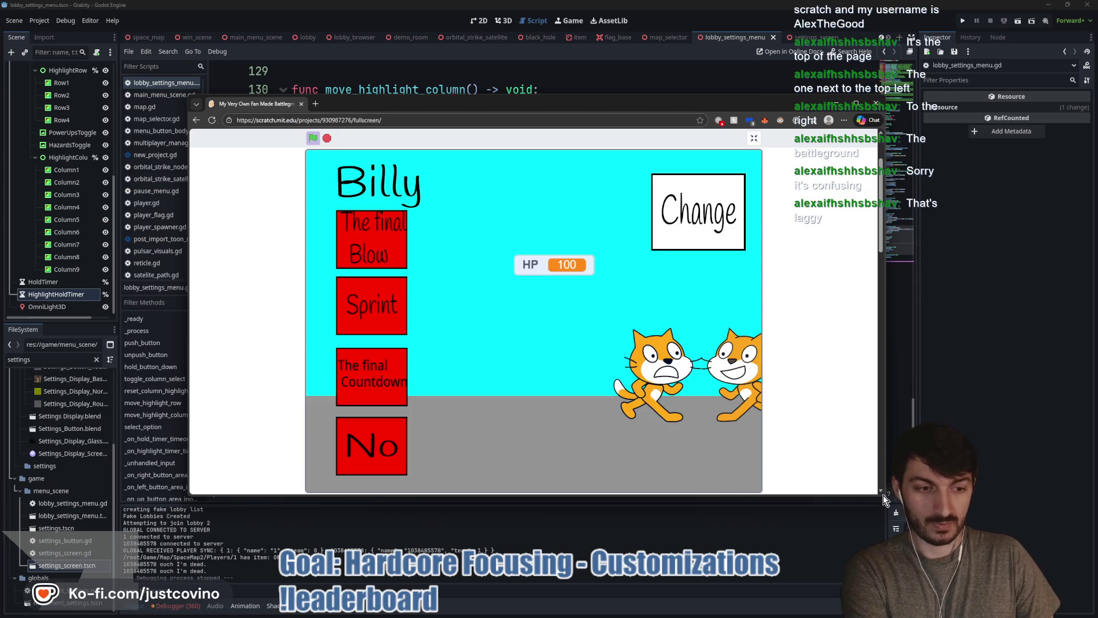
# - Enlarge the browser further, reset the fight after the knockout, use Sprint, then change fighter to Yuji
pyautogui.moveTo(881, 497); pyautogui.dragTo(943, 571)
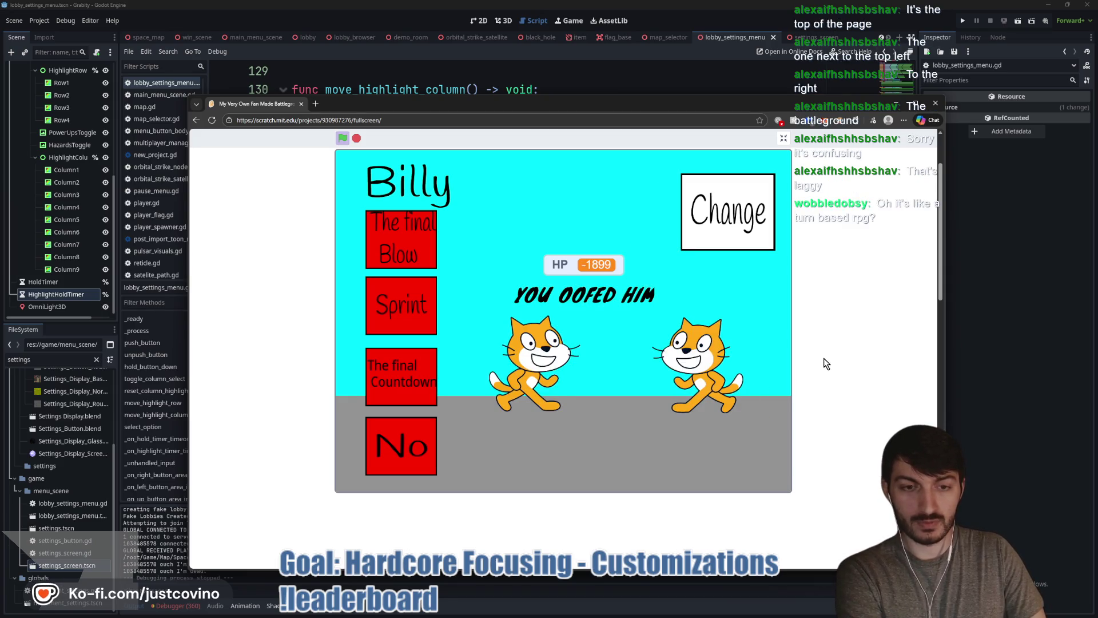
pyautogui.click(405, 259)
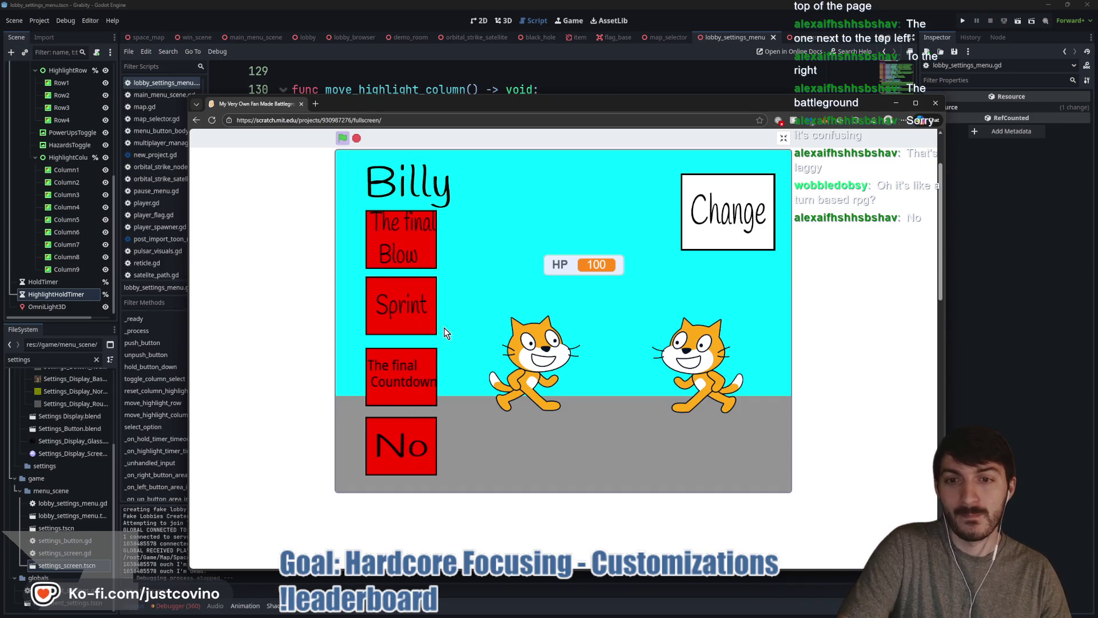
pyautogui.click(399, 311)
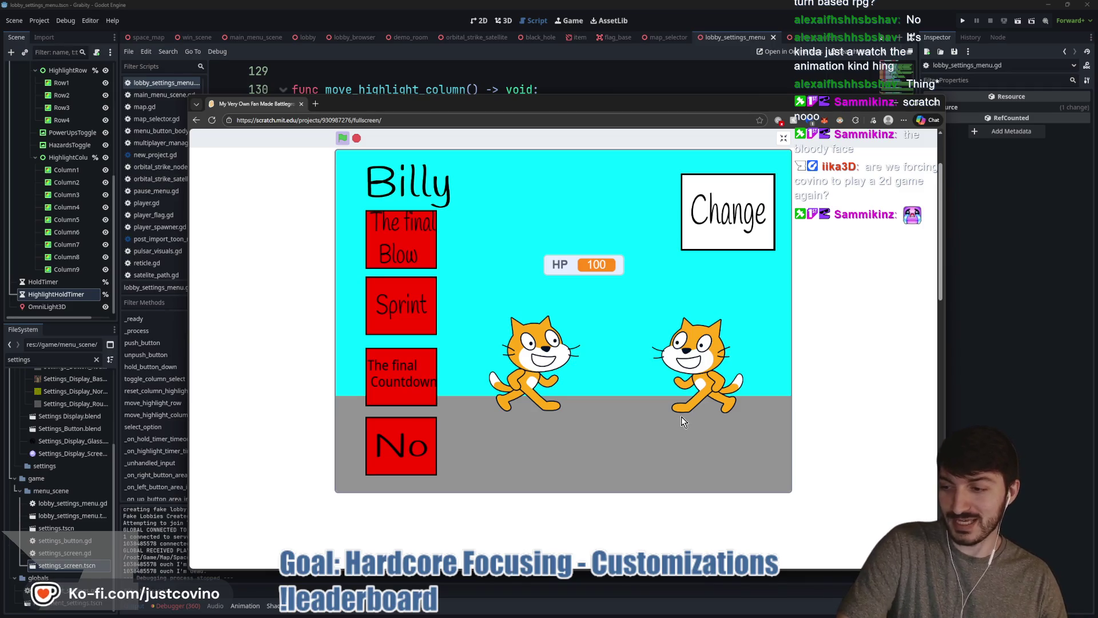
pyautogui.click(728, 234)
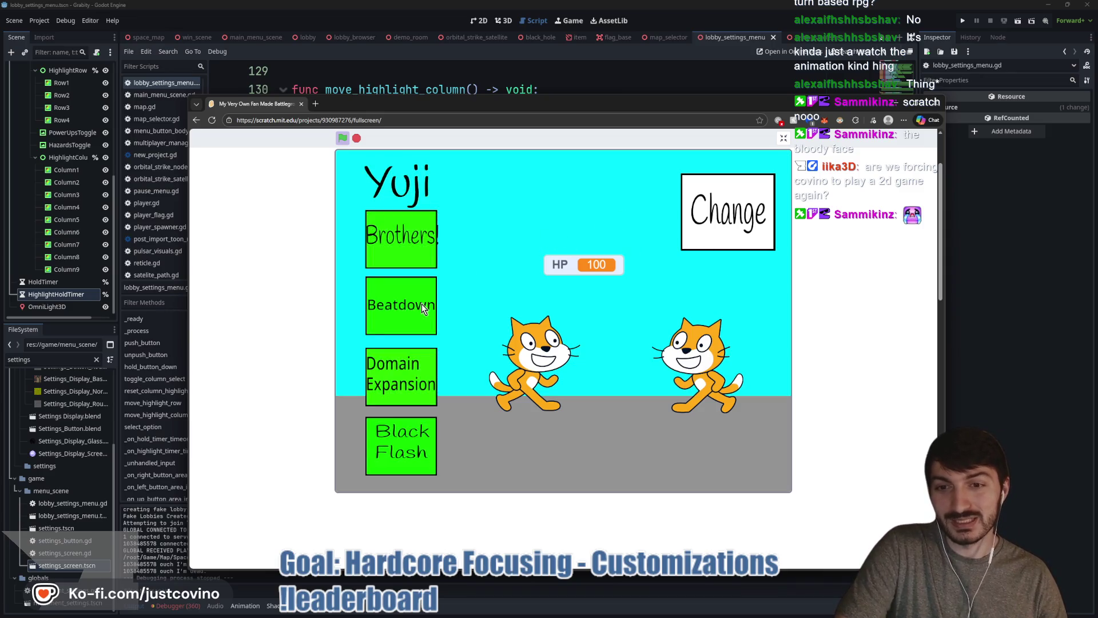
# - Try Yuji's Domain Expansion, Black Flash and Brothers! moves, then switch the fighter to Timmy
pyautogui.click(411, 367)
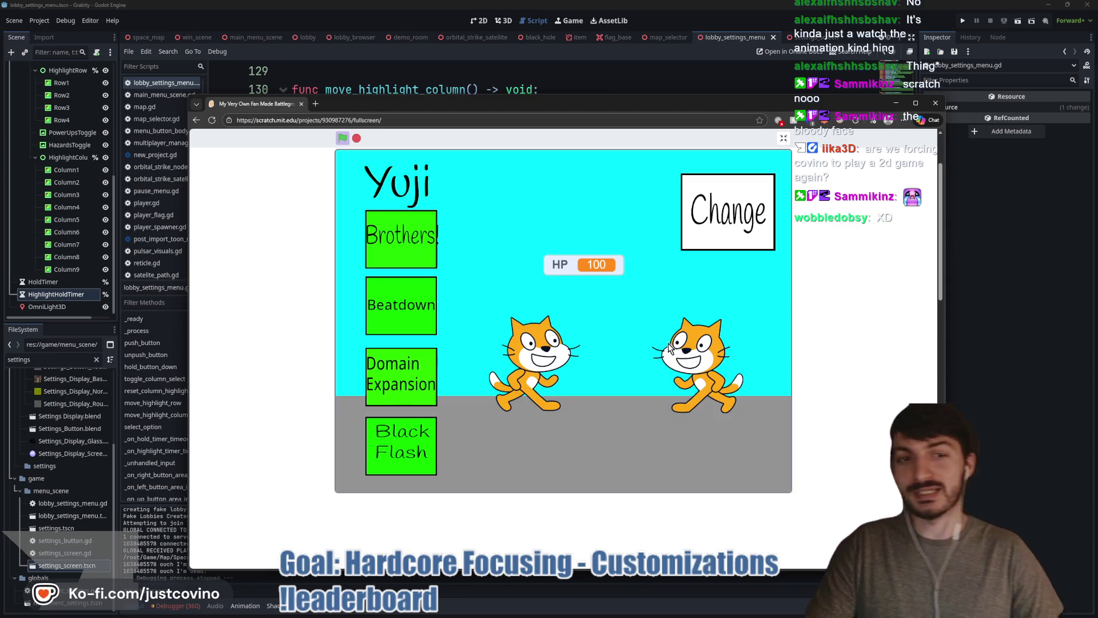
pyautogui.click(404, 449)
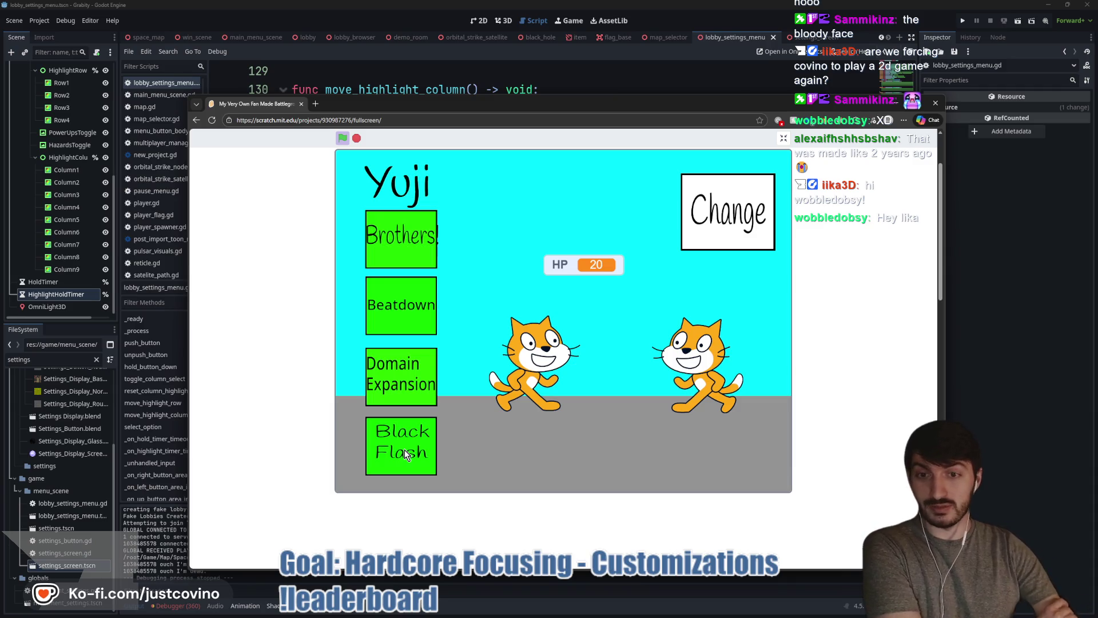
pyautogui.click(396, 241)
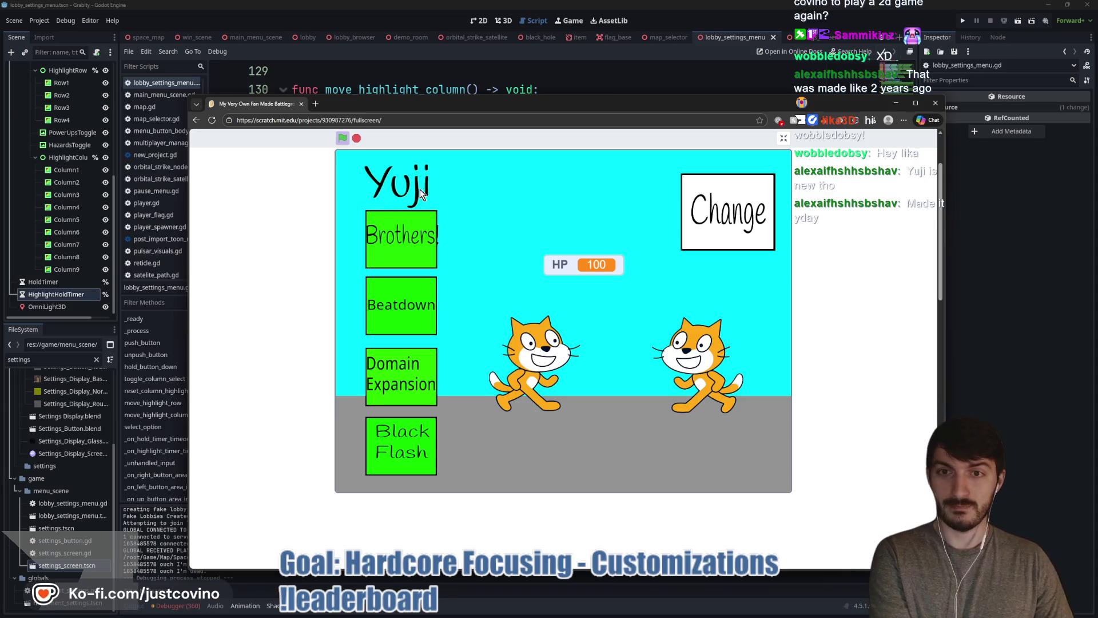
pyautogui.click(731, 222)
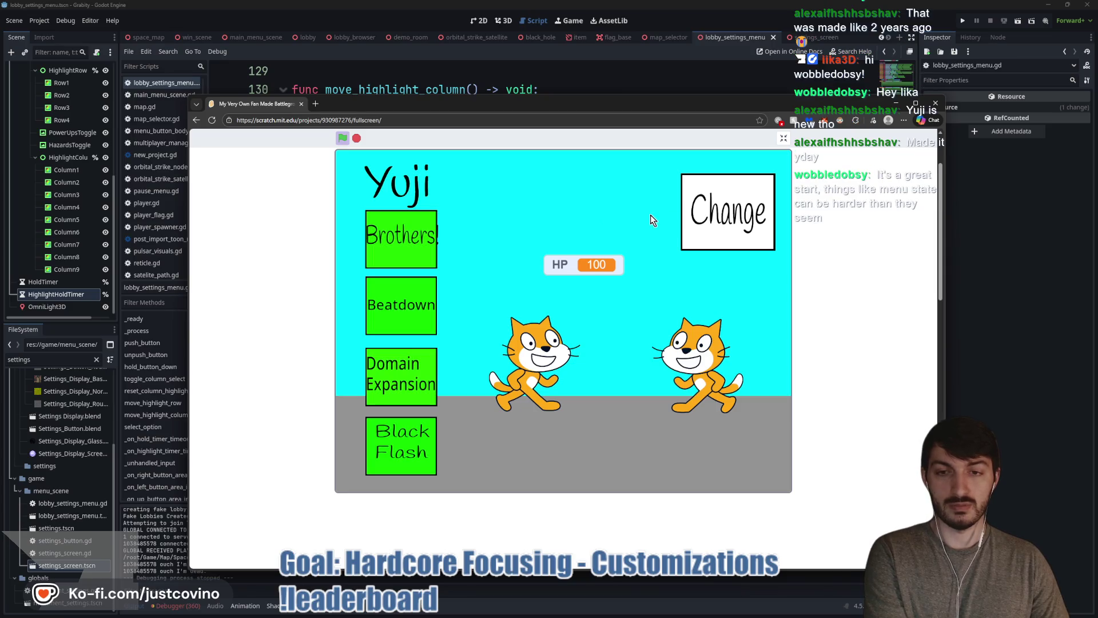
# - Cycle to Yuji, use Beatdown twice and Domain Expansion, then Timmy's Nuke, and leave the game
pyautogui.click(721, 220)
pyautogui.click(678, 224)
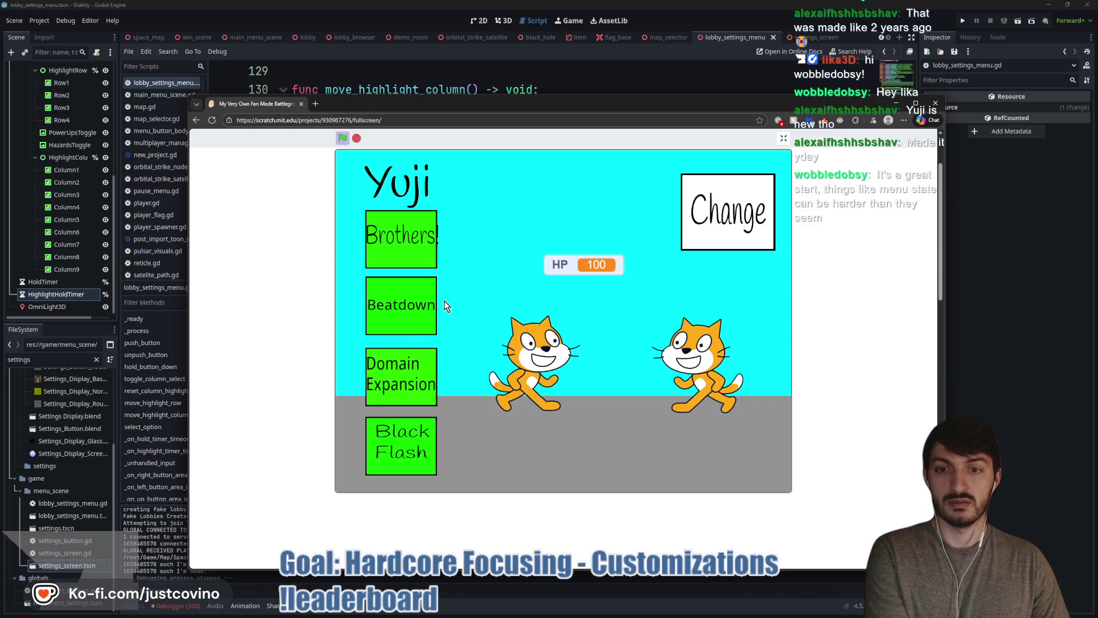
pyautogui.click(413, 318)
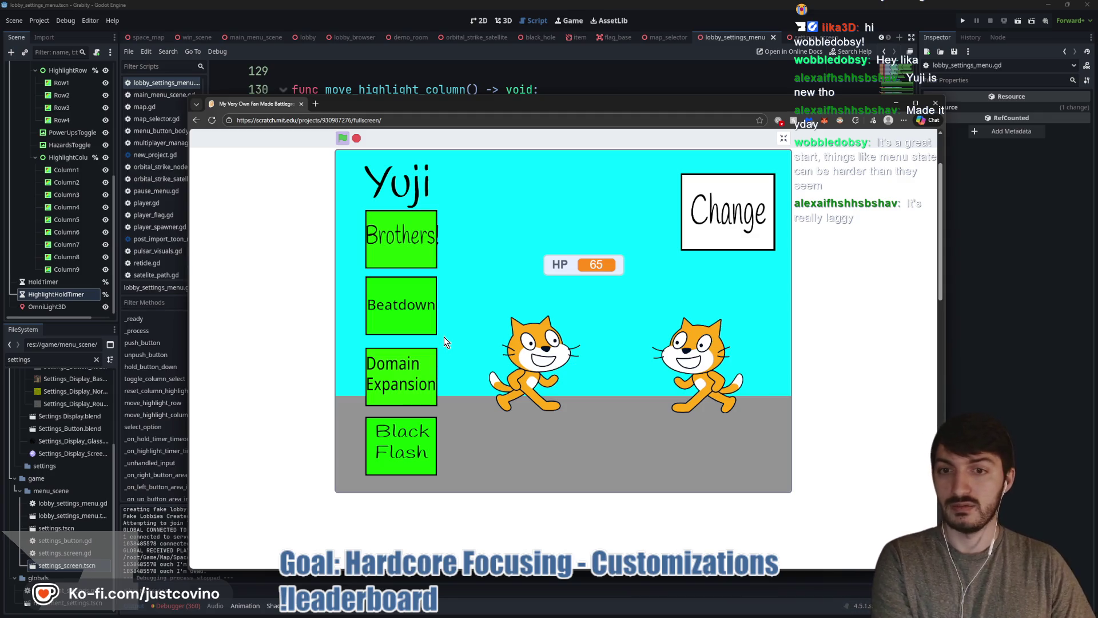
pyautogui.click(402, 320)
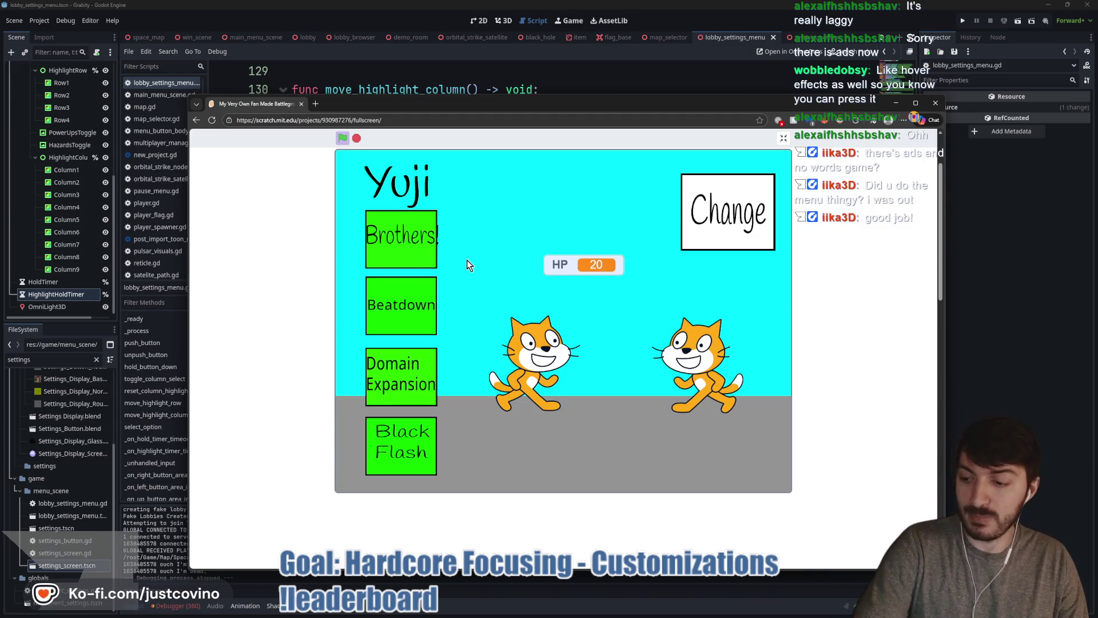
pyautogui.click(398, 369)
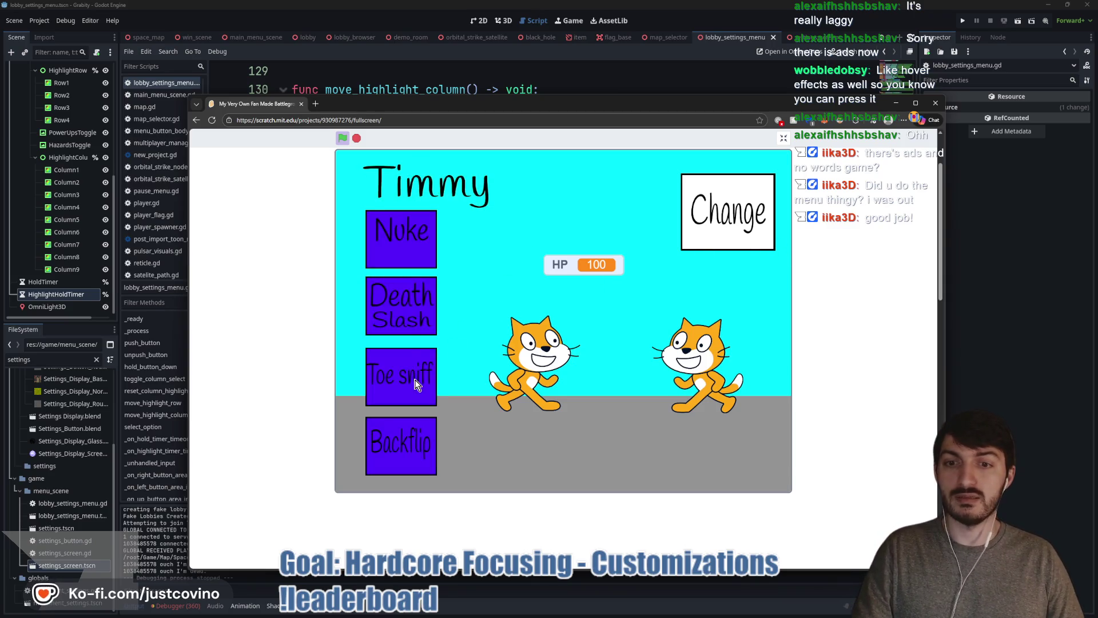
pyautogui.click(410, 238)
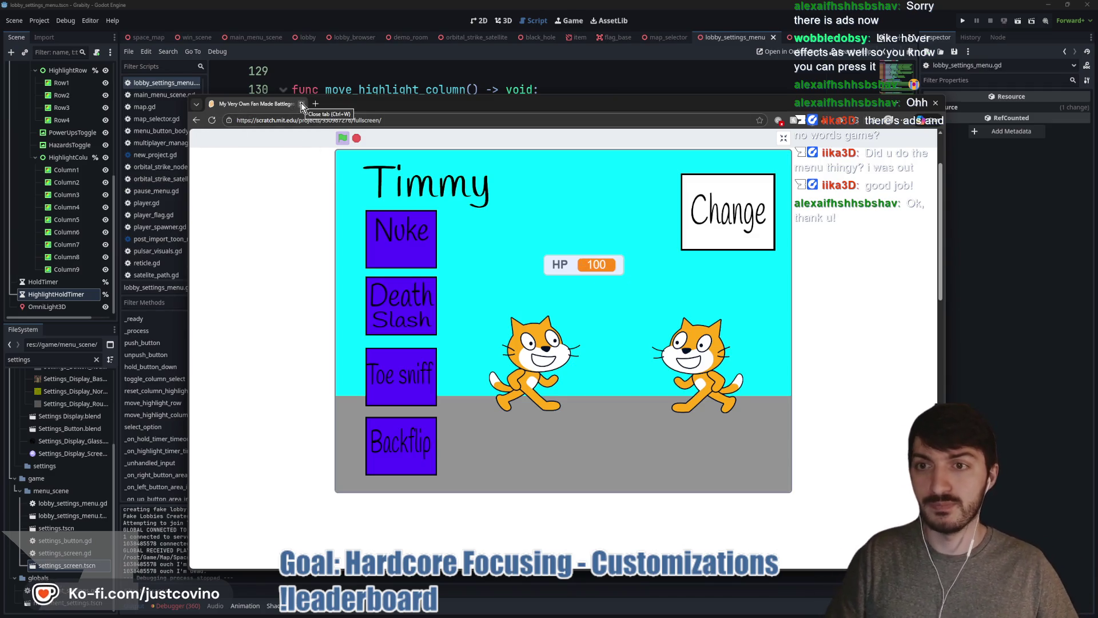
pyautogui.hotkey('alt', 'Tab')
# - Add a third match case Vector2i(0,2): with a pass body below the second case
pyautogui.click(513, 302)
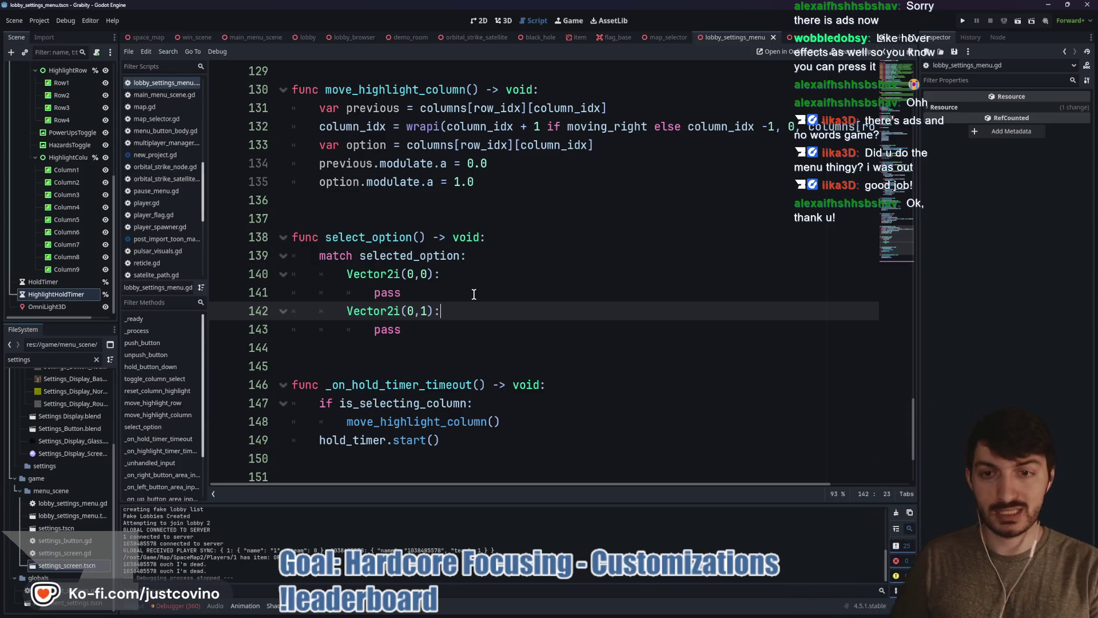
pyautogui.click(430, 331)
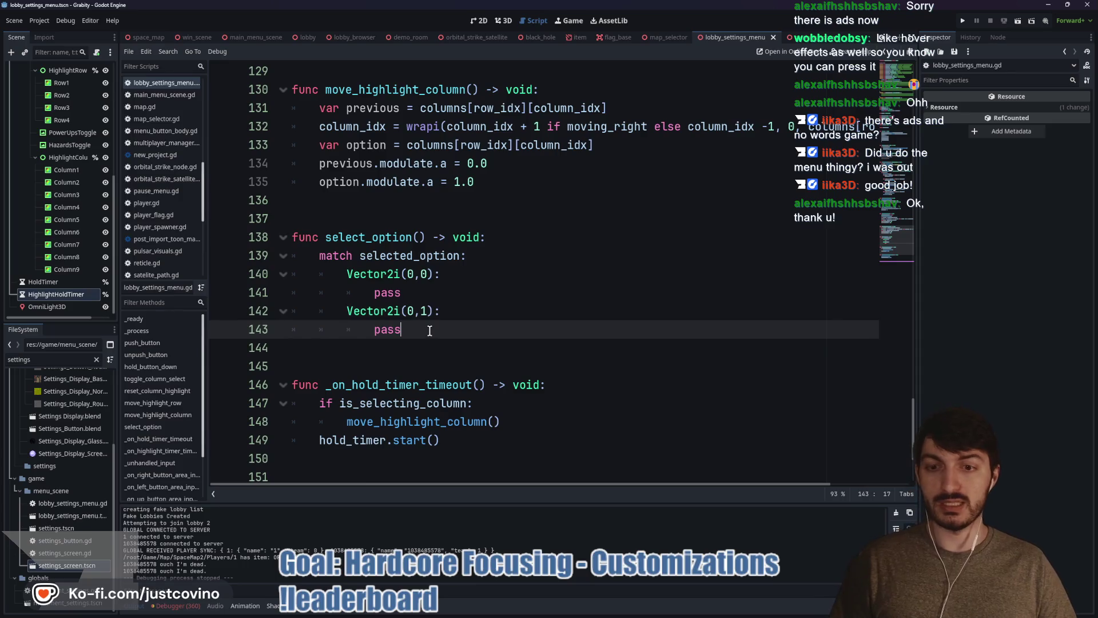
pyautogui.press('Return')
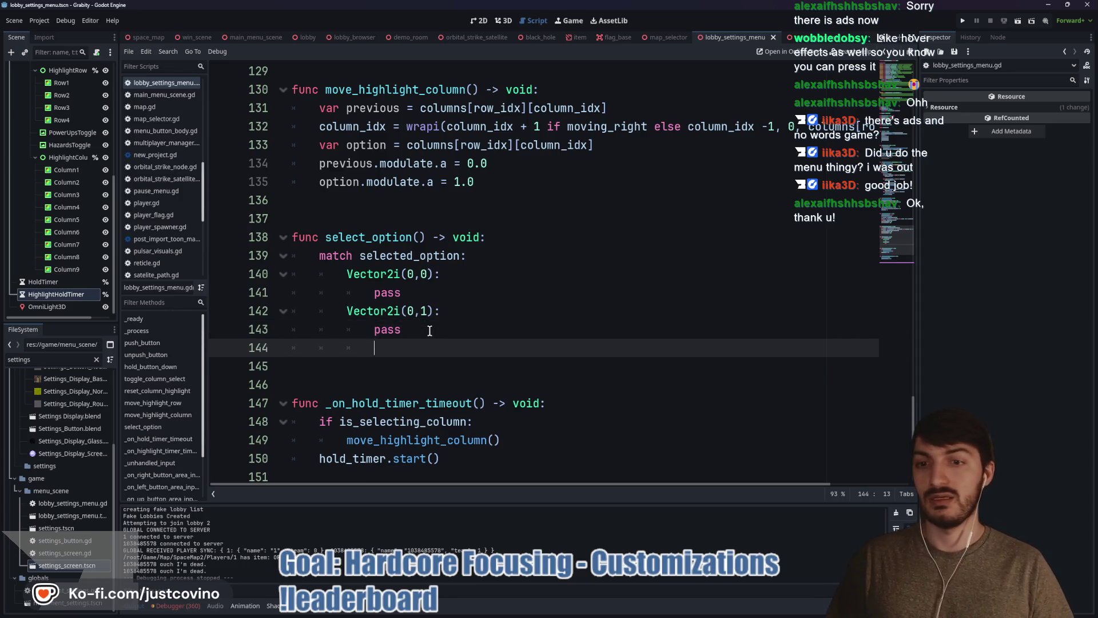
pyautogui.write('Vect')
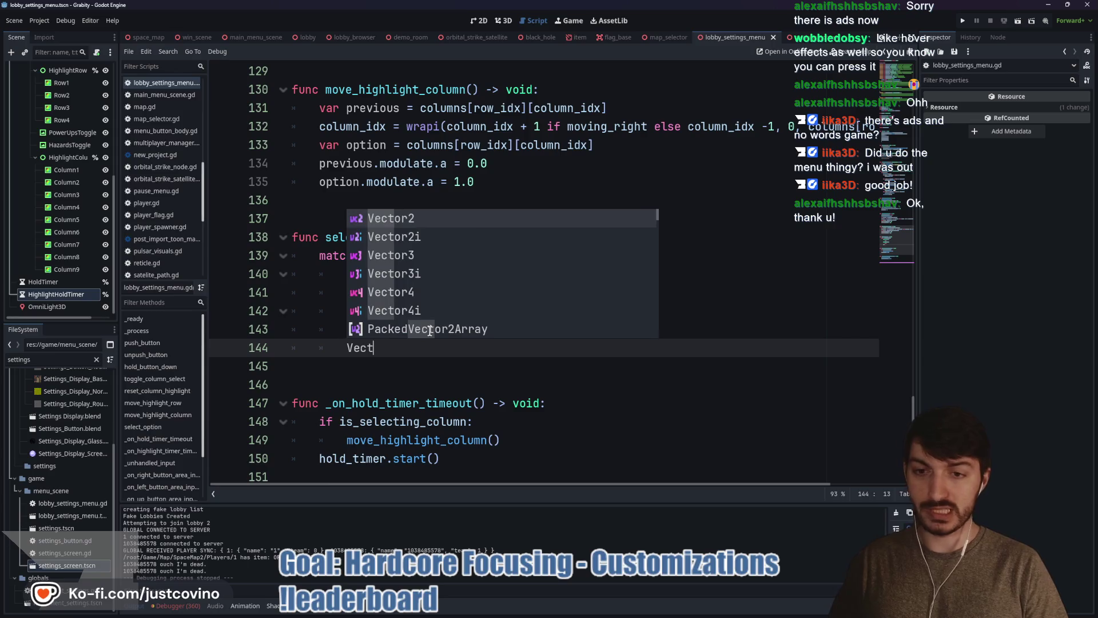
pyautogui.write('or2i')
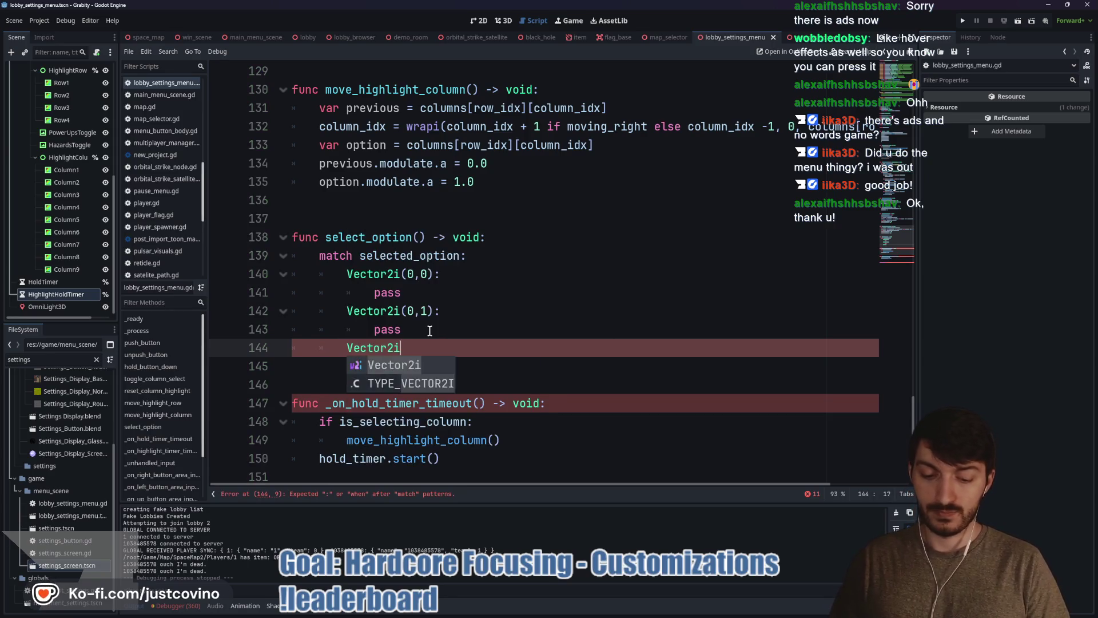
pyautogui.press('Return')
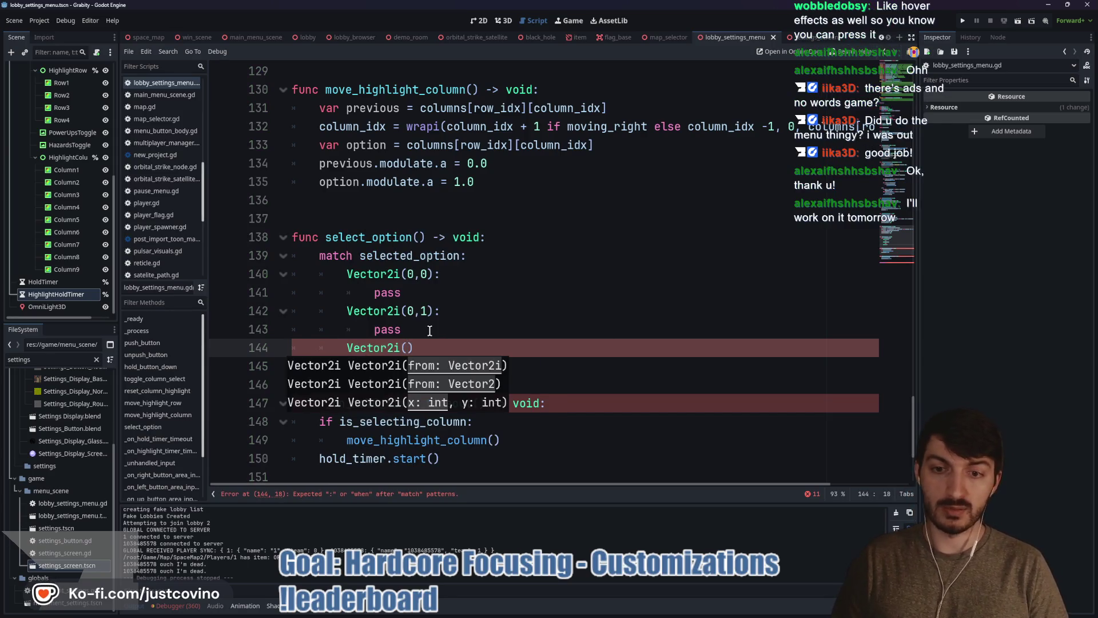
pyautogui.write('1,')
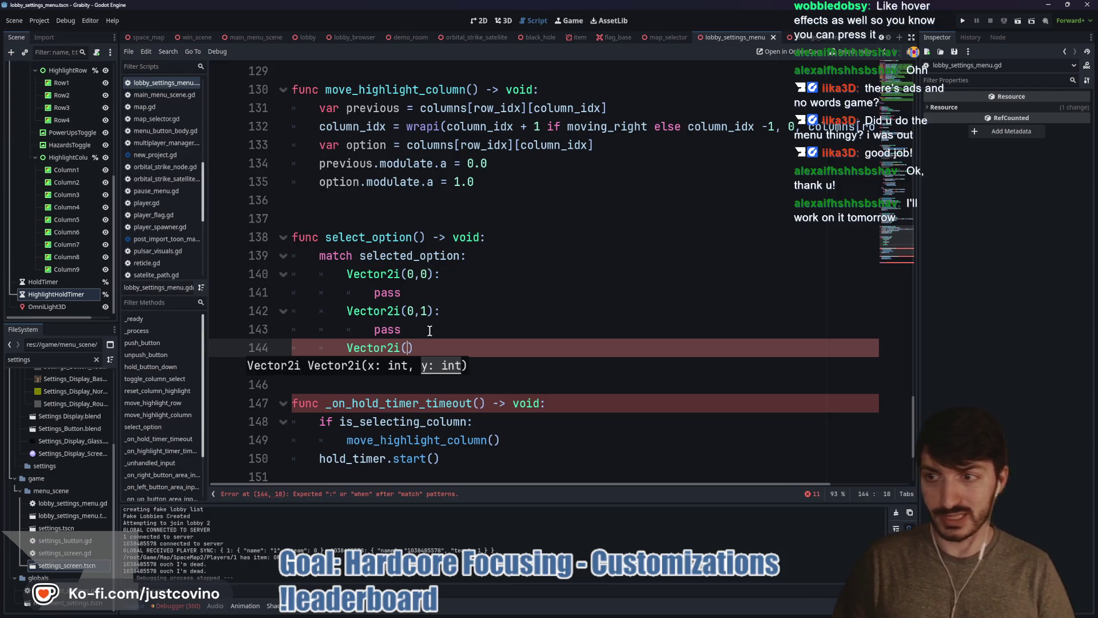
pyautogui.write(',2')
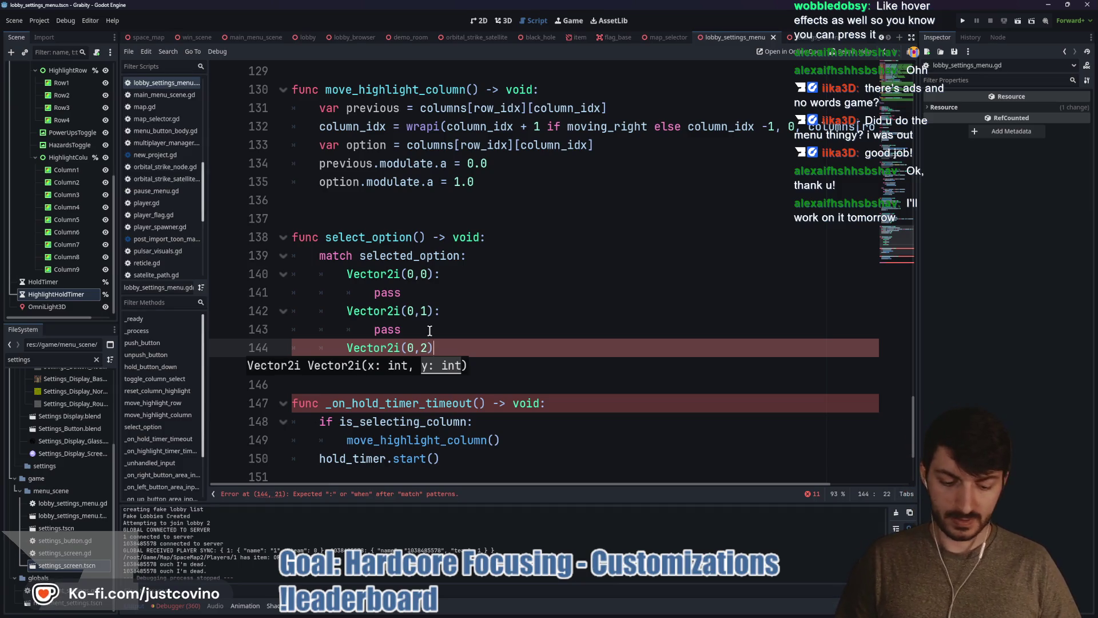
pyautogui.write(':')
pyautogui.press('Return')
pyautogui.write('pass')
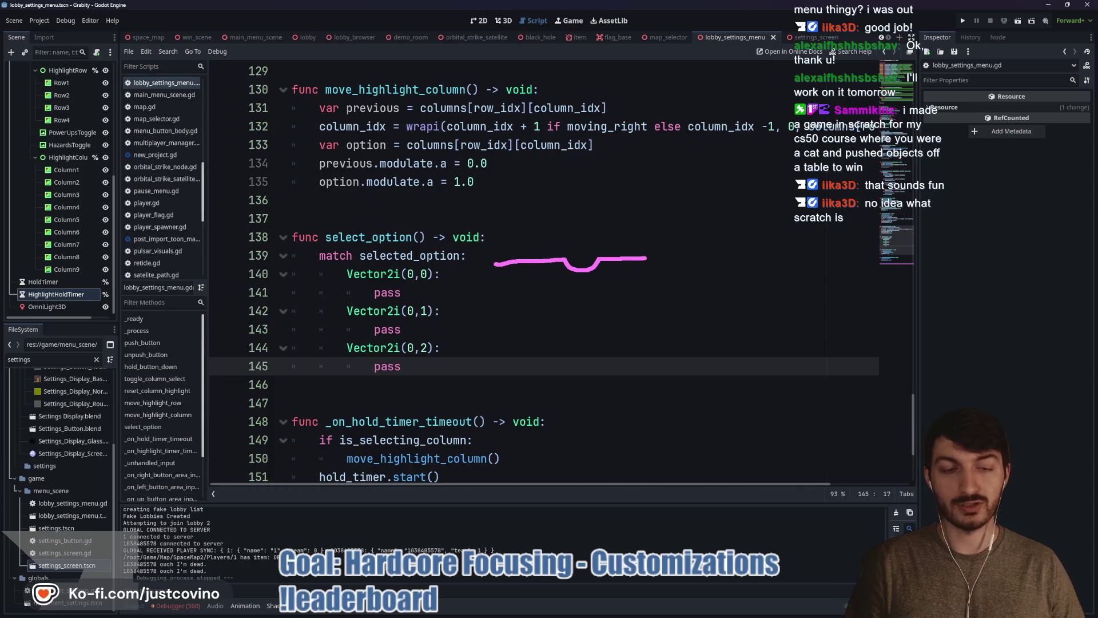
pyautogui.moveTo(648, 311)
pyautogui.mouseDown()
pyautogui.moveTo(501, 309)
pyautogui.moveTo(493, 264)
pyautogui.moveTo(578, 236)
pyautogui.mouseUp()
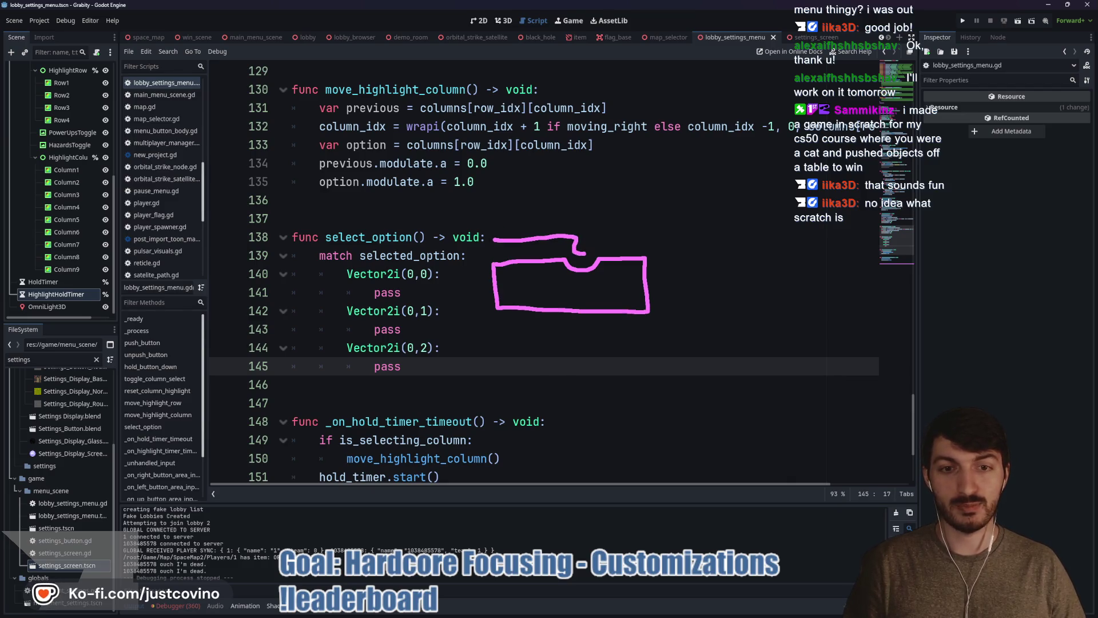
pyautogui.moveTo(628, 184); pyautogui.dragTo(493, 195)
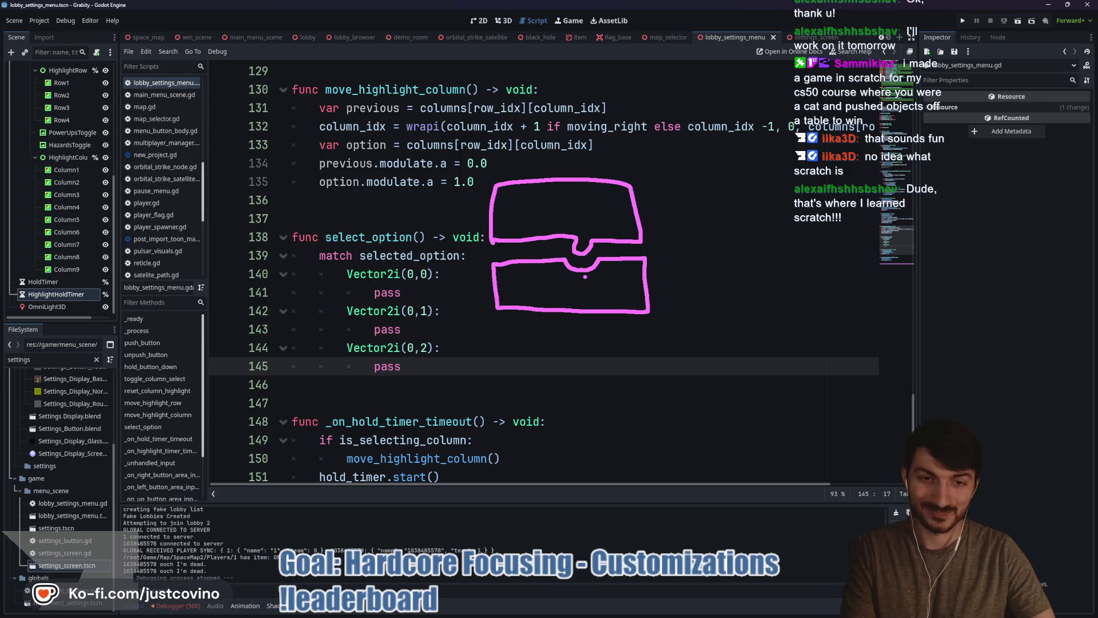
pyautogui.moveTo(666, 150)
pyautogui.mouseDown()
pyautogui.moveTo(443, 157)
pyautogui.moveTo(636, 144)
pyautogui.mouseUp()
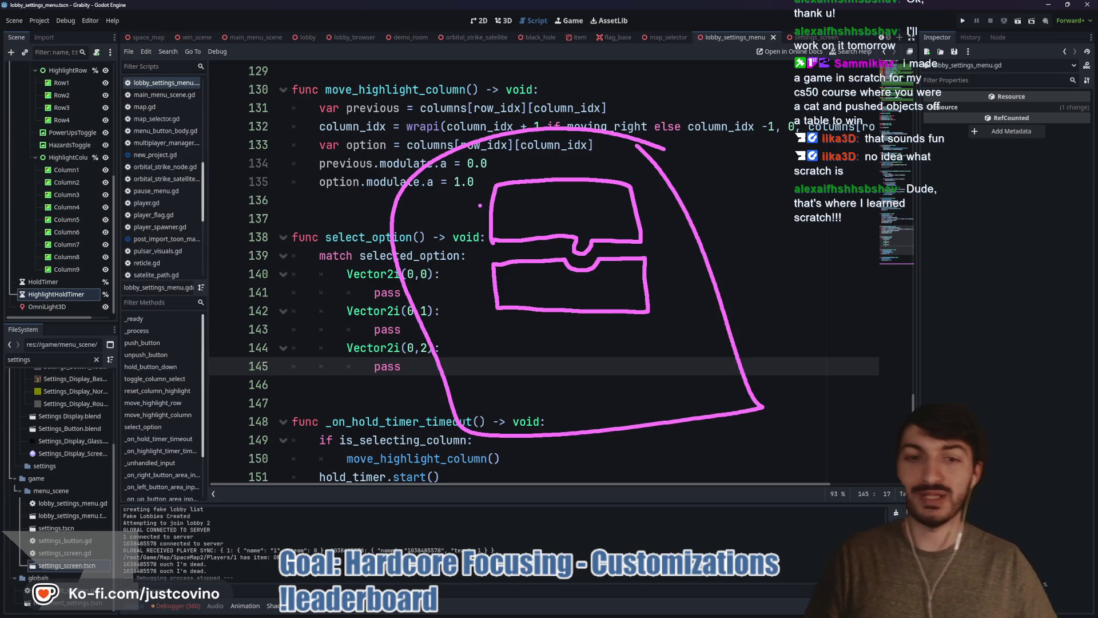
pyautogui.press('Escape')
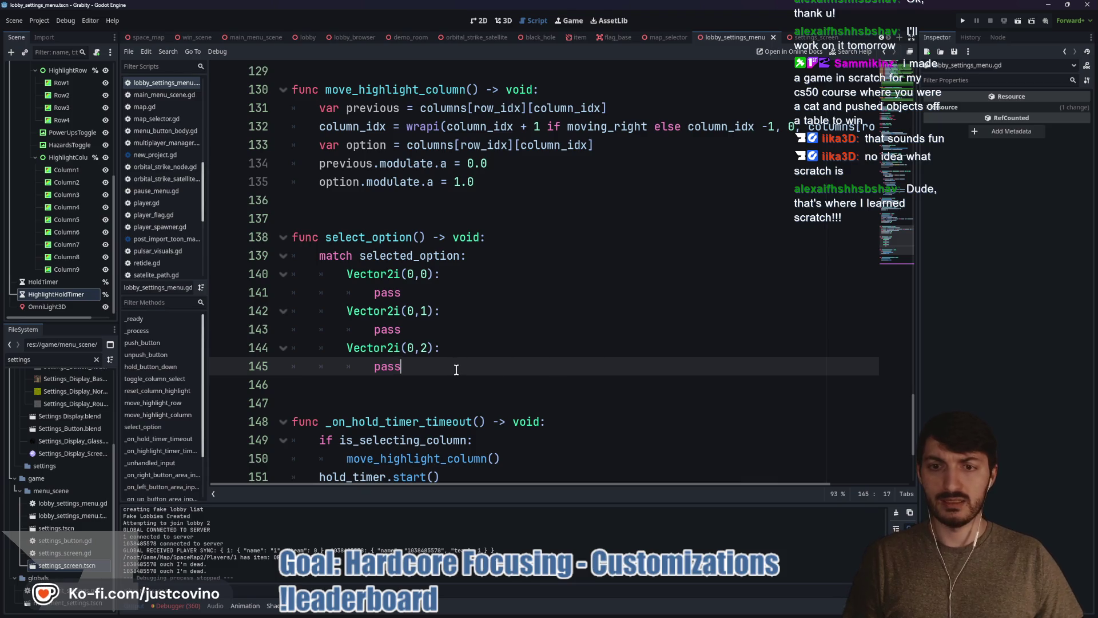
pyautogui.moveTo(457, 369); pyautogui.dragTo(344, 256)
pyautogui.click(462, 363)
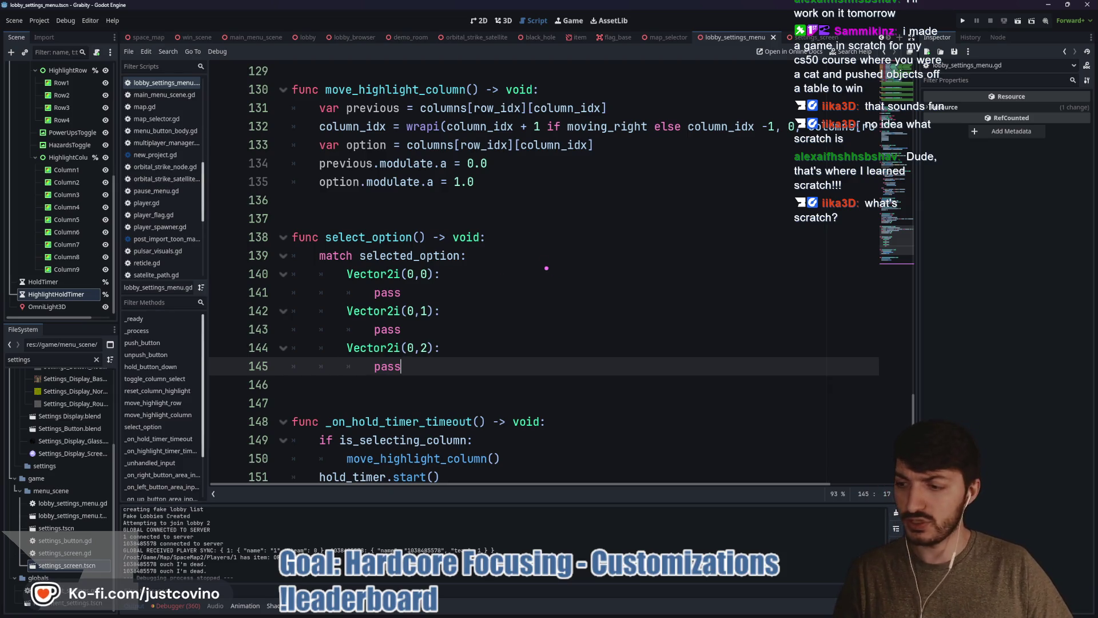
pyautogui.moveTo(518, 263)
pyautogui.mouseDown()
pyautogui.moveTo(516, 287)
pyautogui.moveTo(650, 355)
pyautogui.moveTo(535, 273)
pyautogui.mouseUp()
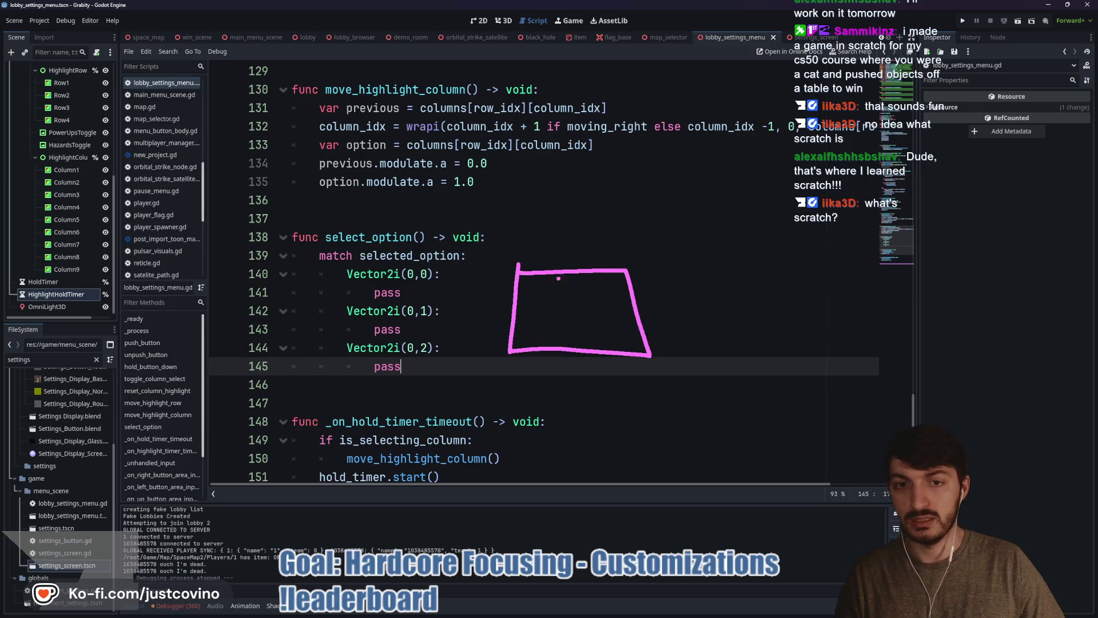
pyautogui.moveTo(525, 216)
pyautogui.mouseDown()
pyautogui.moveTo(527, 271)
pyautogui.moveTo(612, 204)
pyautogui.moveTo(485, 223)
pyautogui.mouseUp()
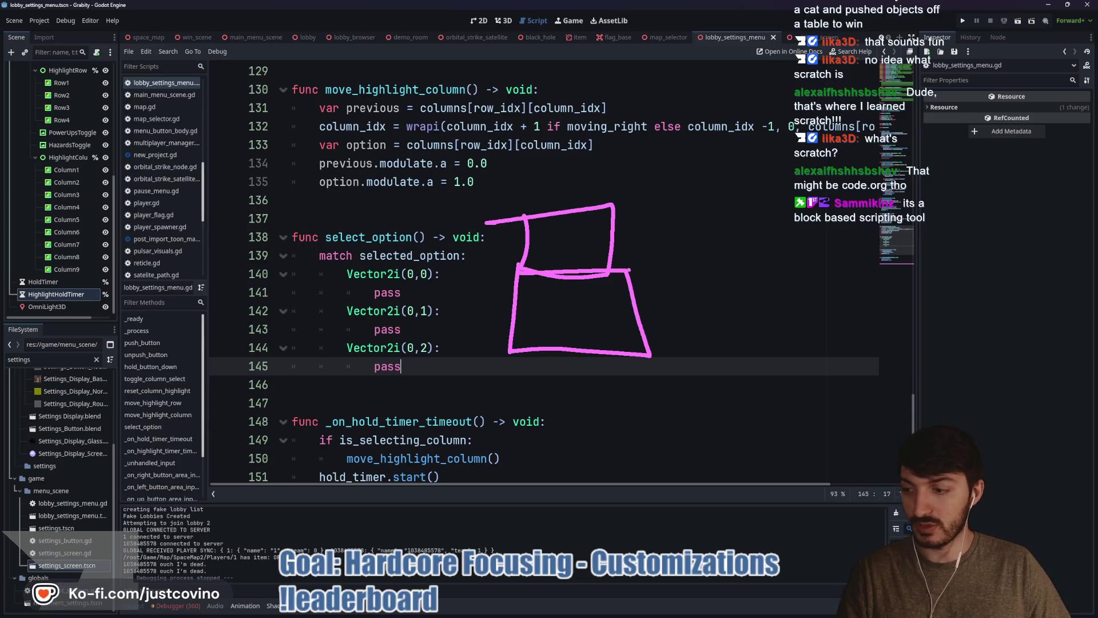
pyautogui.press('Escape')
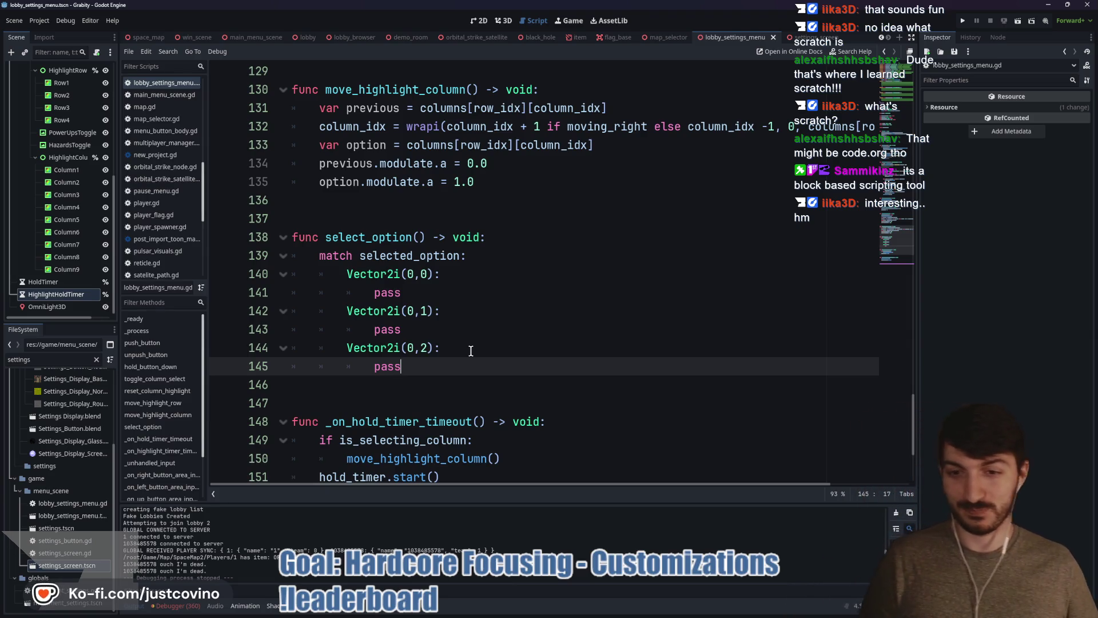
# - Add a fourth match case Vector2i(1,0): with a pass body after the last pass
pyautogui.press('Return')
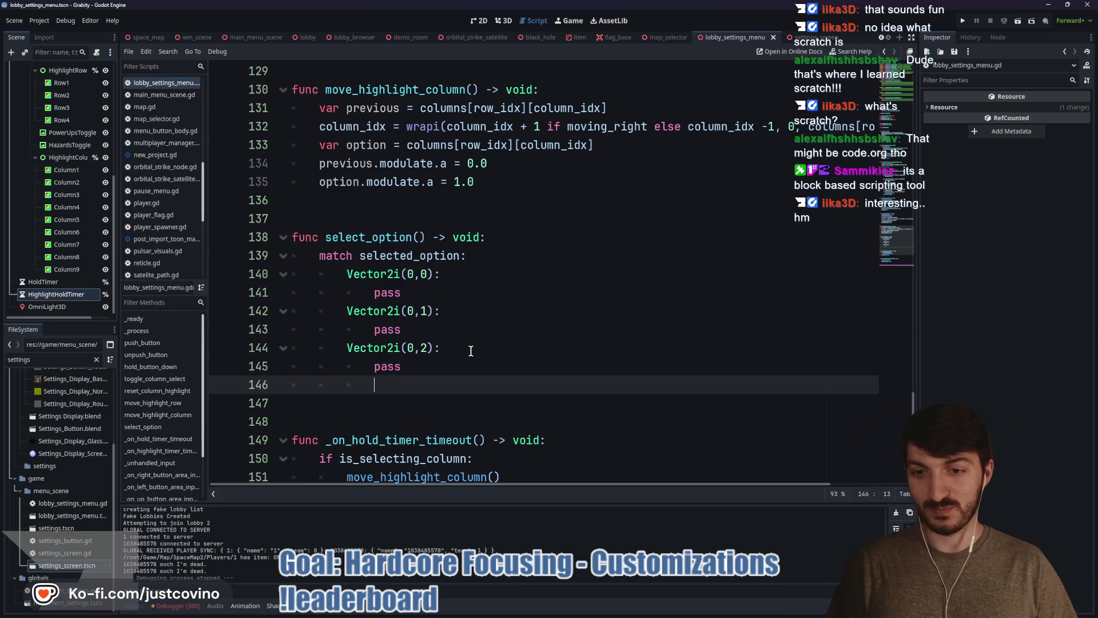
pyautogui.write('Vector2')
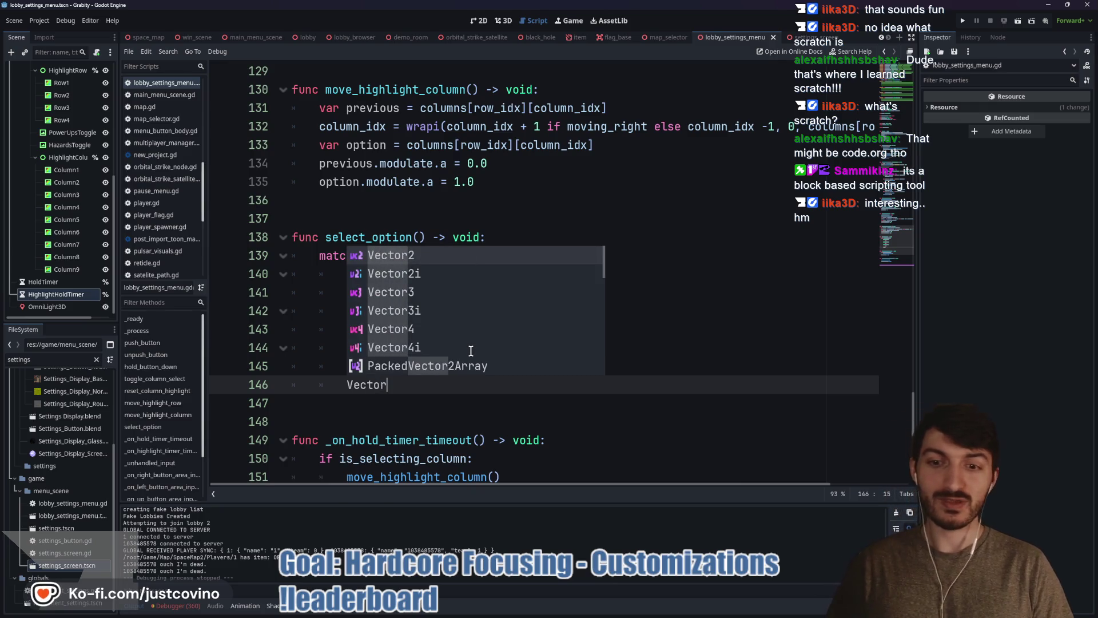
pyautogui.write('i')
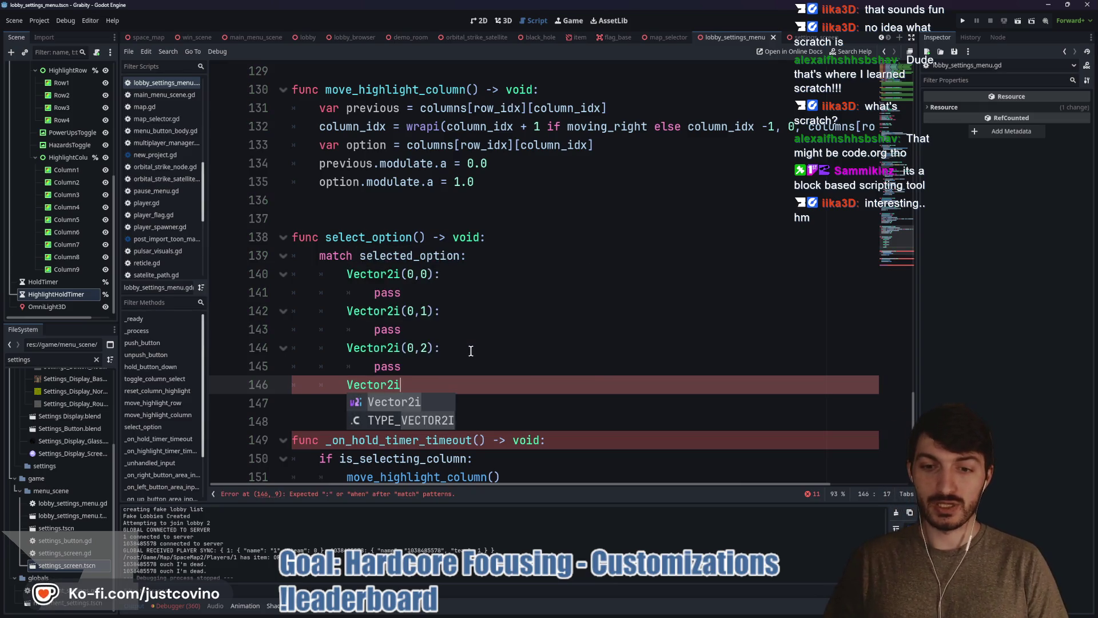
pyautogui.write('(1,0)')
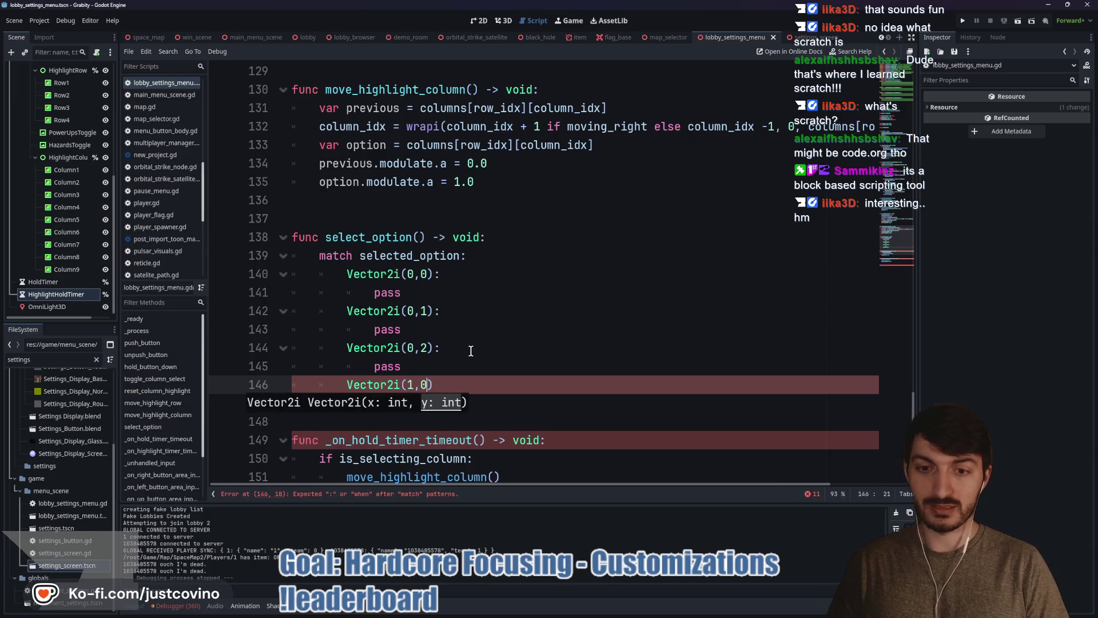
pyautogui.write(':')
pyautogui.press('Return')
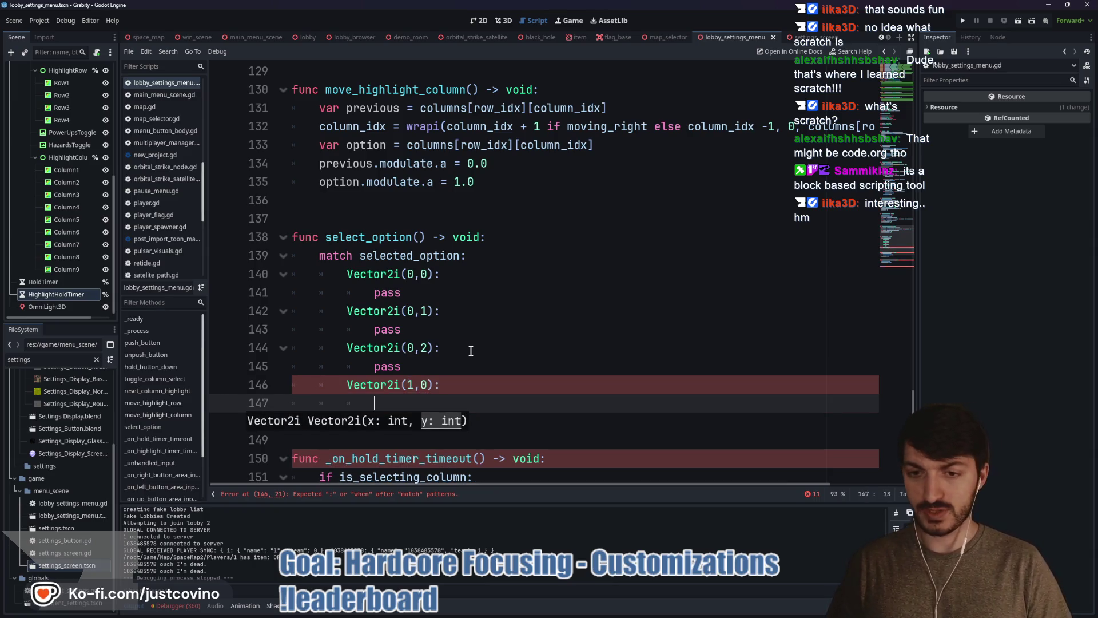
pyautogui.write('pass')
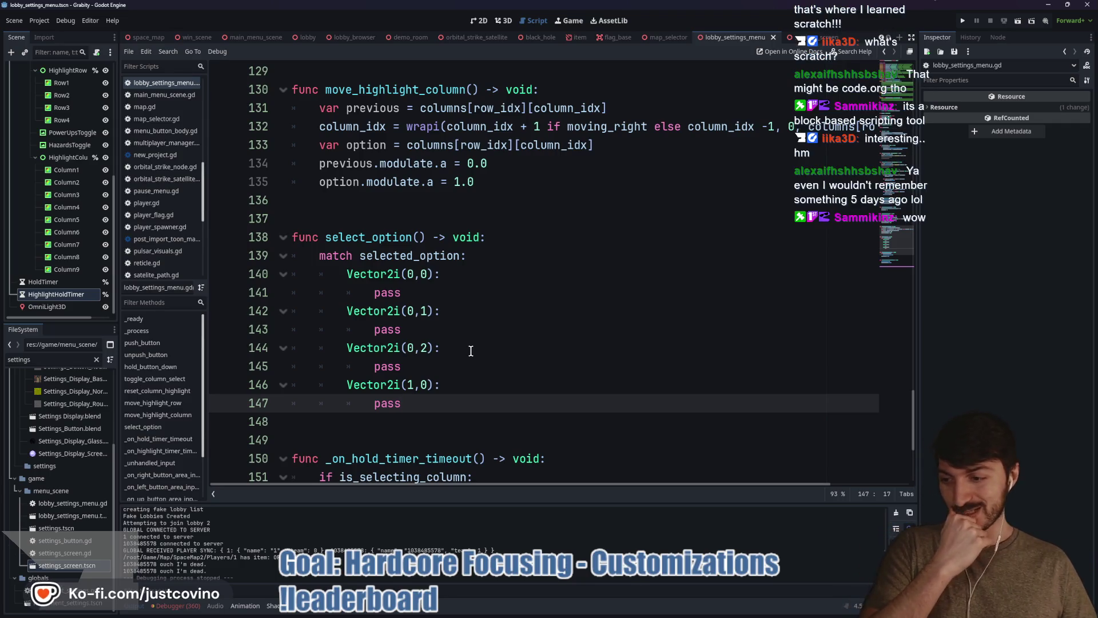
pyautogui.click(464, 275)
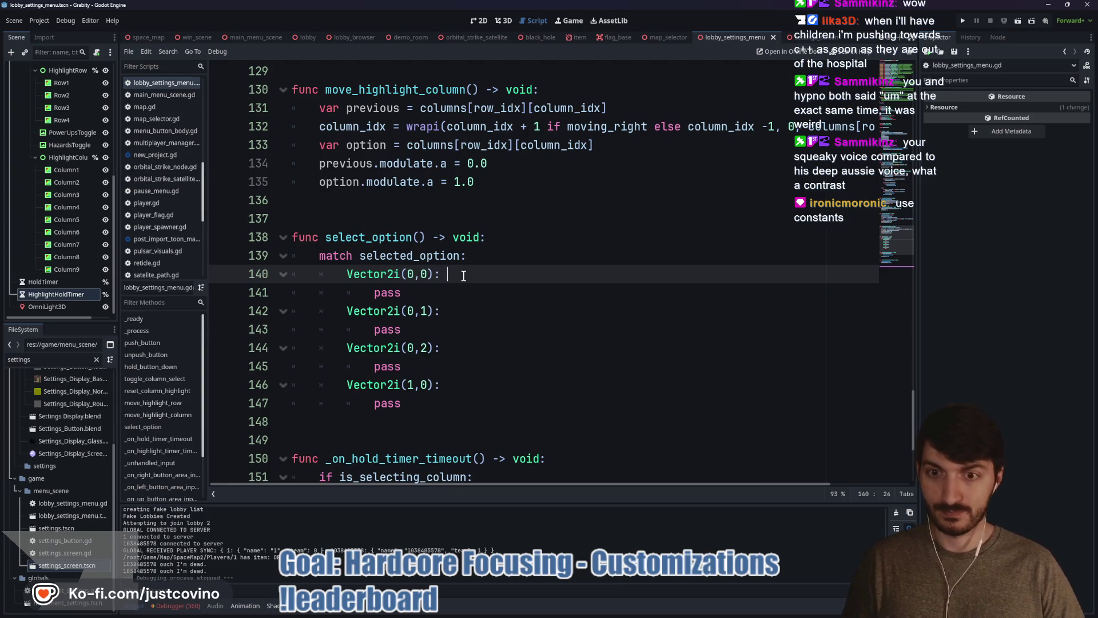
pyautogui.scroll(20, 413, 298)
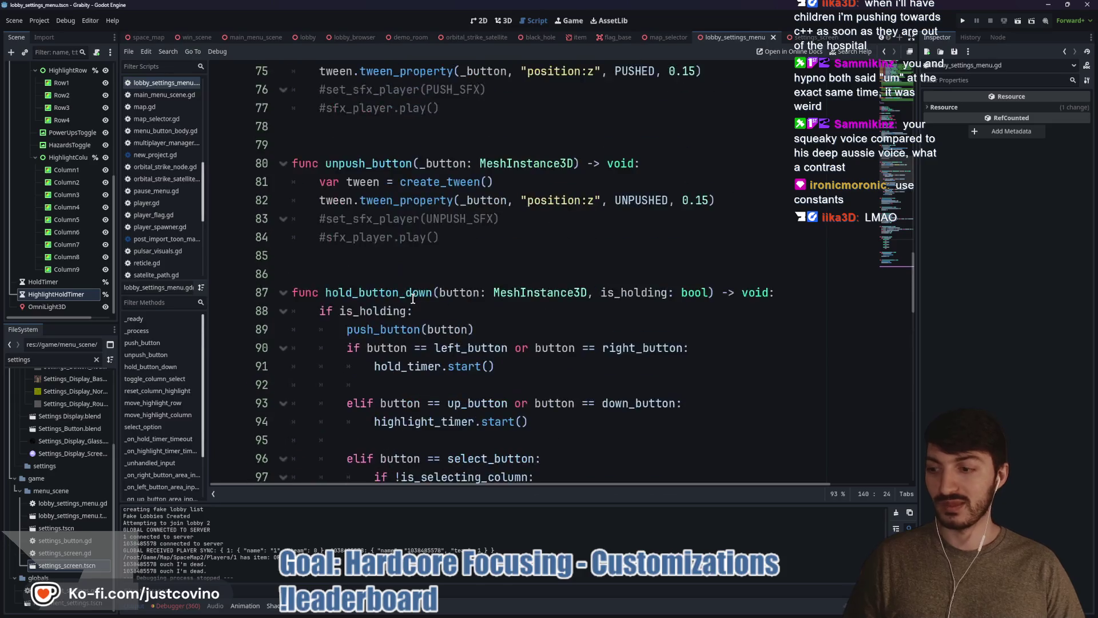
pyautogui.scroll(4, 413, 298)
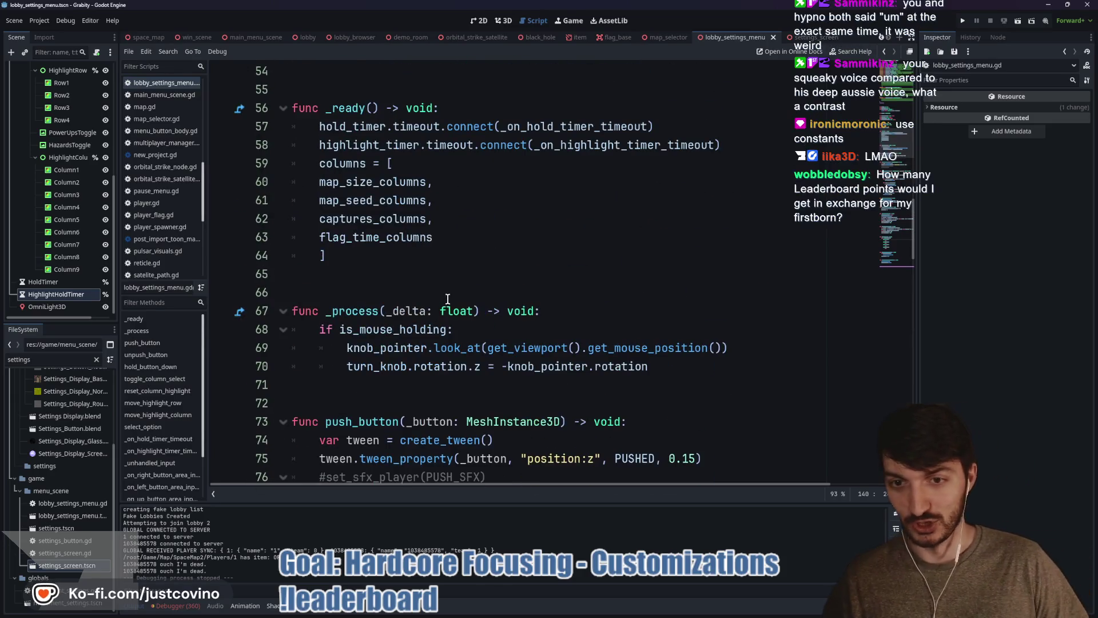
pyautogui.scroll(2, 437, 294)
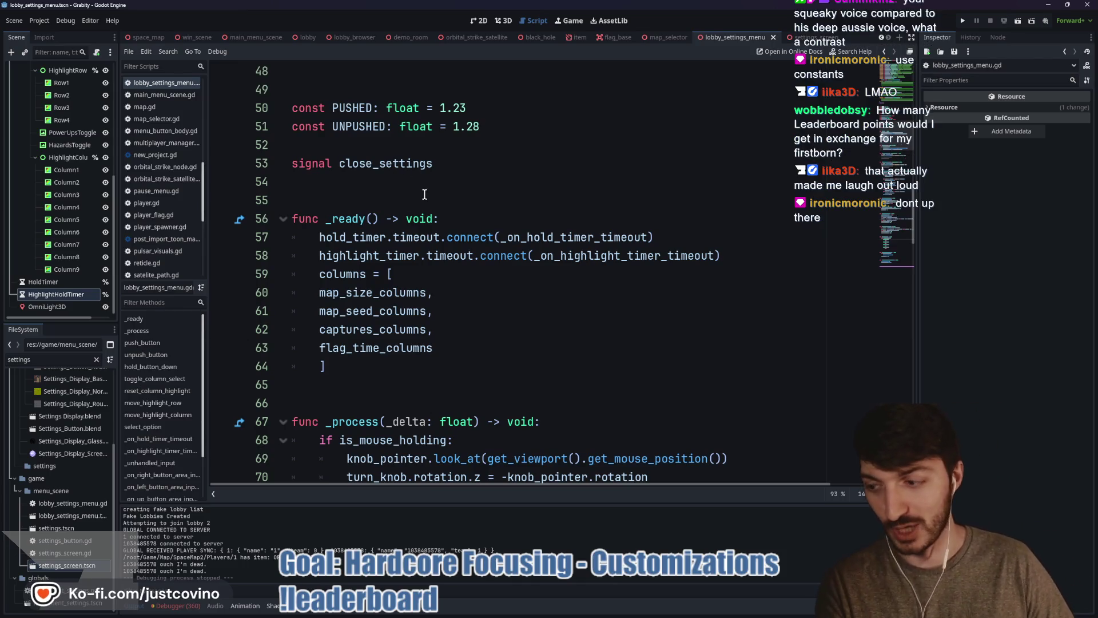
pyautogui.scroll(-15, 435, 202)
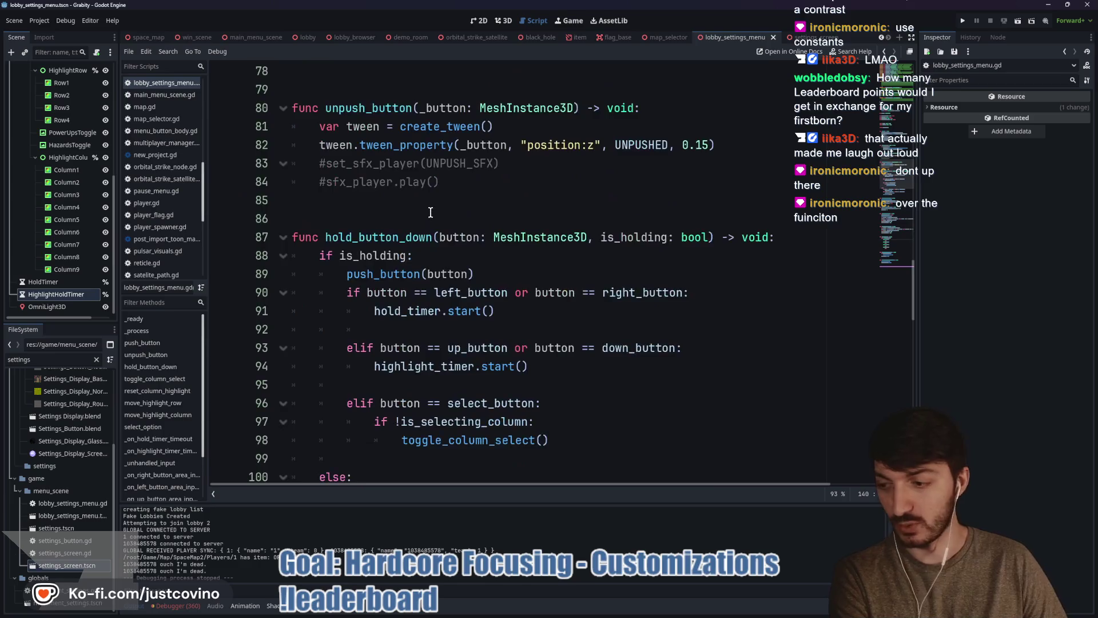
pyautogui.scroll(-6, 431, 217)
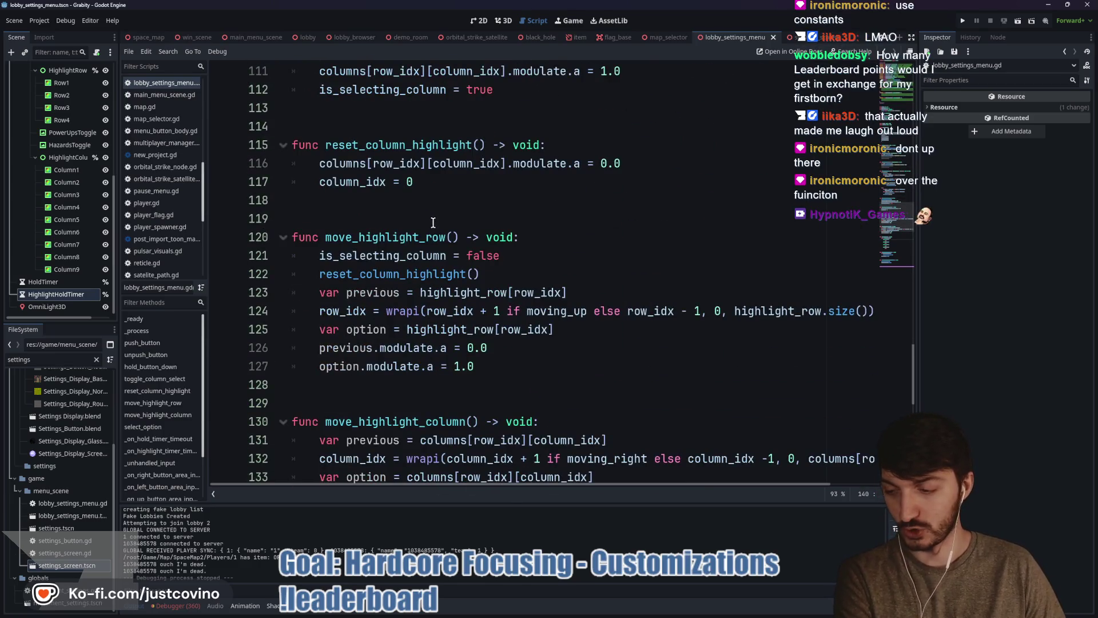
pyautogui.scroll(-3, 433, 222)
pyautogui.scroll(-7, 472, 252)
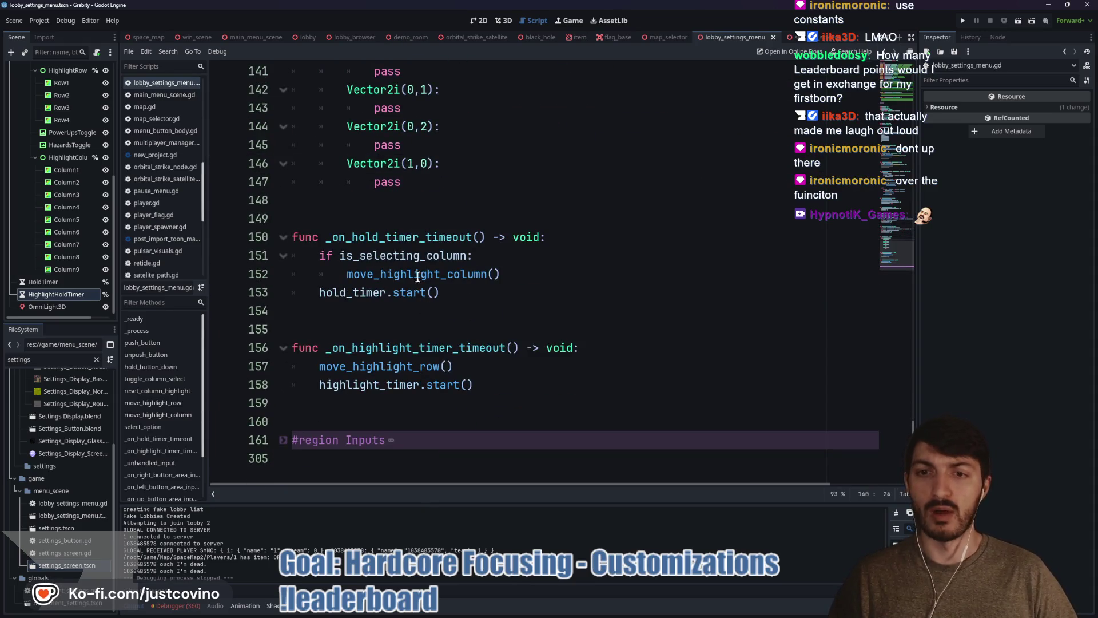
pyautogui.scroll(4, 422, 284)
pyautogui.click(351, 217)
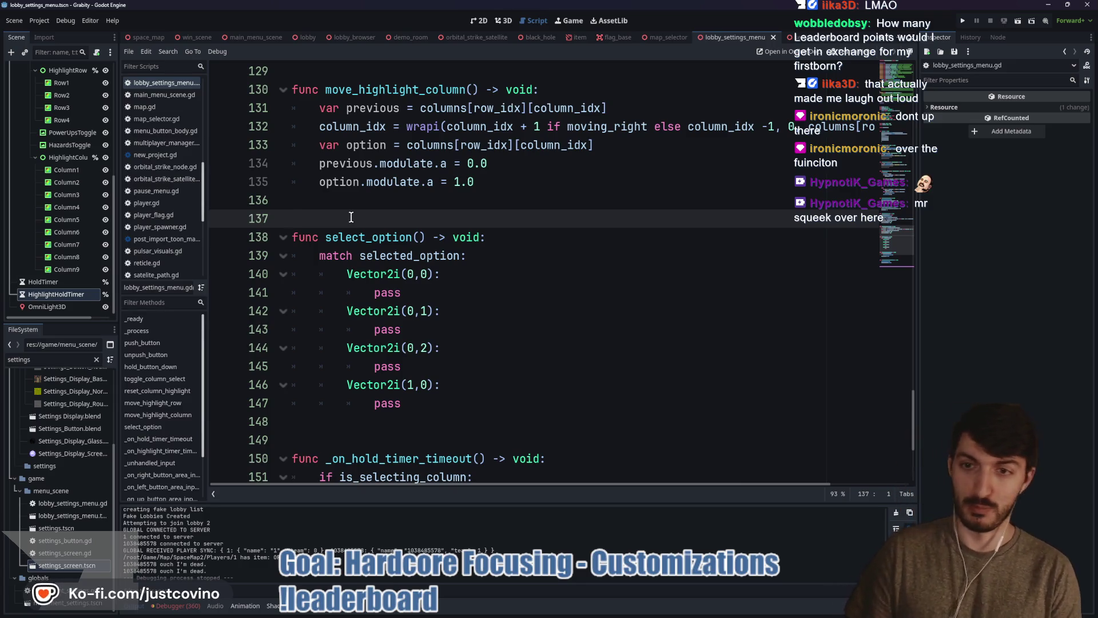
# - Type const on blank line 137 above func select_option() to begin a constant
pyautogui.write('const')
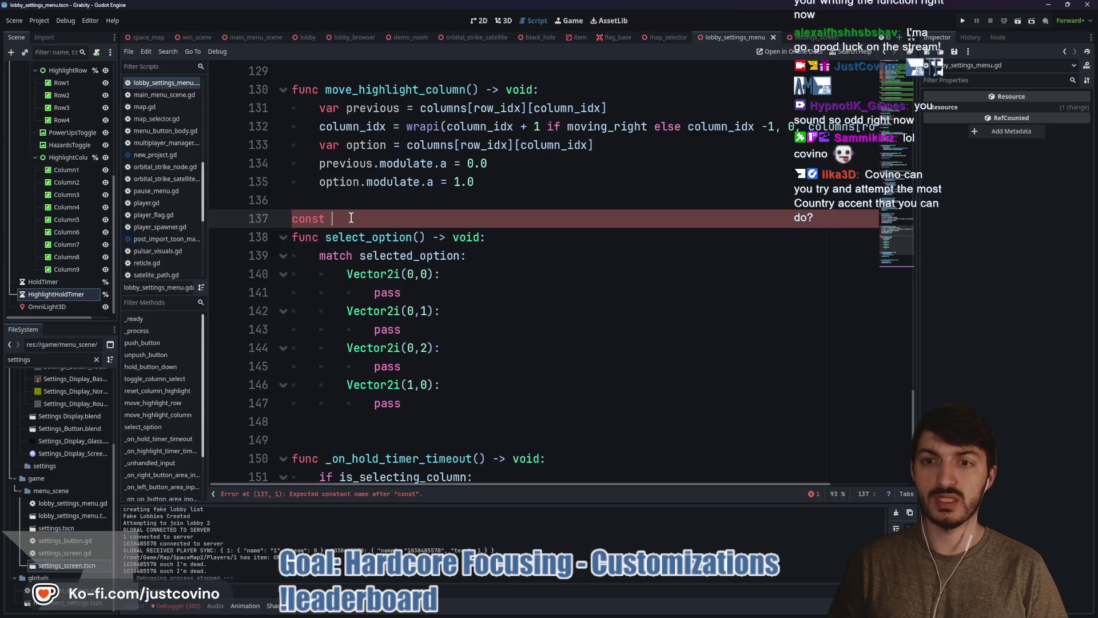
# - Complete the constant SMALL_MAP: Vector2i = Vector2i(0,0)
pyautogui.write('SMALL_')
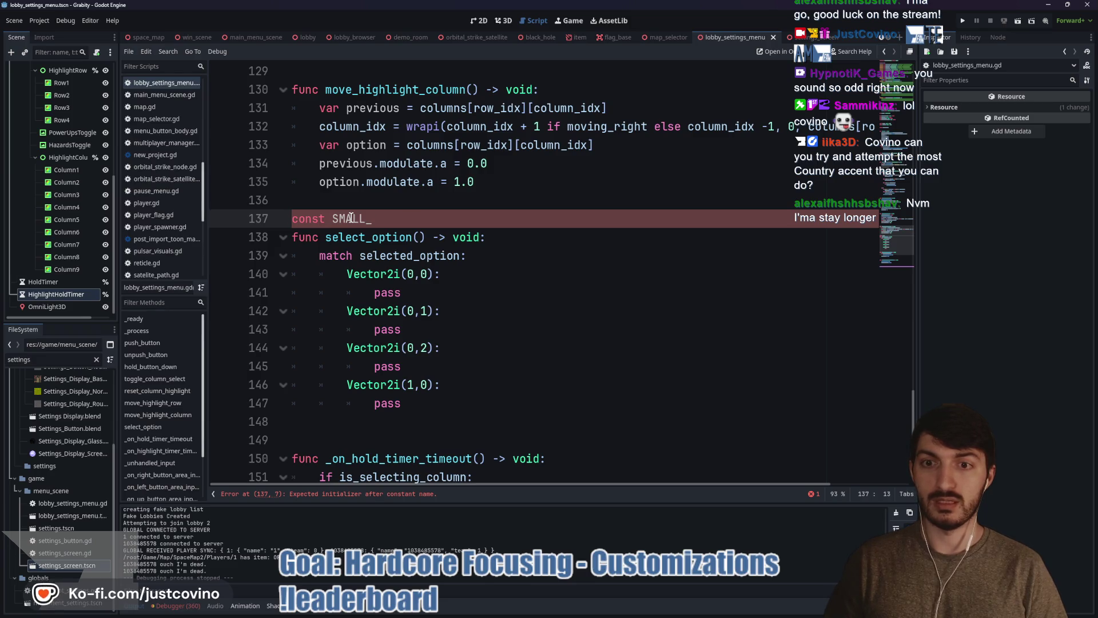
pyautogui.write('MAP: V')
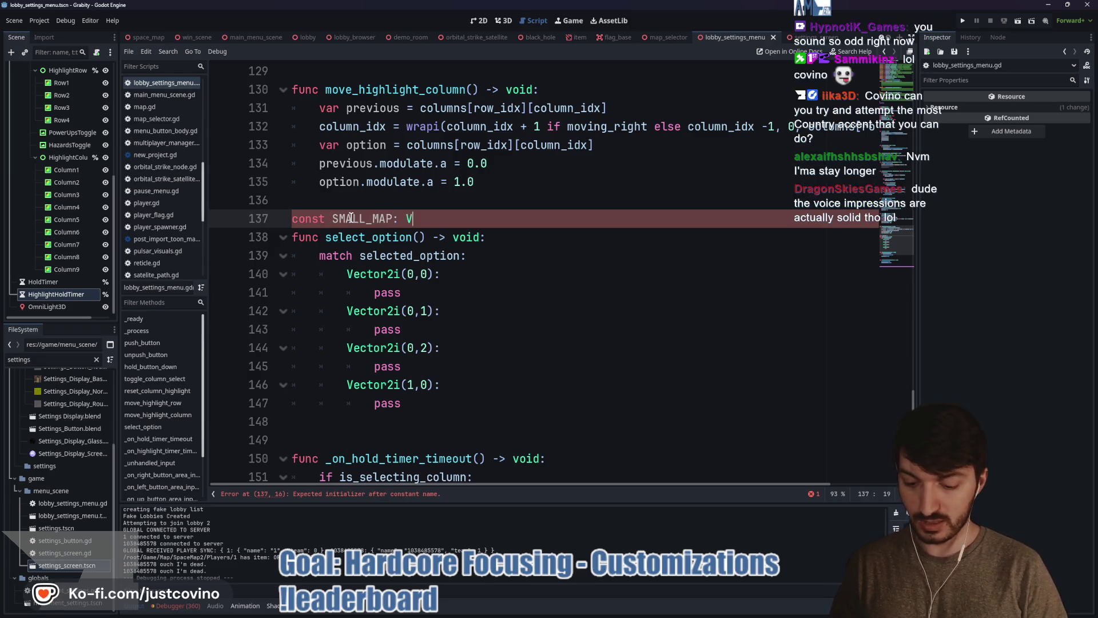
pyautogui.write('ector2i')
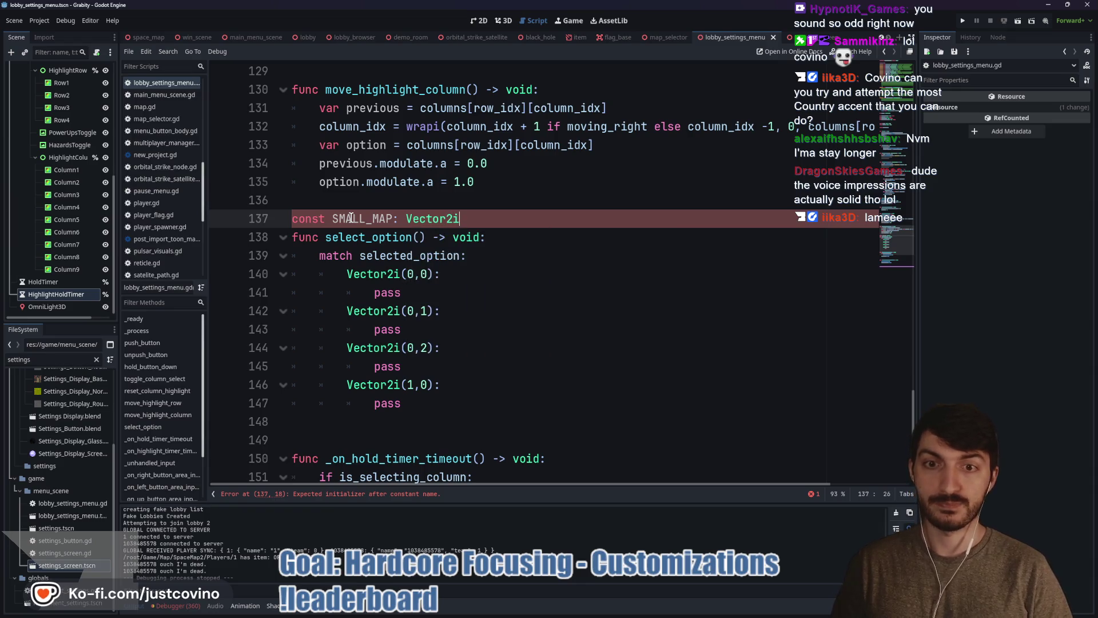
pyautogui.write(' = ')
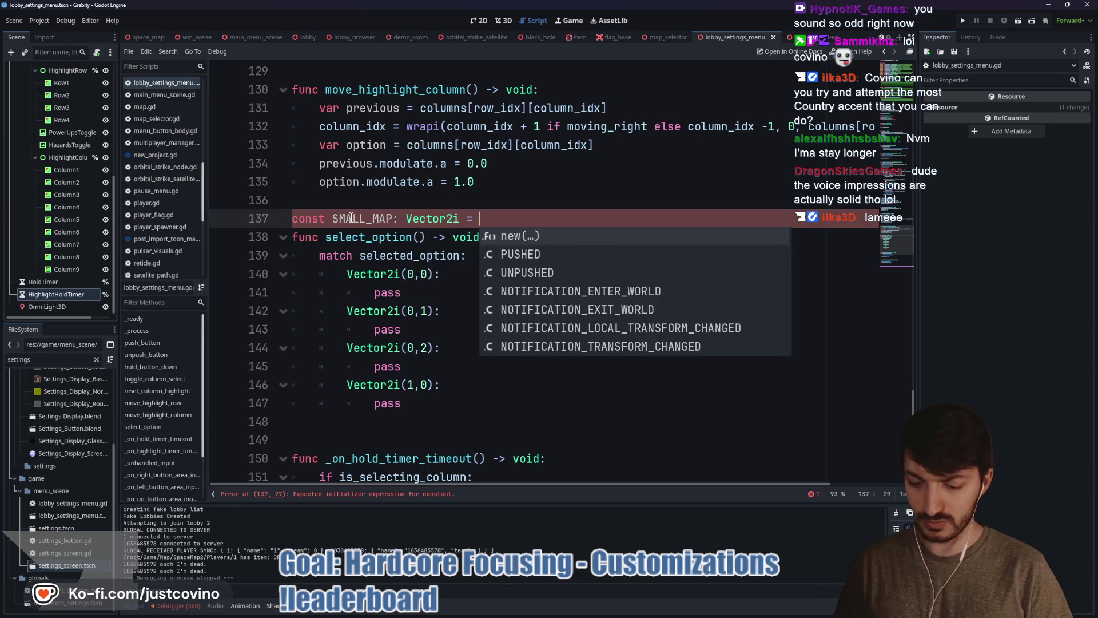
pyautogui.write('Vector2i(')
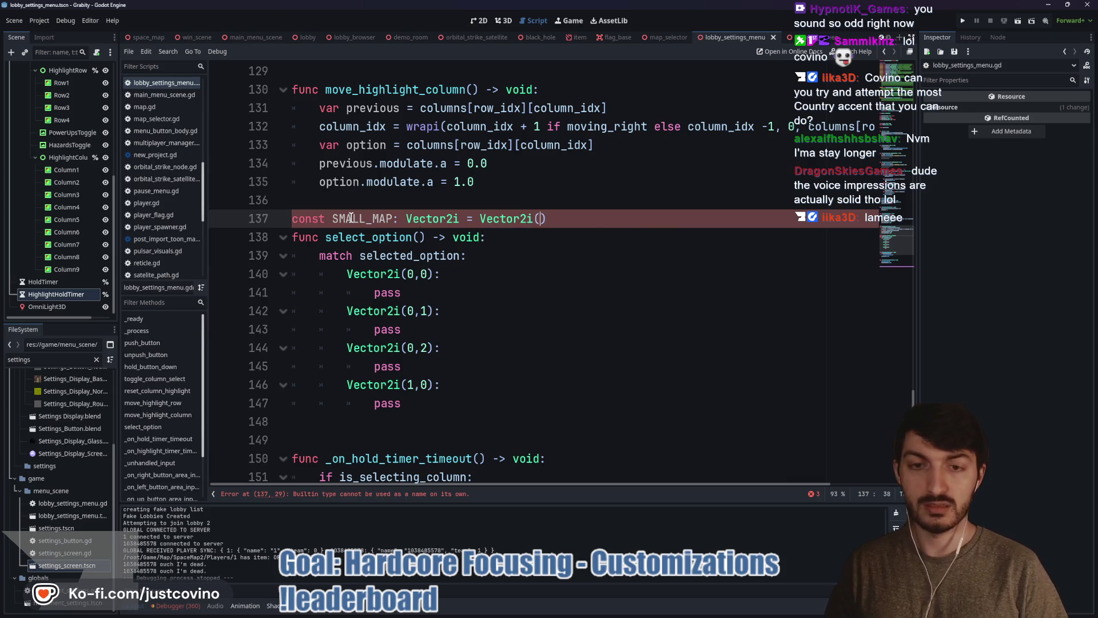
pyautogui.write('0,1')
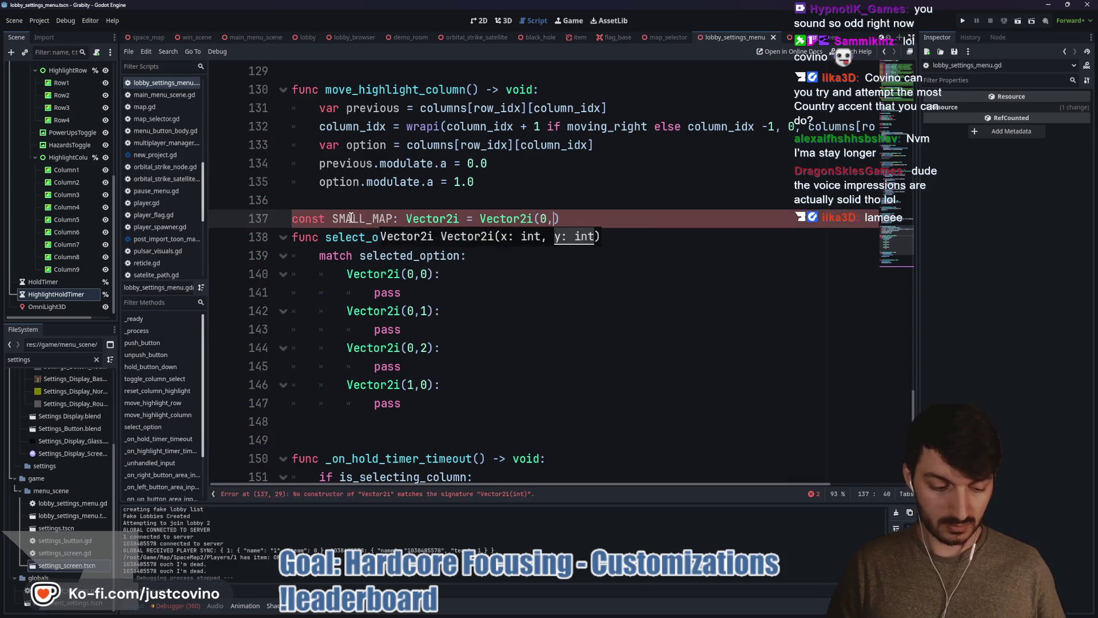
pyautogui.press('BackSpace')
pyautogui.write('0')
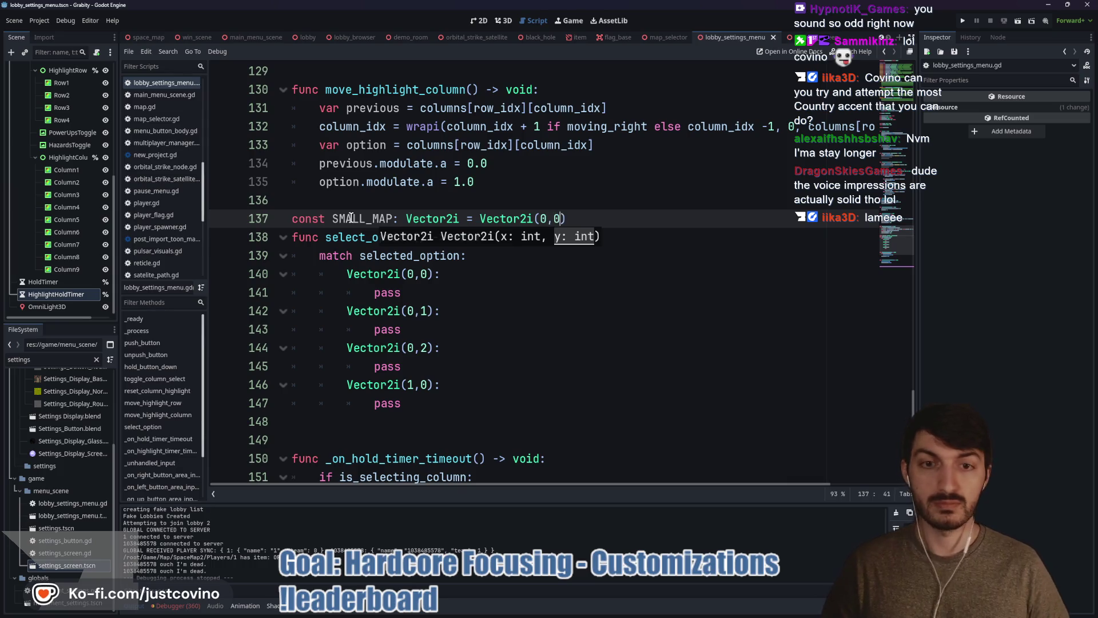
pyautogui.press('Return')
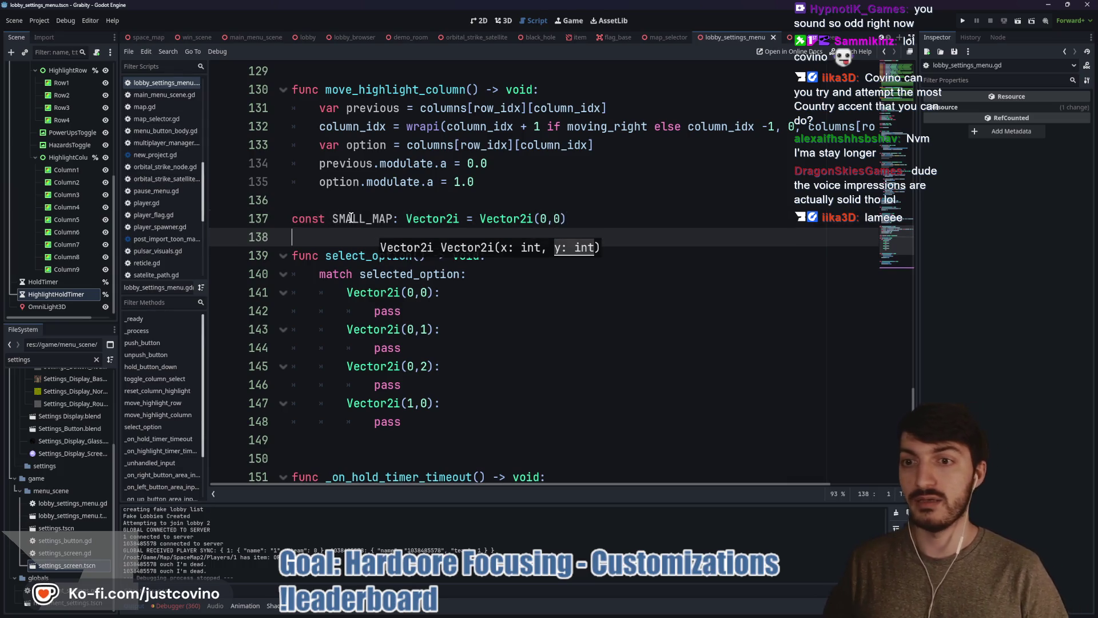
# - Declare const MEDIUM_MAP: Vector2i = Vector2i(0,1), fixing the Vectori typo, and begin another const
pyautogui.write('const MEDIUM_MAP: ')
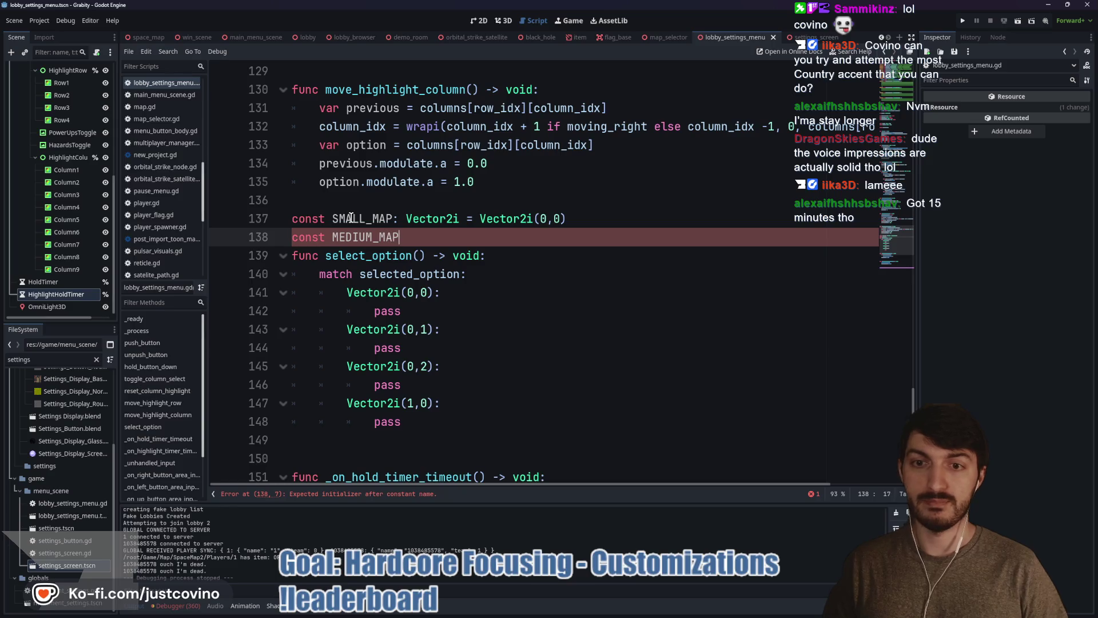
pyautogui.write('Vectori ')
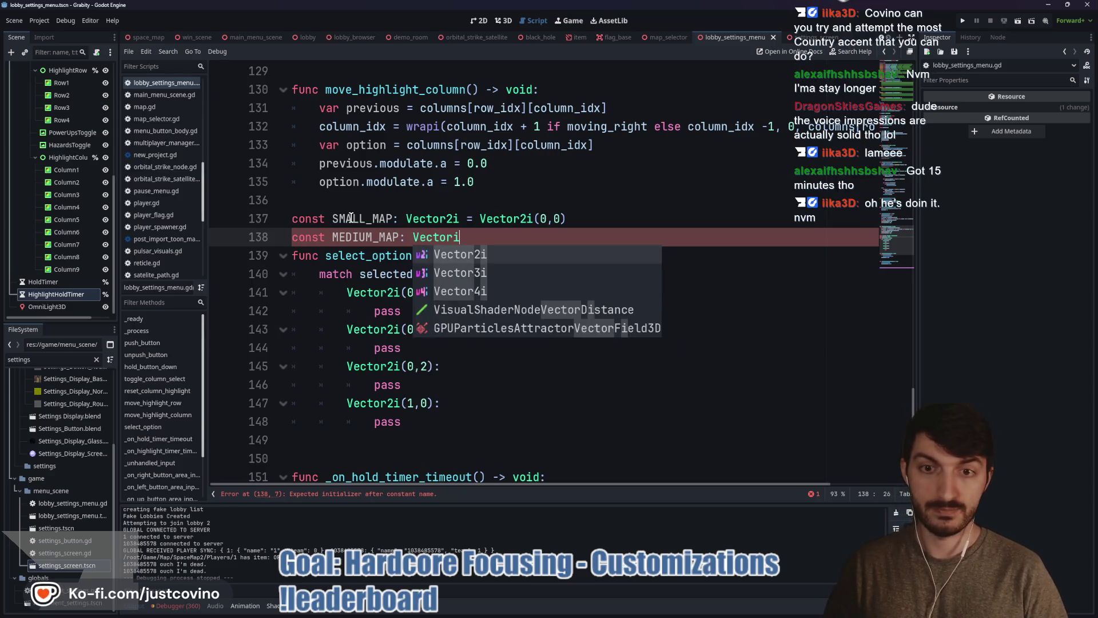
pyautogui.write('=')
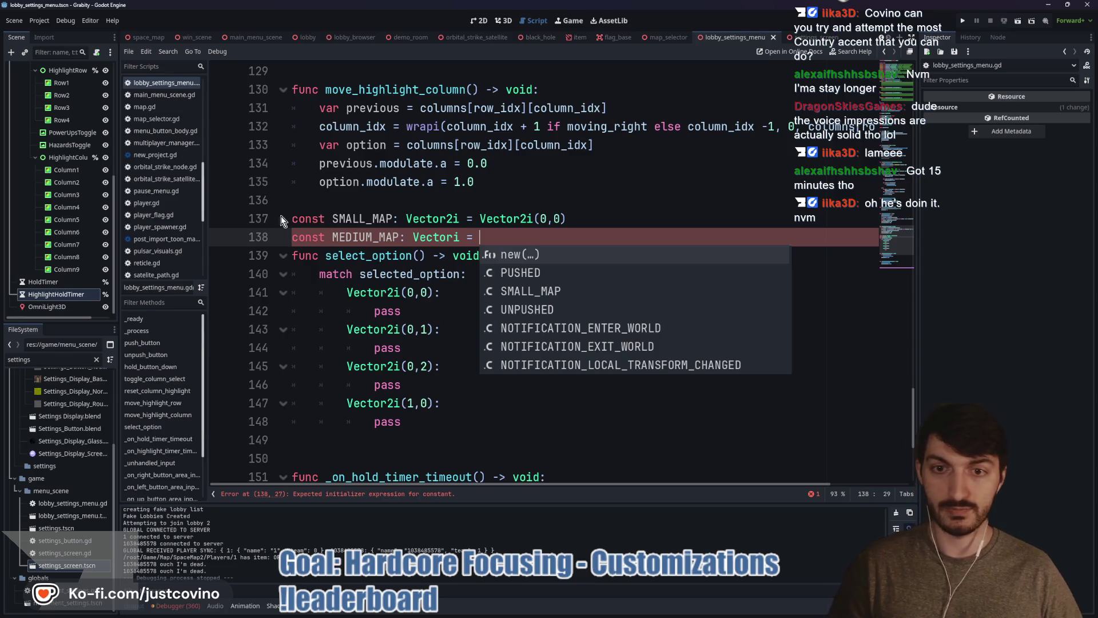
pyautogui.click(468, 236)
pyautogui.write('2')
pyautogui.click(504, 235)
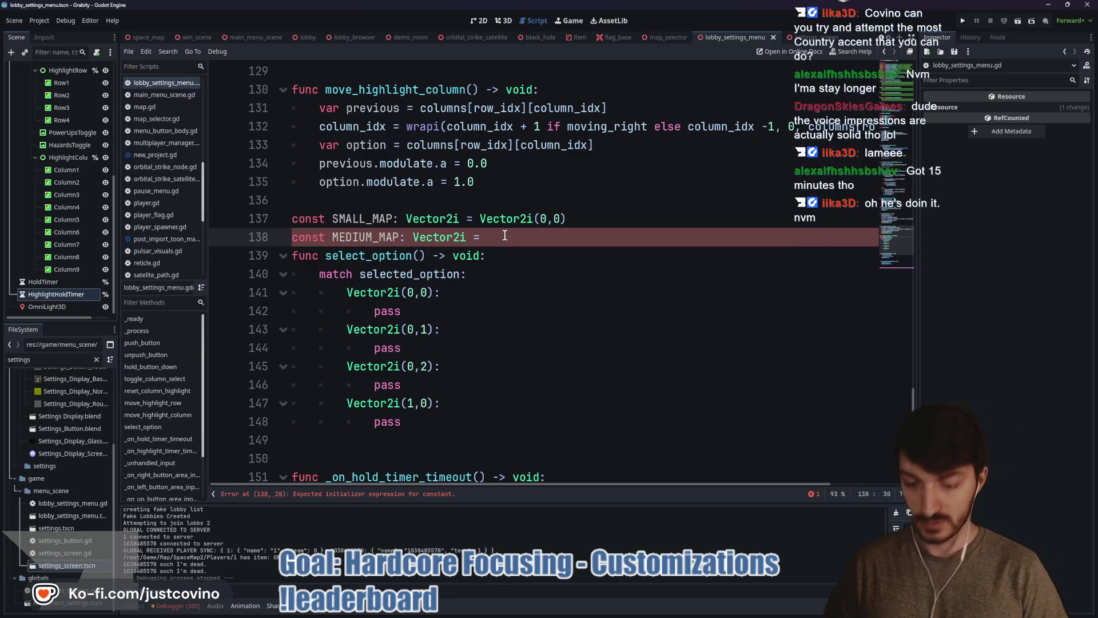
pyautogui.write('ector2i')
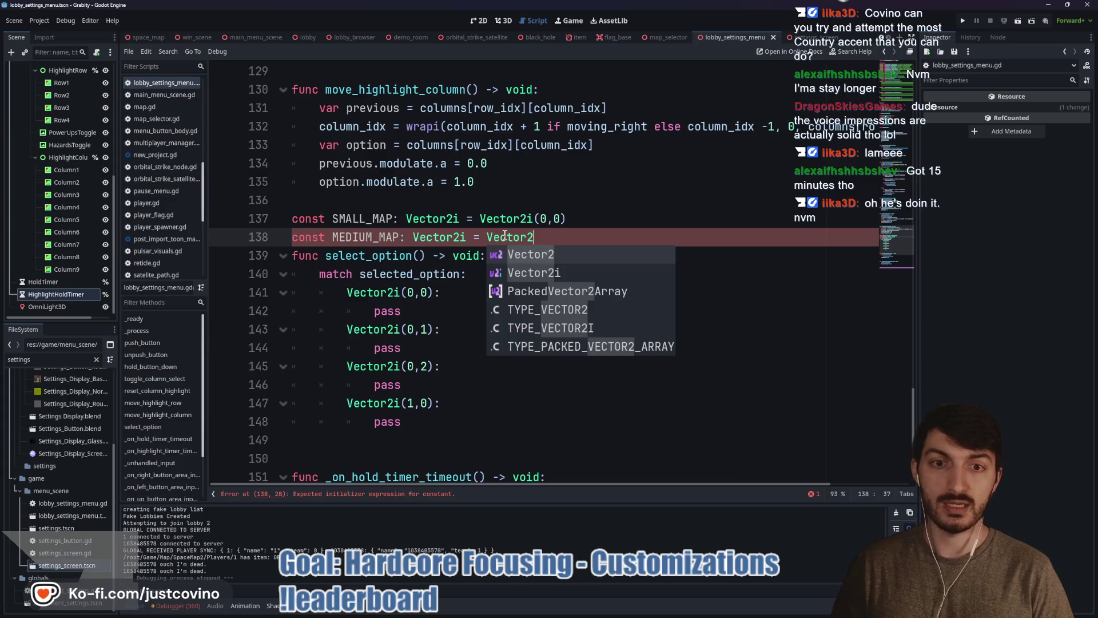
pyautogui.write('(1')
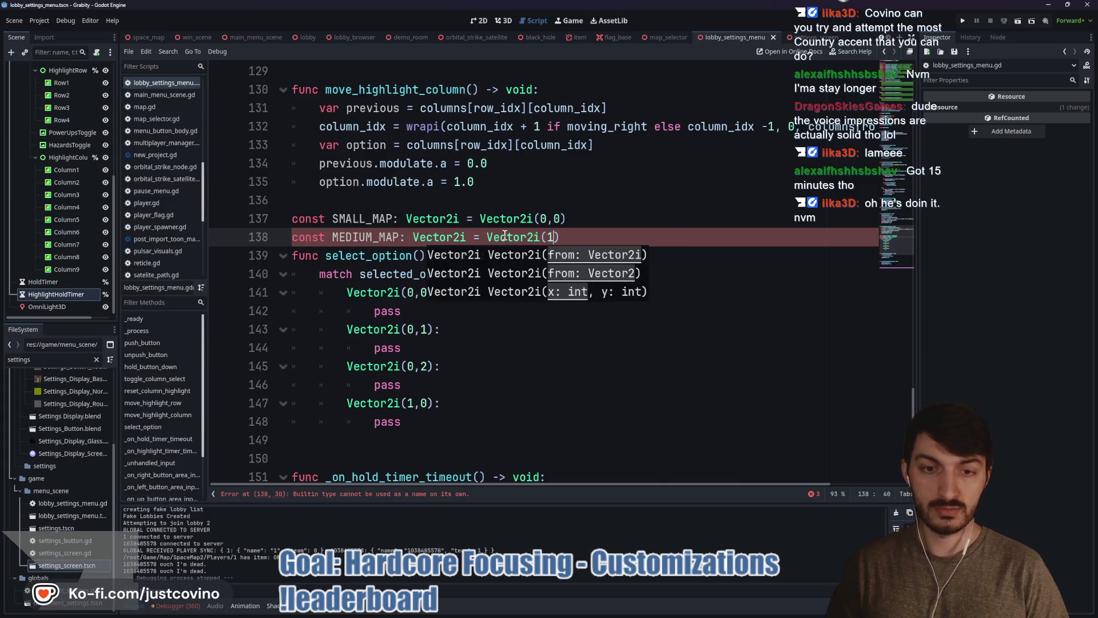
pyautogui.write('0,1')
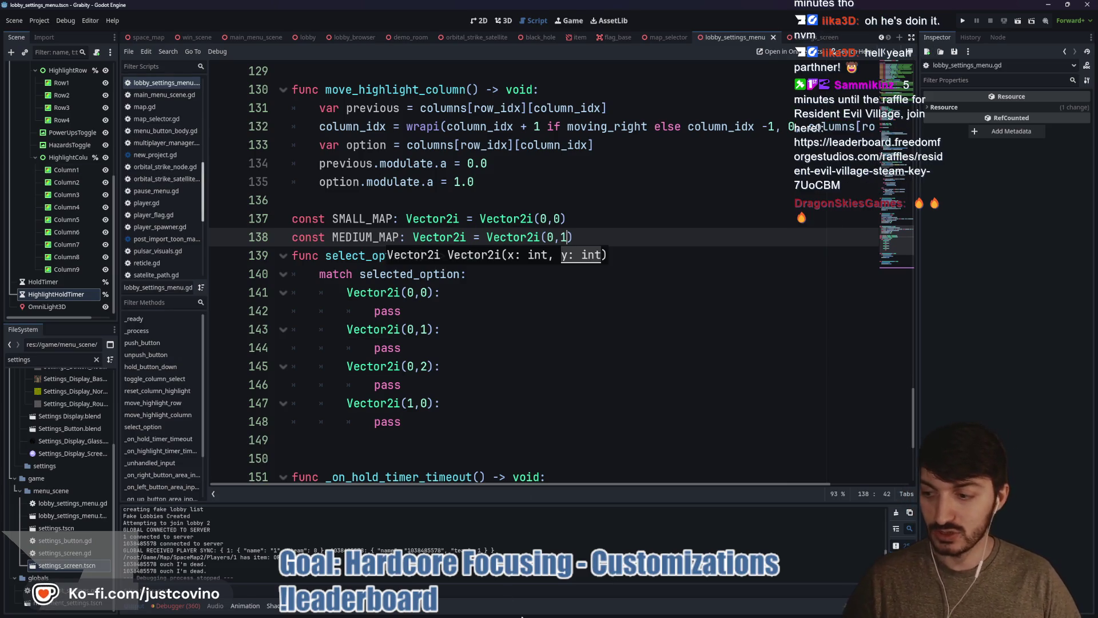
pyautogui.click(629, 242)
pyautogui.press('Return')
pyautogui.write('const')
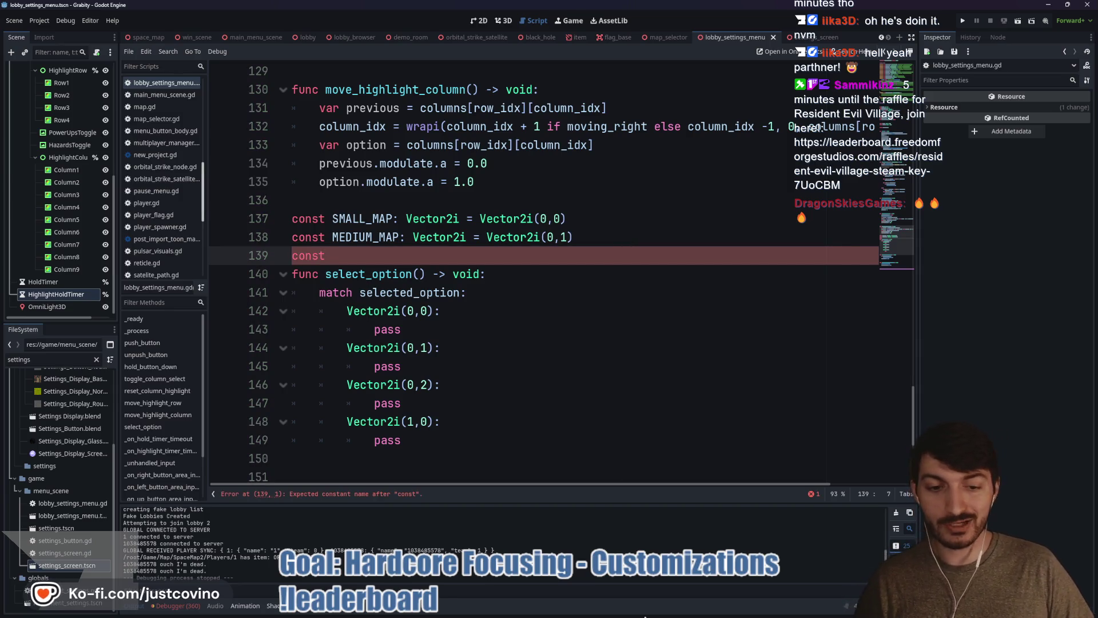
pyautogui.click(572, 607)
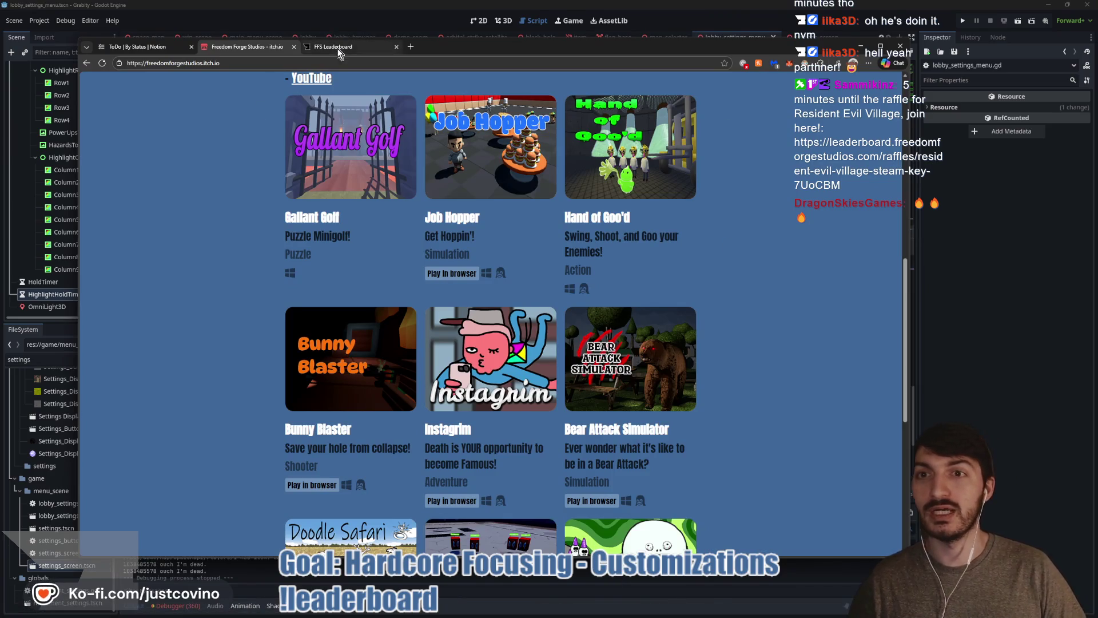
pyautogui.click(338, 50)
pyautogui.click(503, 108)
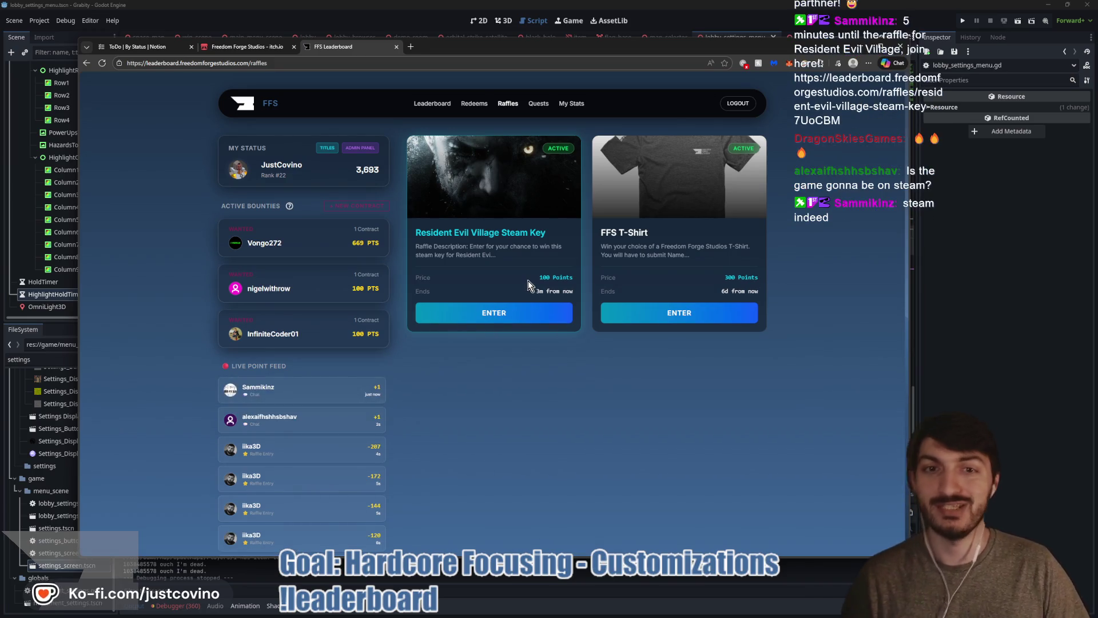
pyautogui.hotkey('alt', 'Tab')
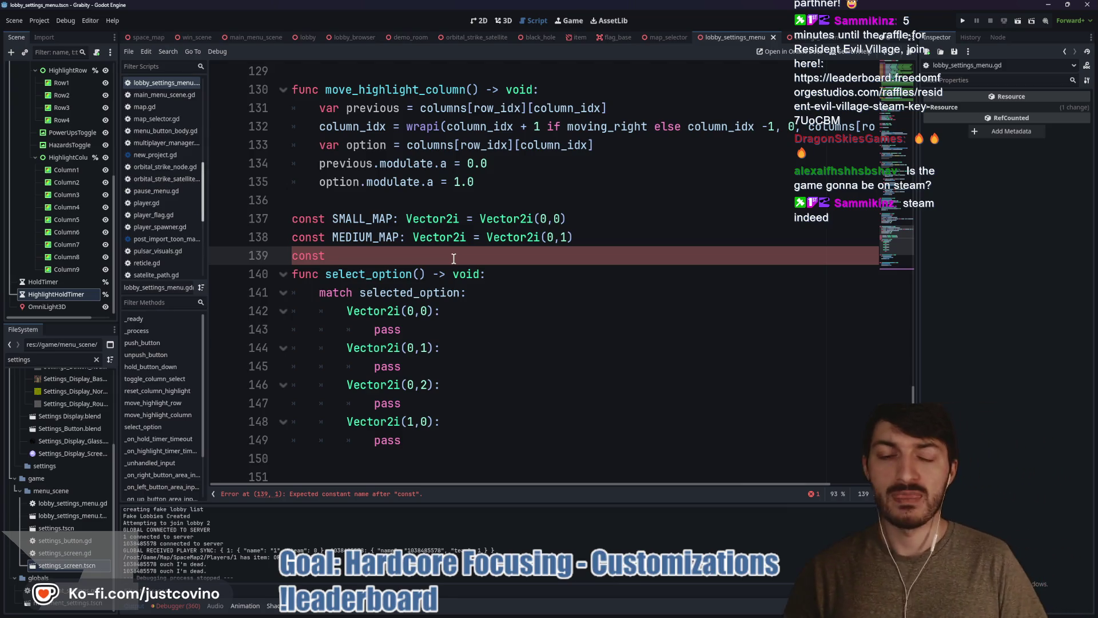
# - Complete the constant LARGE_MAP: Vector2i = Vector2i(0,2)
pyautogui.write('LARGE')
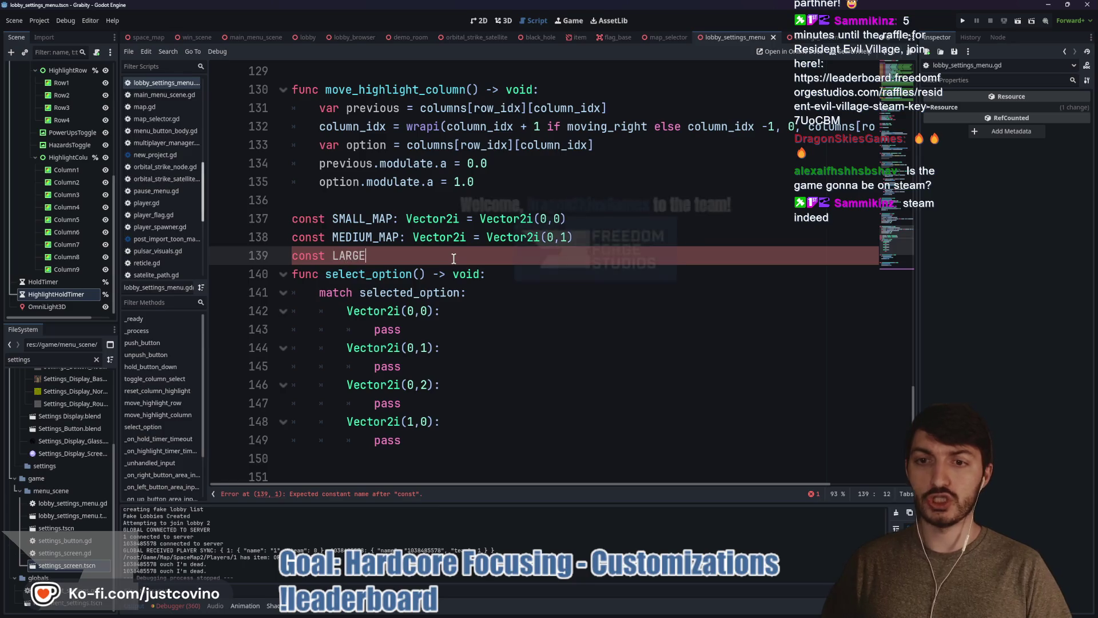
pyautogui.write('_MAP')
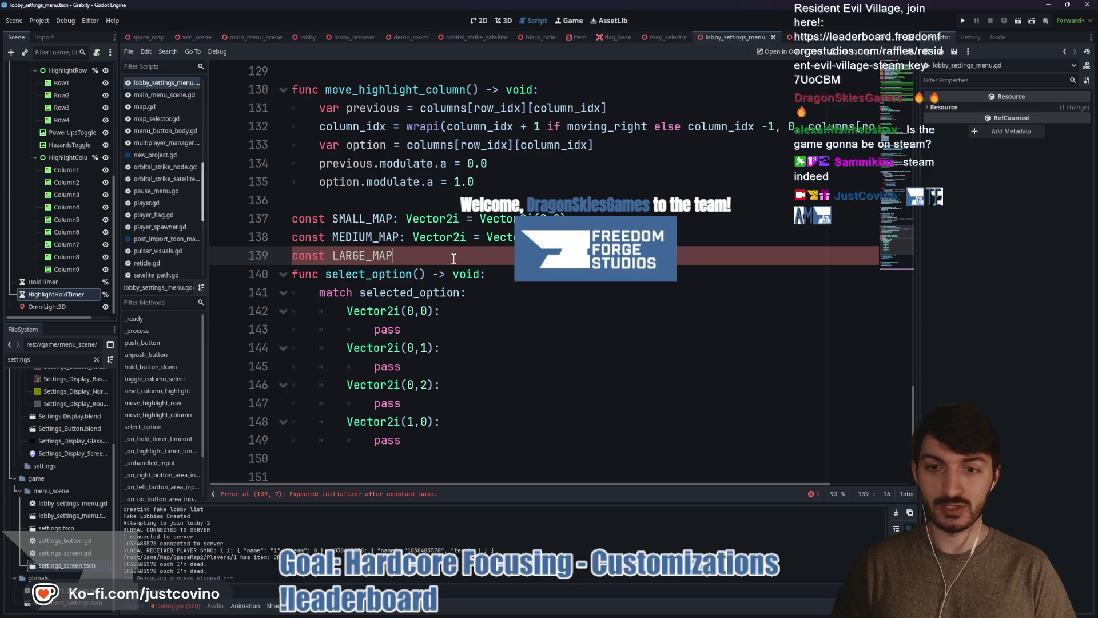
pyautogui.write(': Vecto')
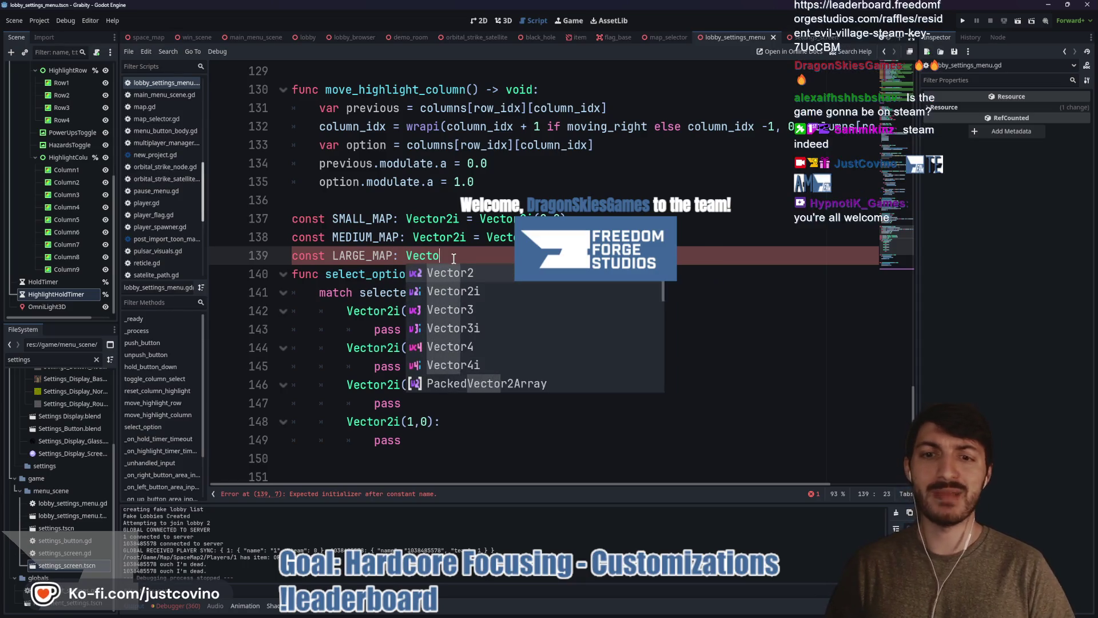
pyautogui.write('r2i = Vector2i = Vec')
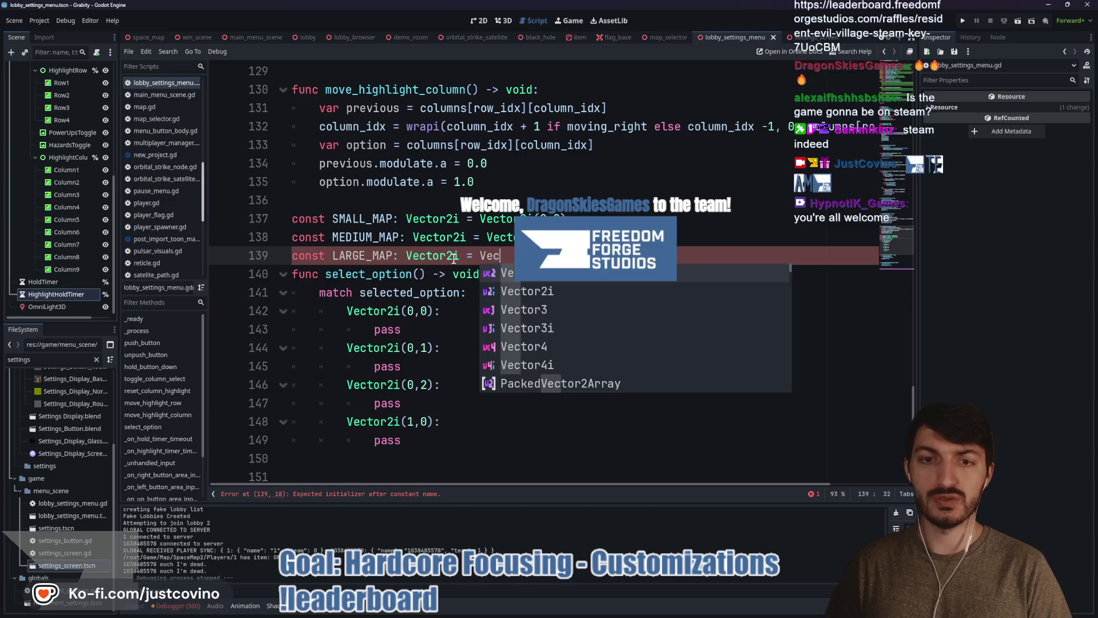
pyautogui.write('(')
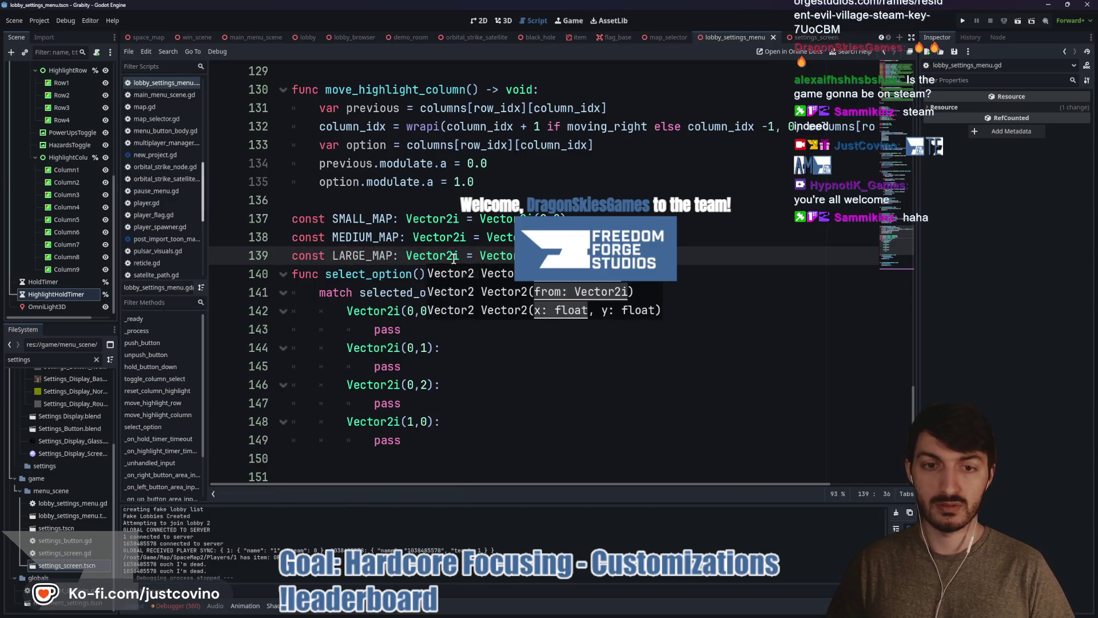
pyautogui.press('BackSpace')
pyautogui.write('i(')
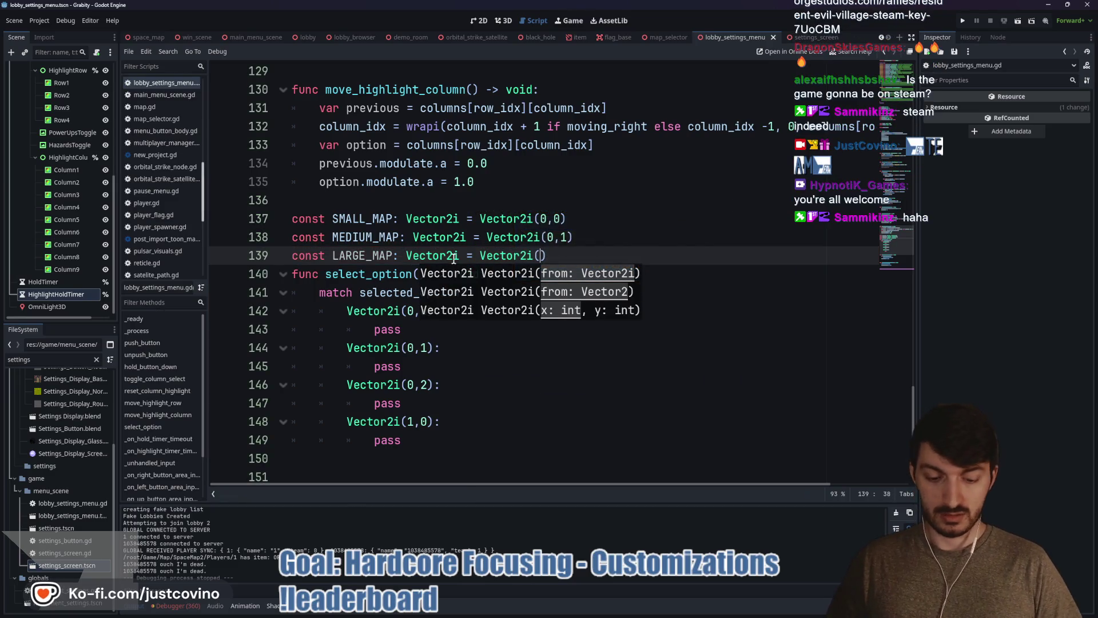
pyautogui.write('0,2')
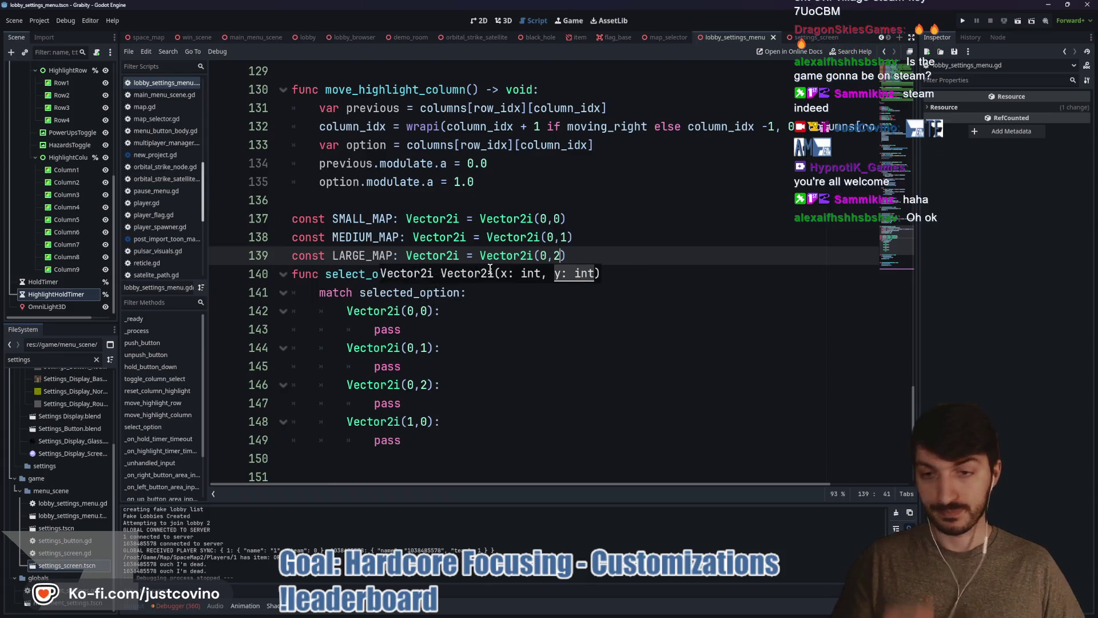
pyautogui.click(578, 255)
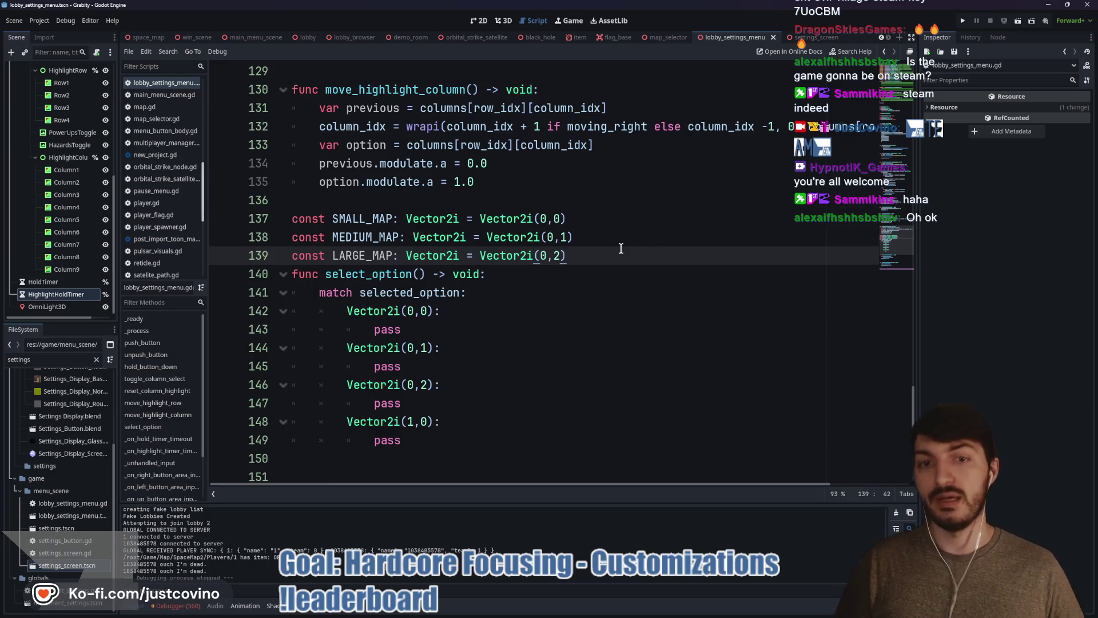
# - Replace the Vector2i(0,0), (0,1) and (0,2) match patterns with SMALL_MAP, MEDIUM_MAP and LARGE_MAP
pyautogui.moveTo(345, 310); pyautogui.dragTo(435, 312)
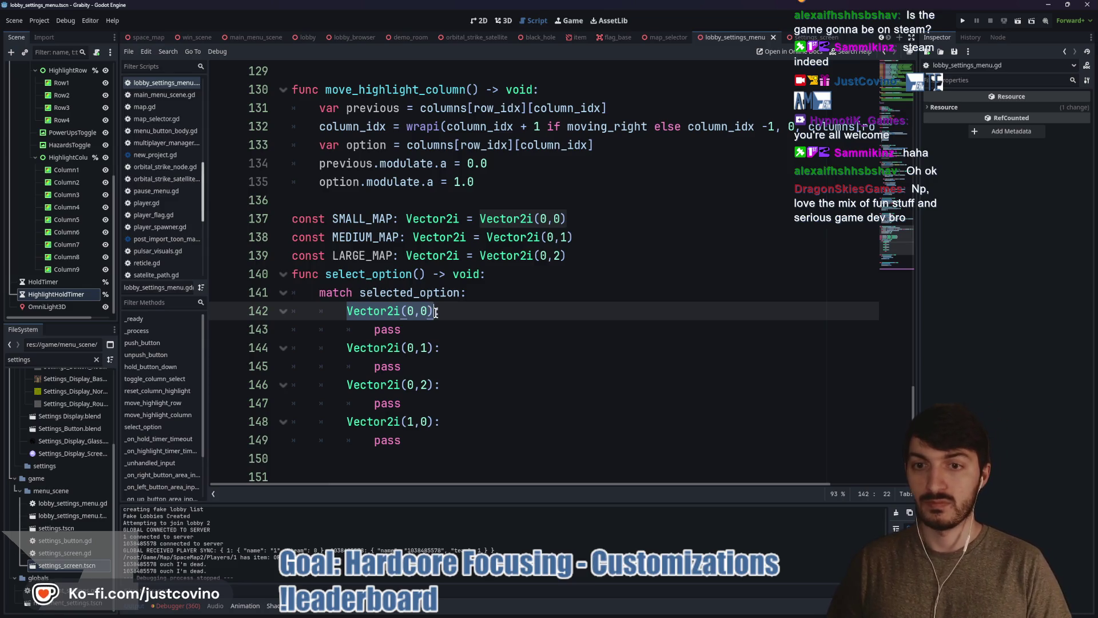
pyautogui.write('SMALL')
pyautogui.press('Return')
pyautogui.moveTo(340, 340); pyautogui.dragTo(435, 340)
pyautogui.write('MEDIUM:')
pyautogui.press('Return')
pyautogui.moveTo(346, 384); pyautogui.dragTo(432, 382)
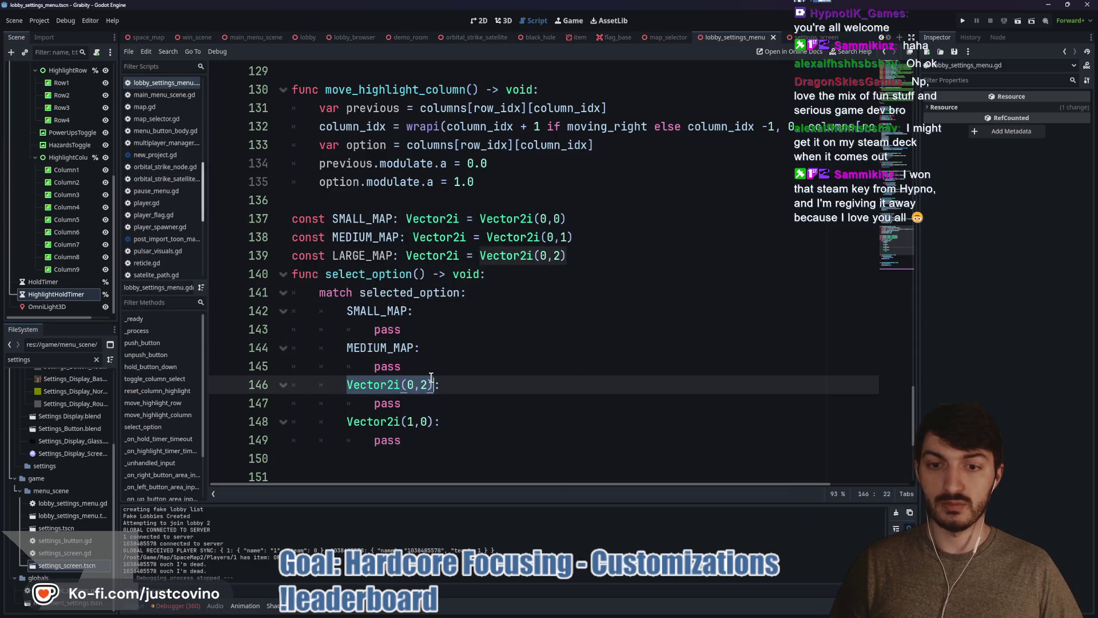
pyautogui.write('LARG:')
pyautogui.press('Return')
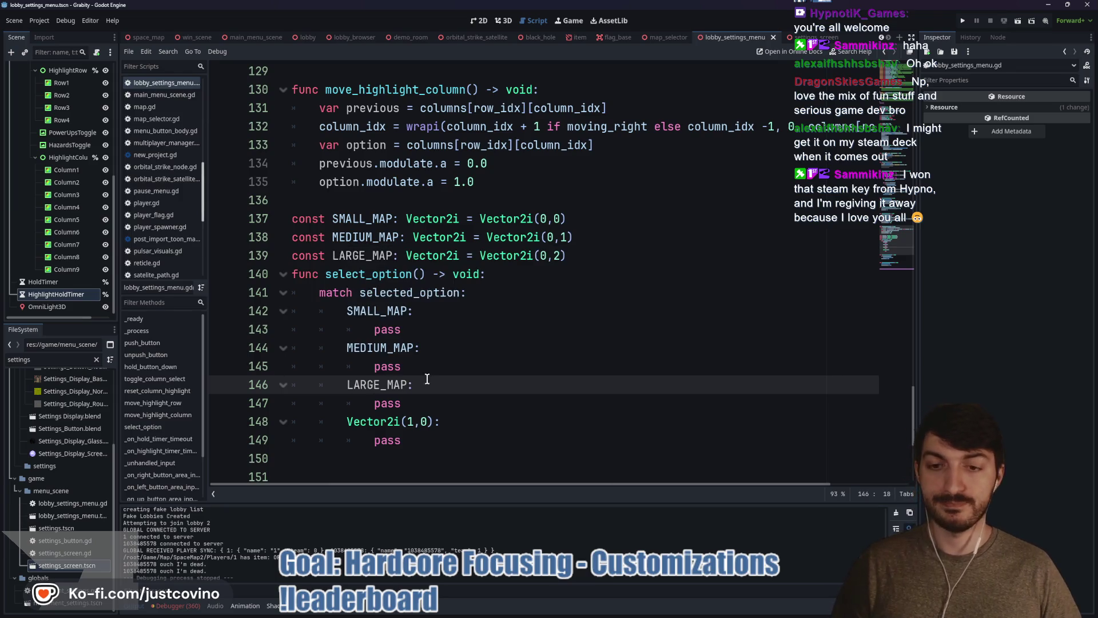
# - Begin another const declaration on a new line below LARGE_MAP
pyautogui.click(588, 257)
pyautogui.press('Return')
pyautogui.write('con')
pyautogui.press('Return')
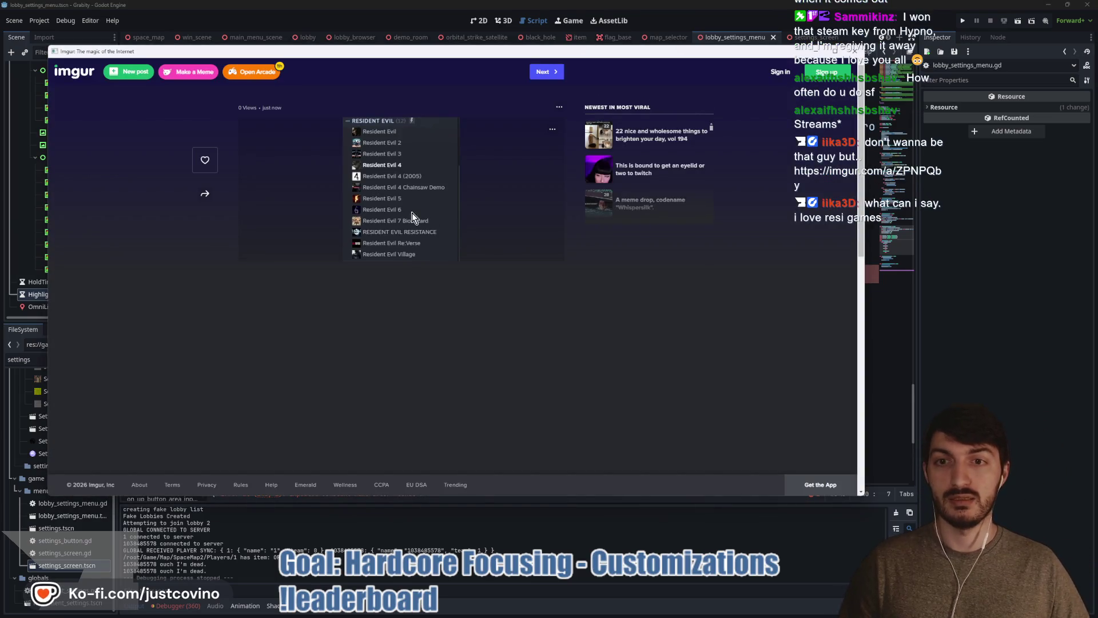
# - Close the Imgur image page and return to the Godot lobby settings script
pyautogui.click(853, 50)
pyautogui.click(409, 274)
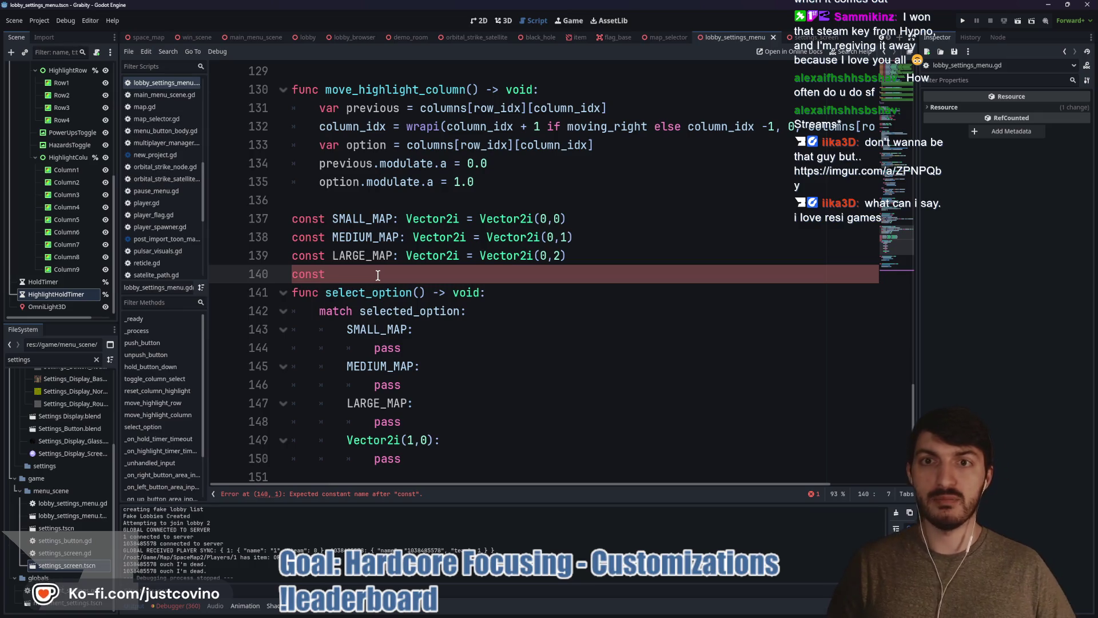
# - Declare MAP_SEED as Vector2i(1,0) and RANDOMIZE_SEED as Vector2i(1,1) below LARGE_MAP
pyautogui.click(479, 21)
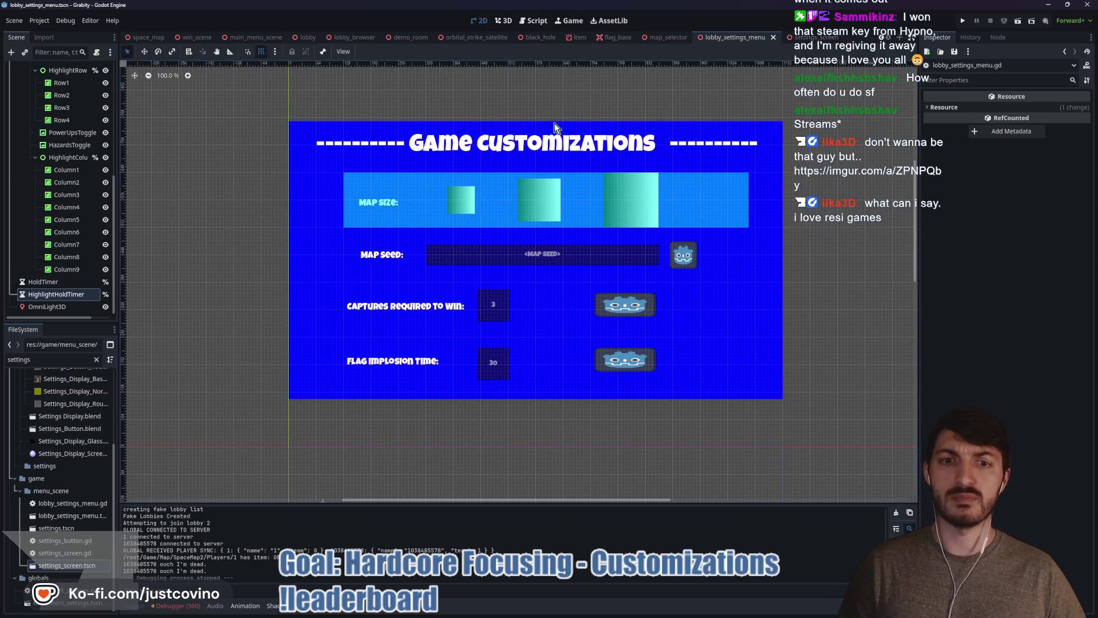
pyautogui.click(528, 23)
pyautogui.write('MAP_SEED: Vector2i =')
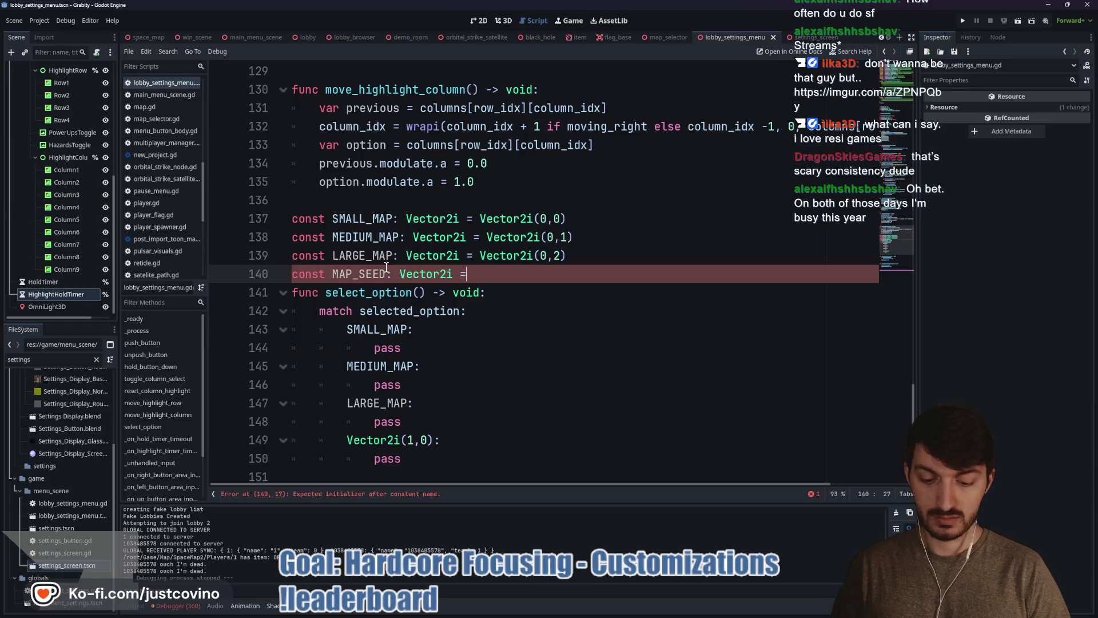
pyautogui.write(' Vector2i(')
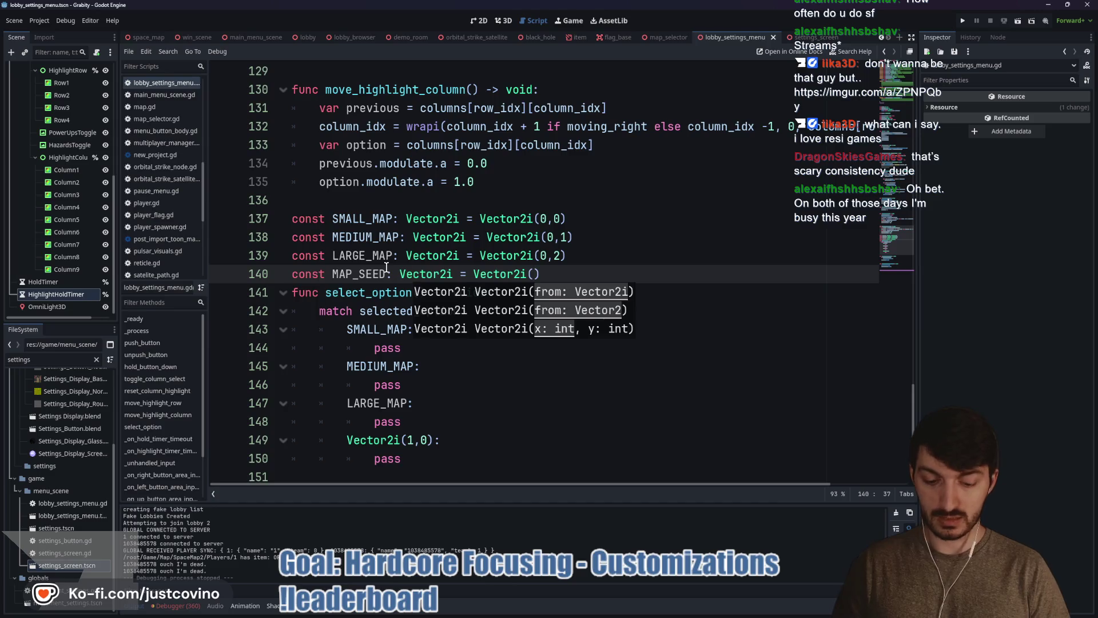
pyautogui.write('1,0')
pyautogui.click(570, 274)
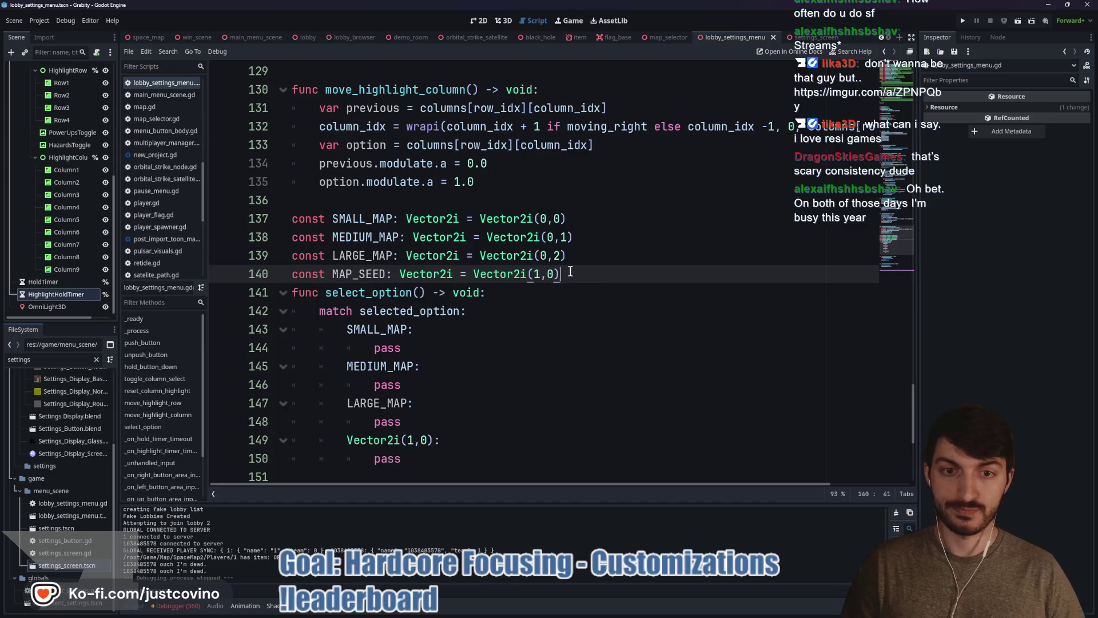
pyautogui.press('Return')
pyautogui.write('const RANDOMIZE')
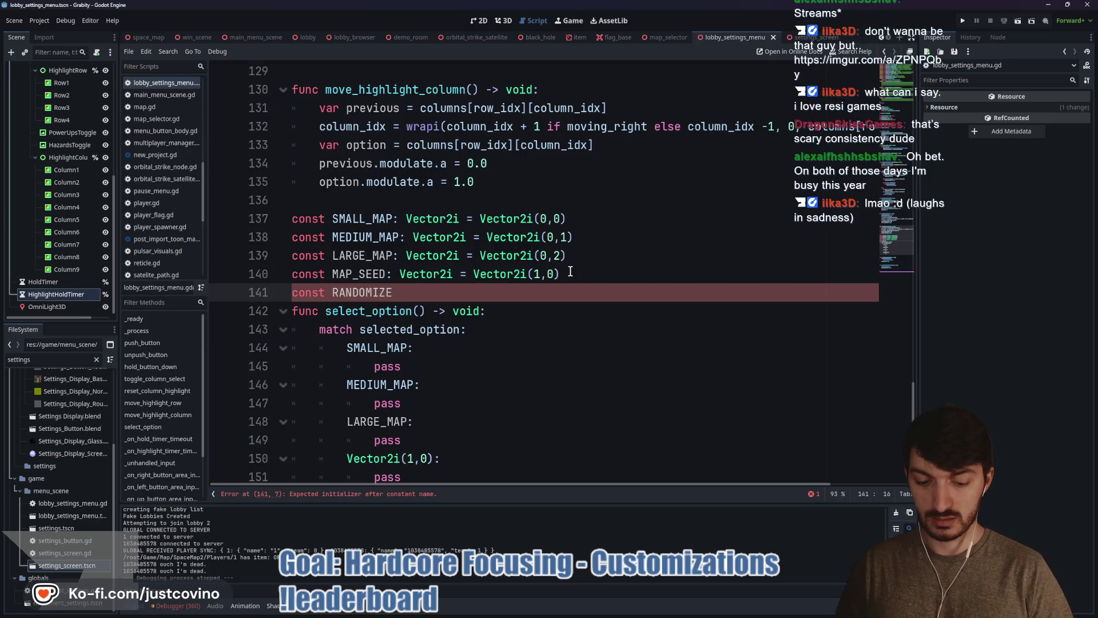
pyautogui.write('_SEED: V')
pyautogui.write('ector2i = V')
pyautogui.write('ector2')
pyautogui.write('i(1,1')
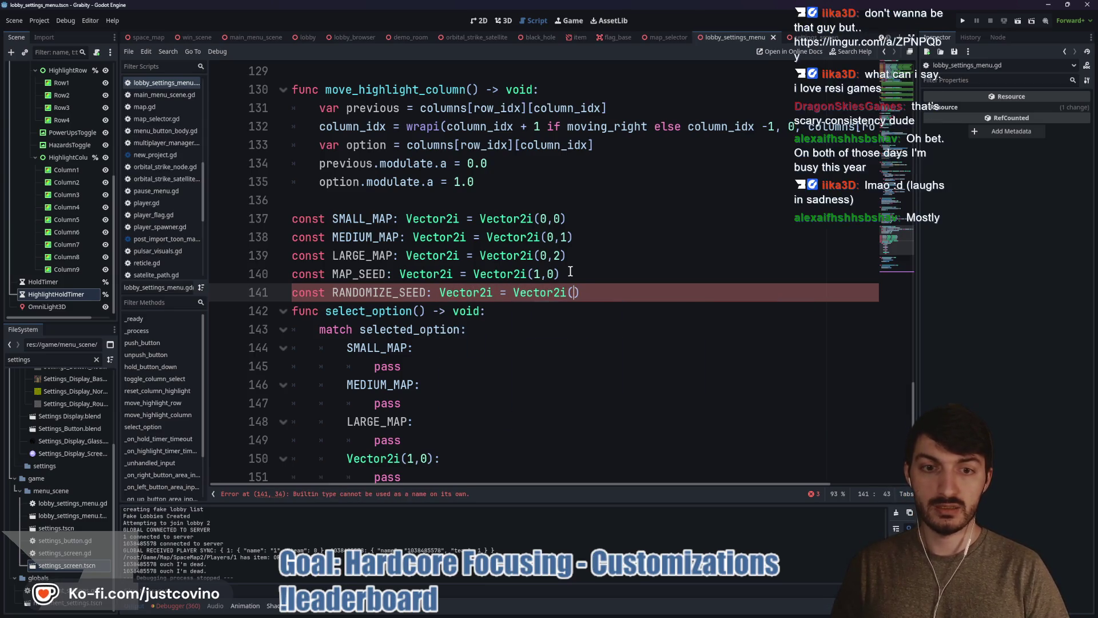
pyautogui.click(609, 292)
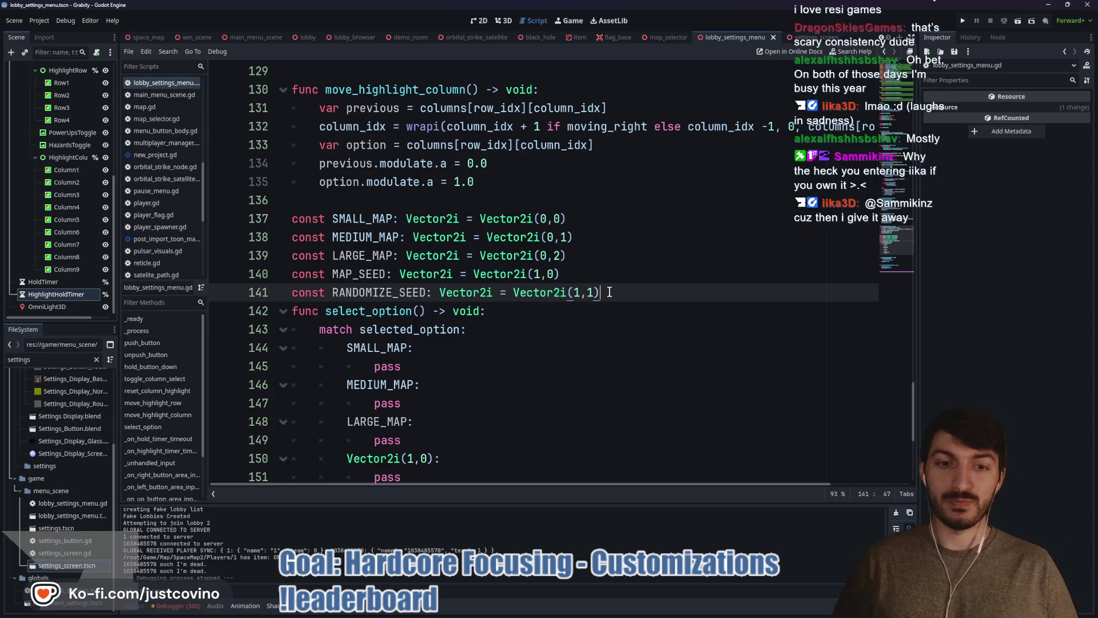
pyautogui.press('Return')
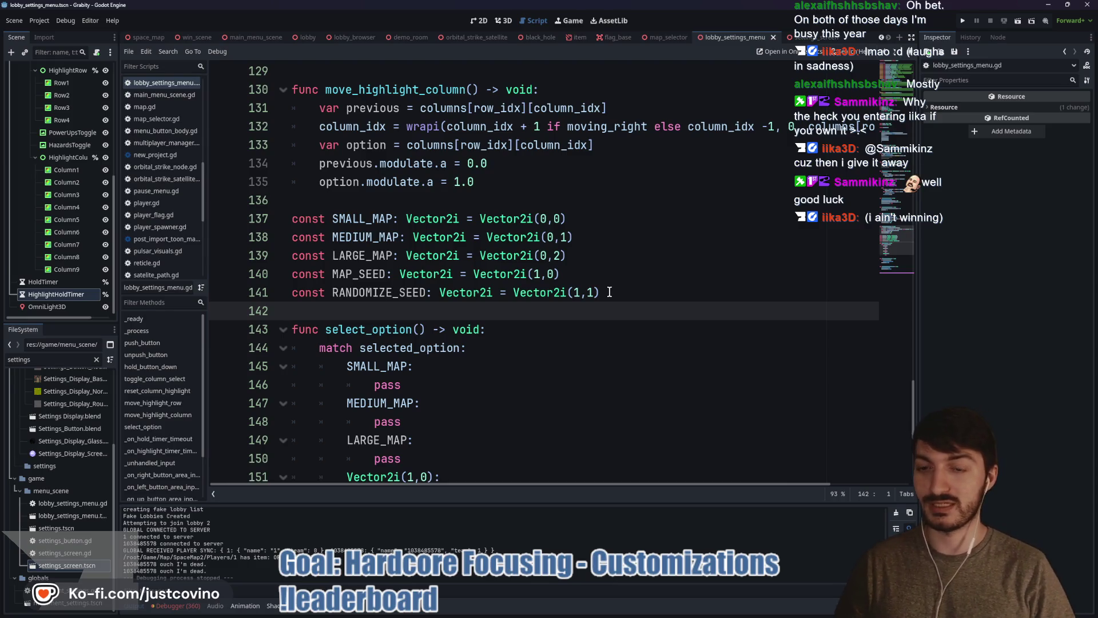
# - Add const FLAG_CAPTURE_COUNT: Vector2i = Vector2i(2,0) after RANDOMIZE_SEED
pyautogui.write('const')
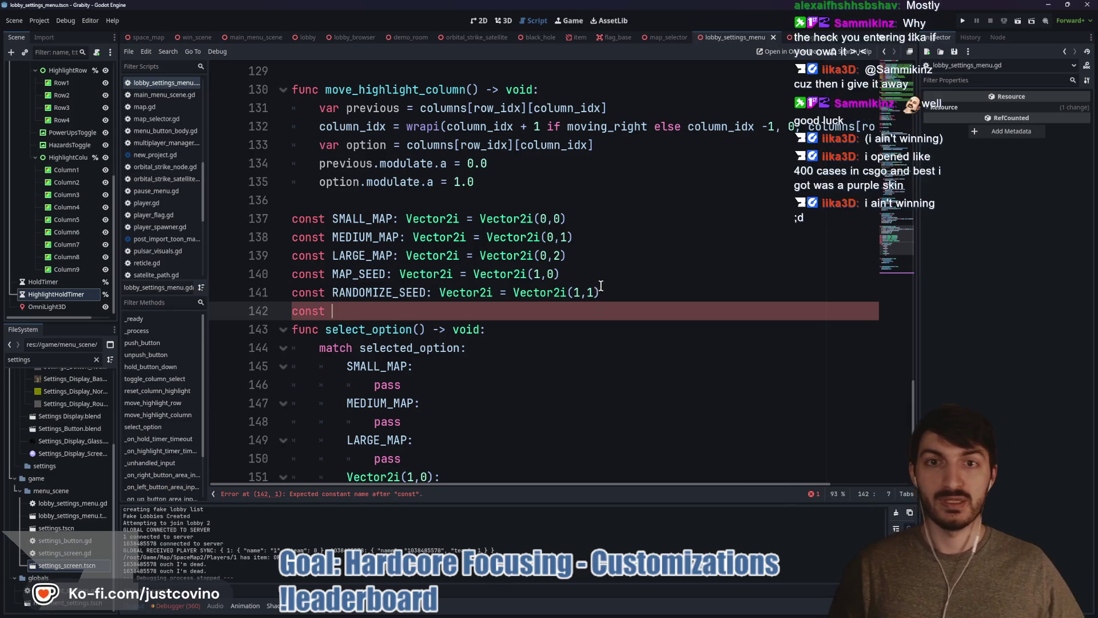
pyautogui.click(483, 22)
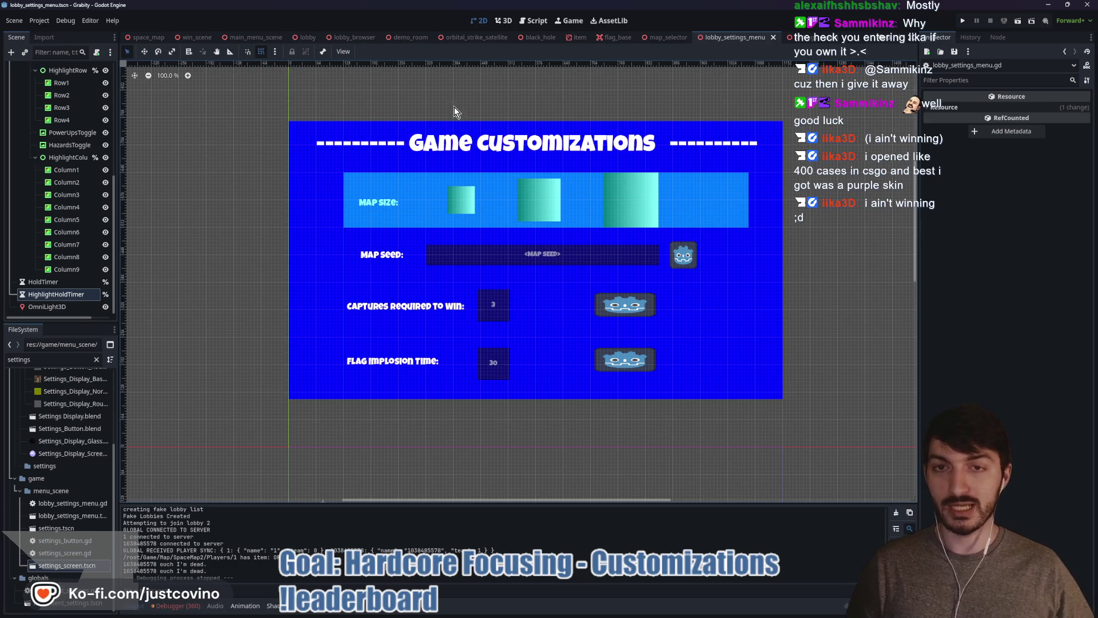
pyautogui.click(536, 21)
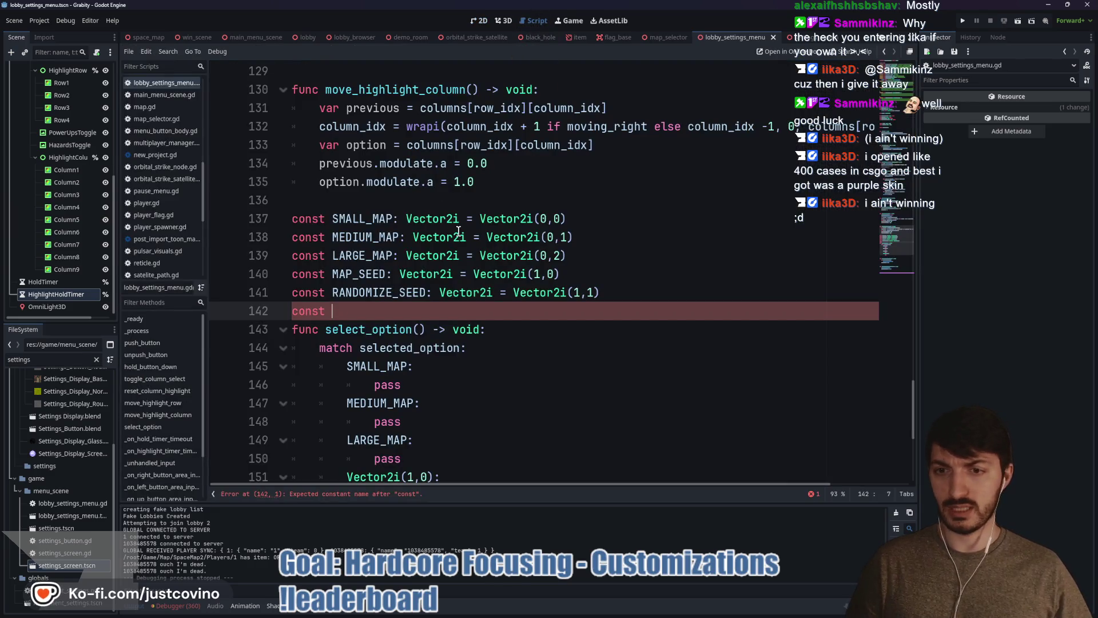
pyautogui.write('FLAG_CAPTURE')
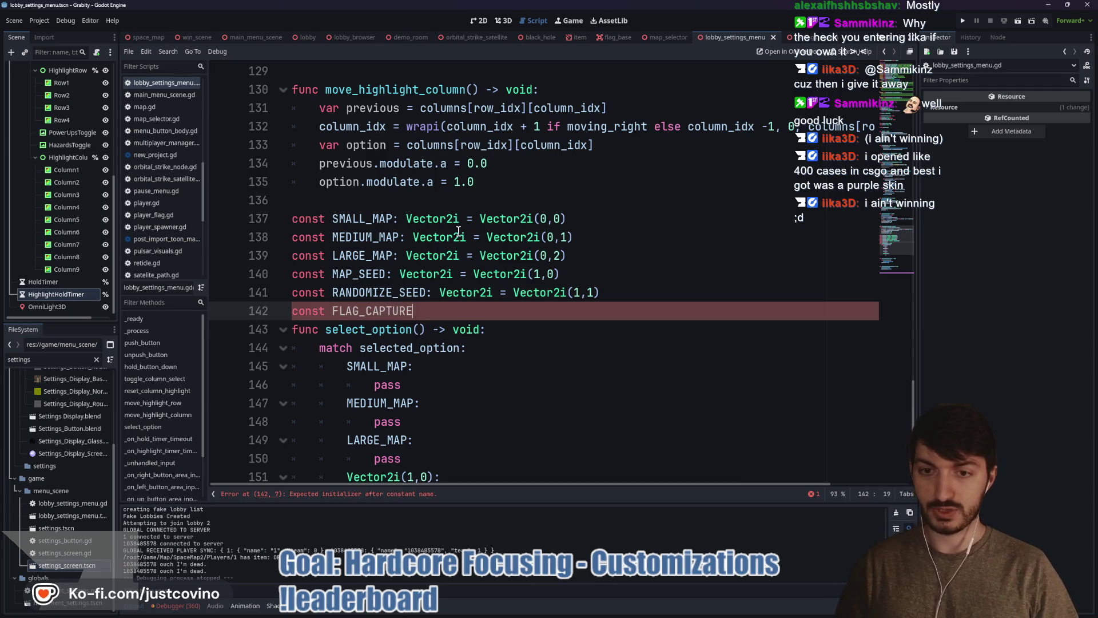
pyautogui.write('_COUNT: VB')
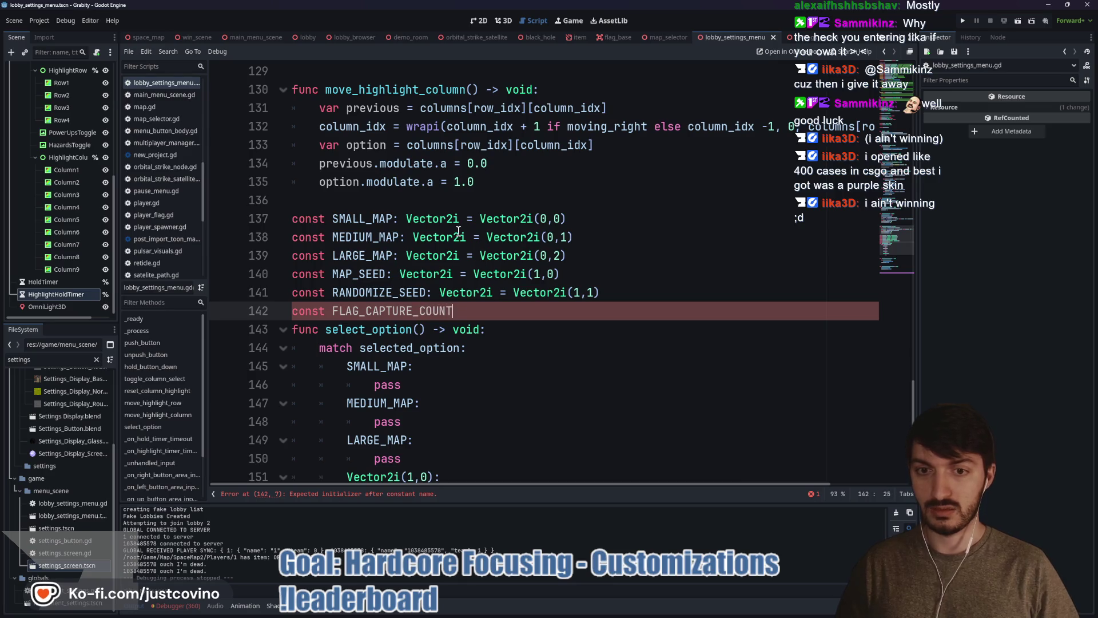
pyautogui.press('BackSpace')
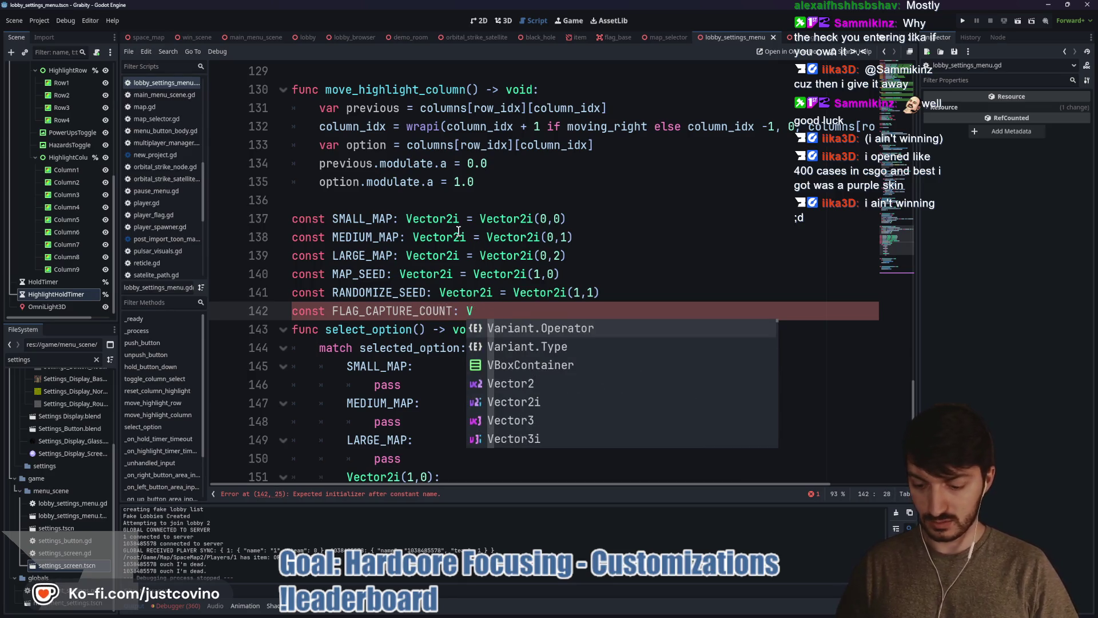
pyautogui.write('ector2i')
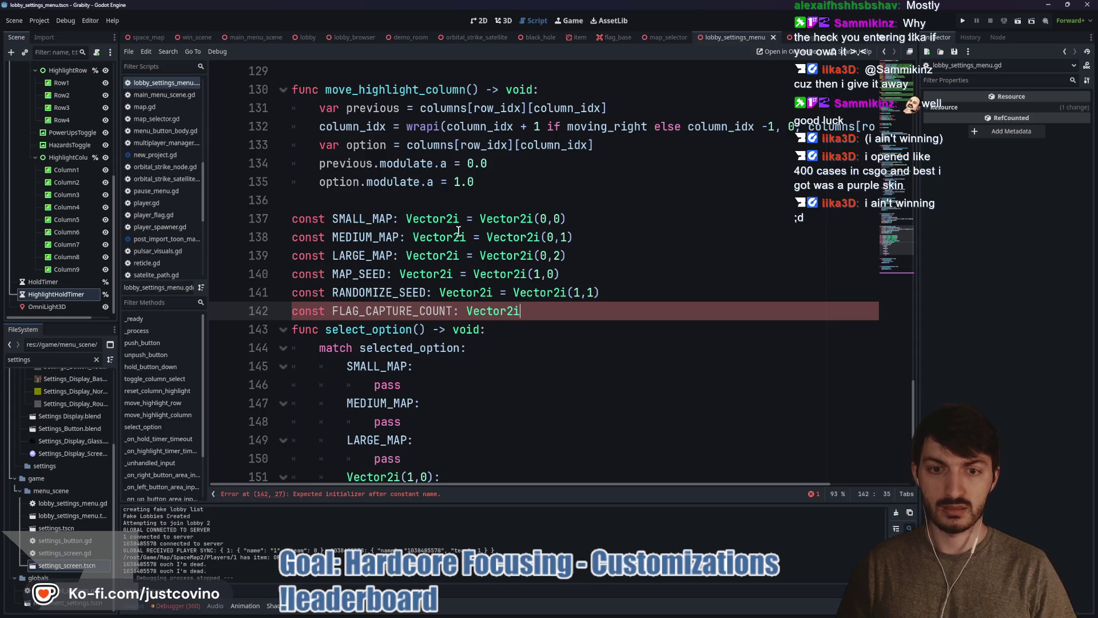
pyautogui.write(' = Vector2i')
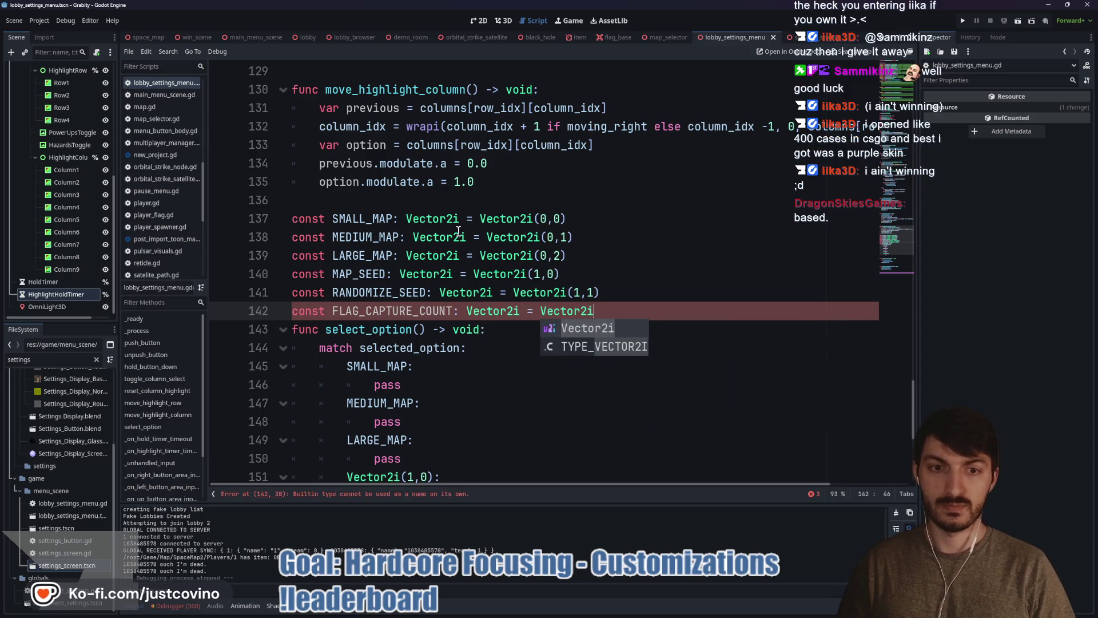
pyautogui.write('(2,0')
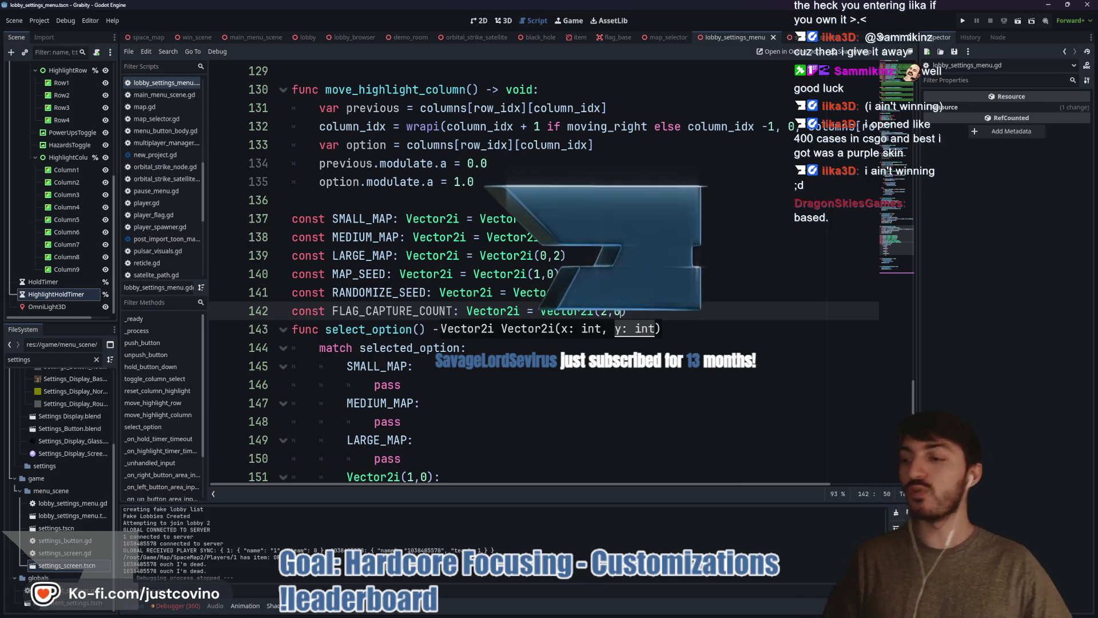
pyautogui.click(644, 310)
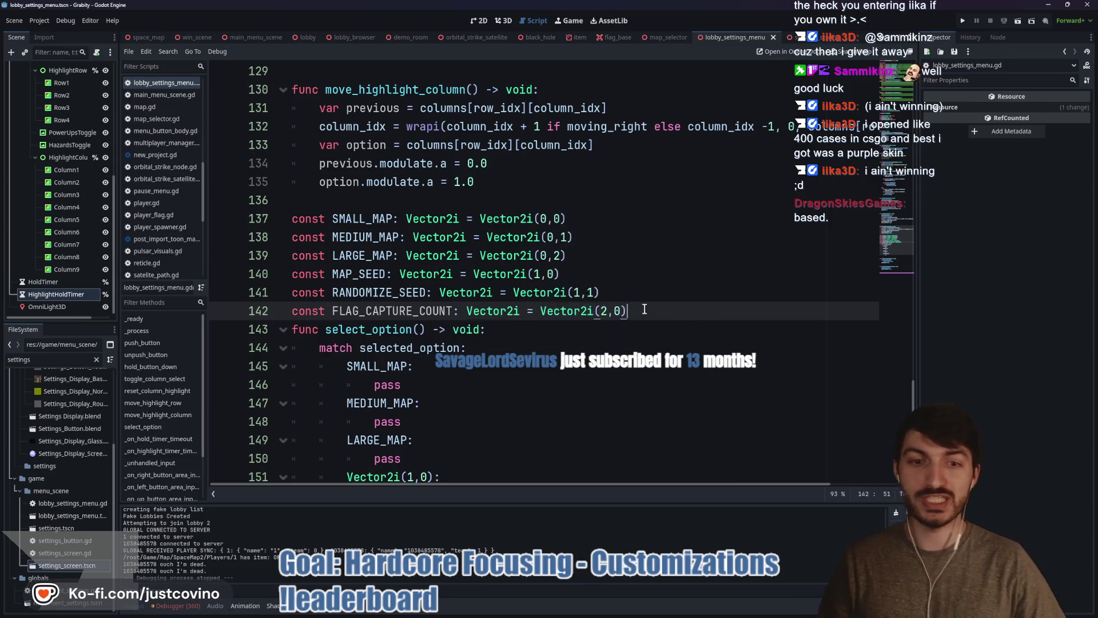
pyautogui.press('Return')
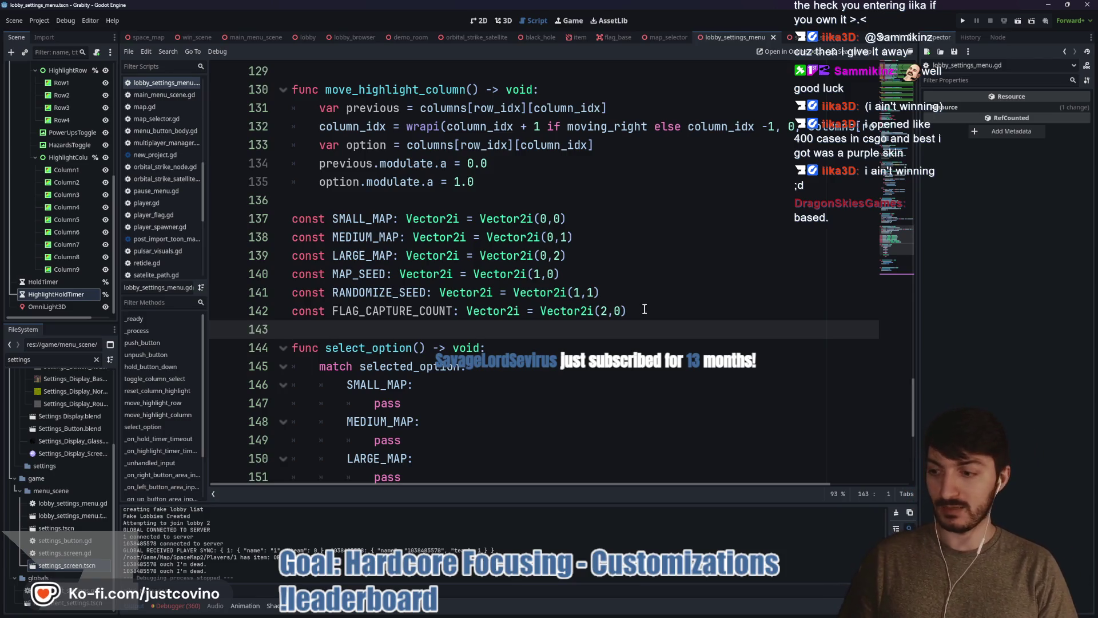
# - Start another const on line 143 and glance at the Chrome Leaderboard page
pyautogui.write('const')
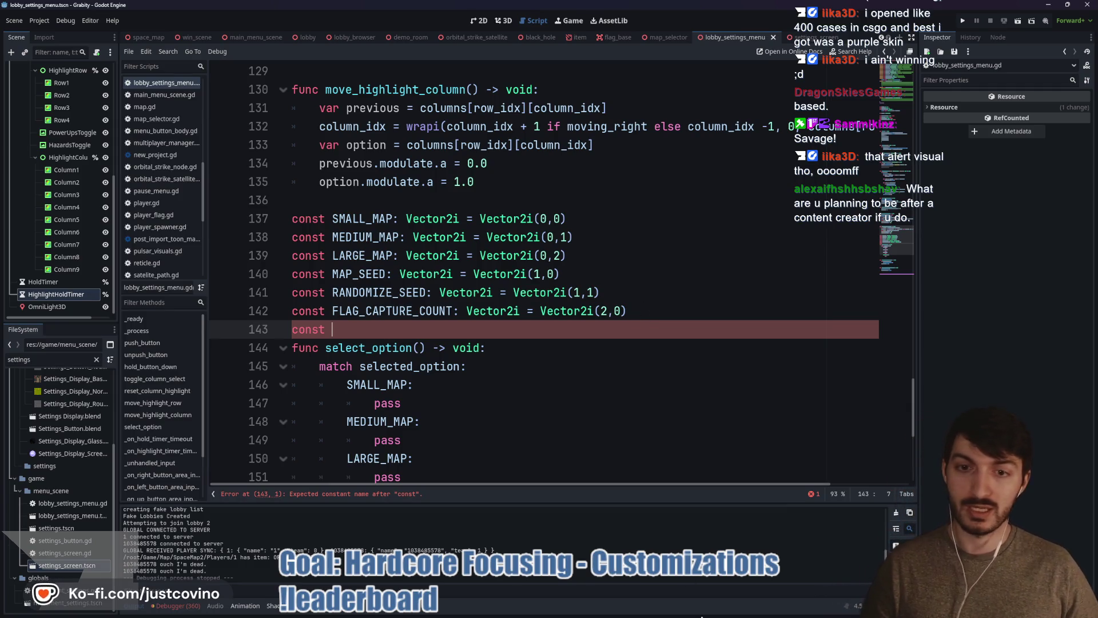
pyautogui.hotkey('alt', 'Tab')
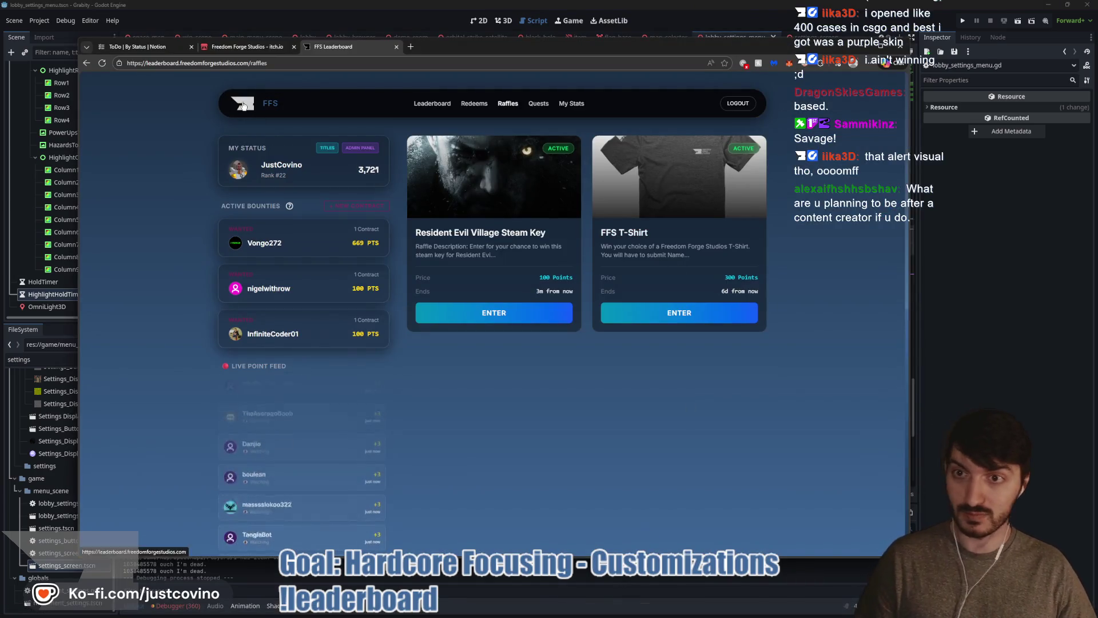
pyautogui.click(243, 105)
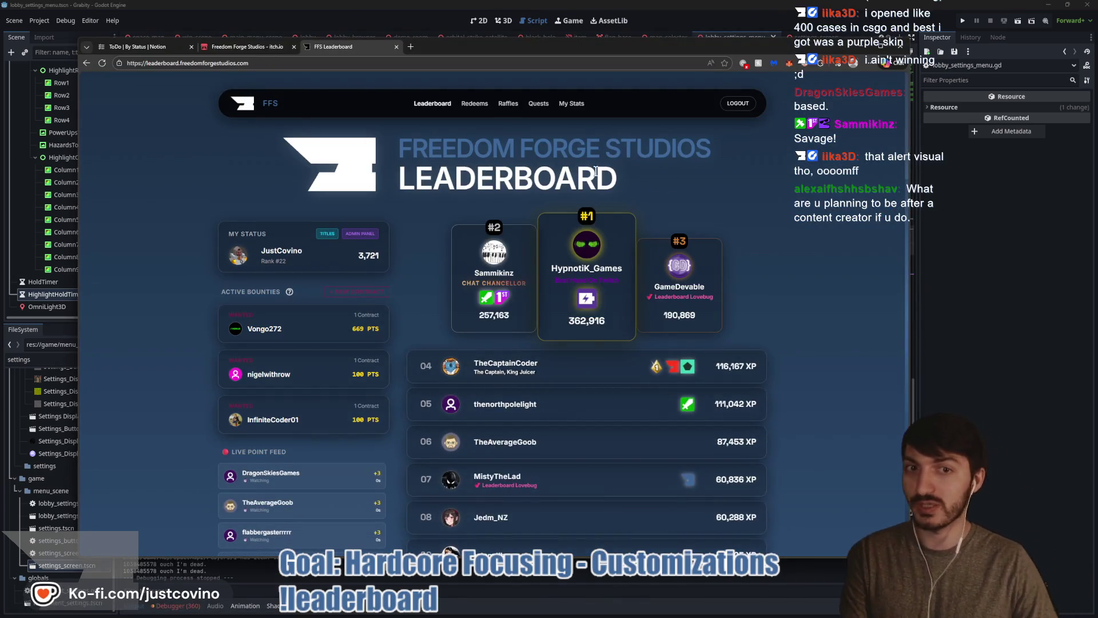
pyautogui.click(1026, 207)
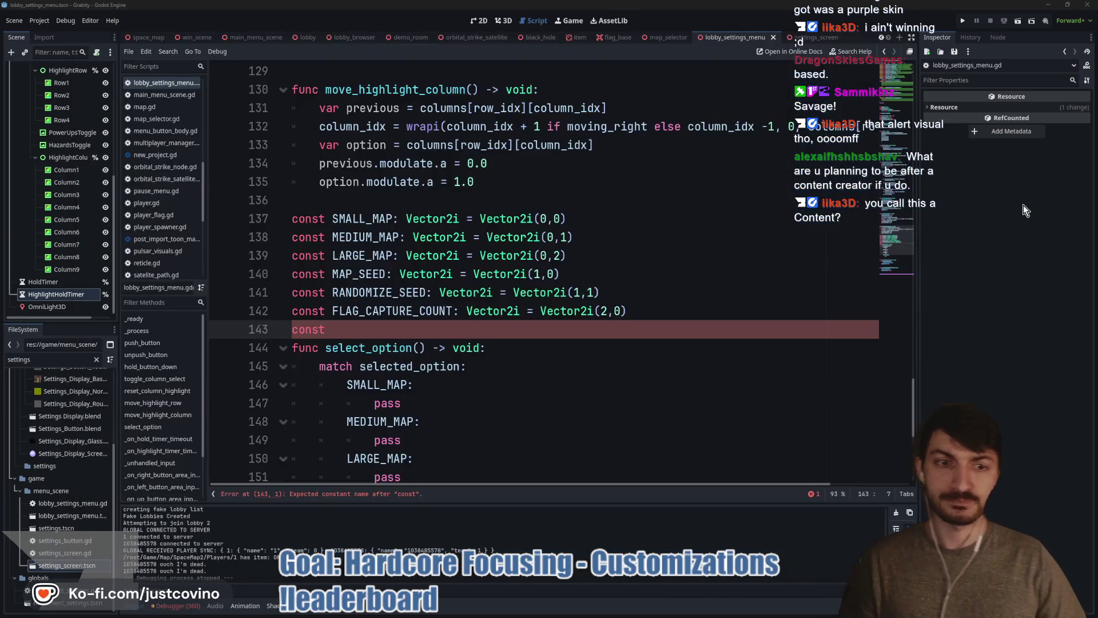
pyautogui.click(360, 331)
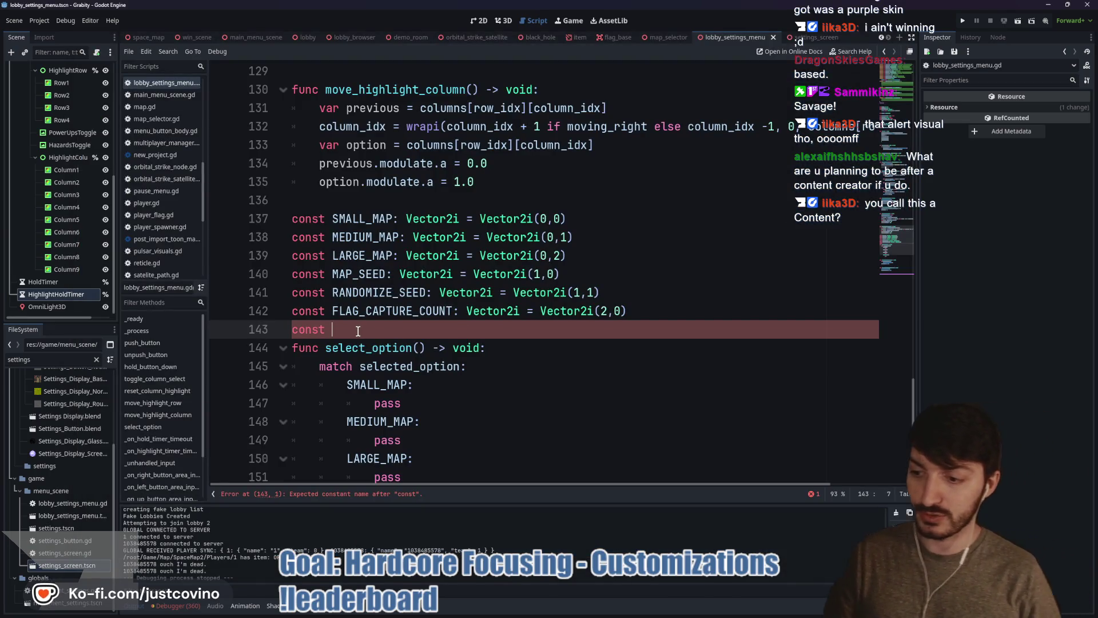
# - Insert a blank line between the const on line 143 and select_option
pyautogui.press('Return')
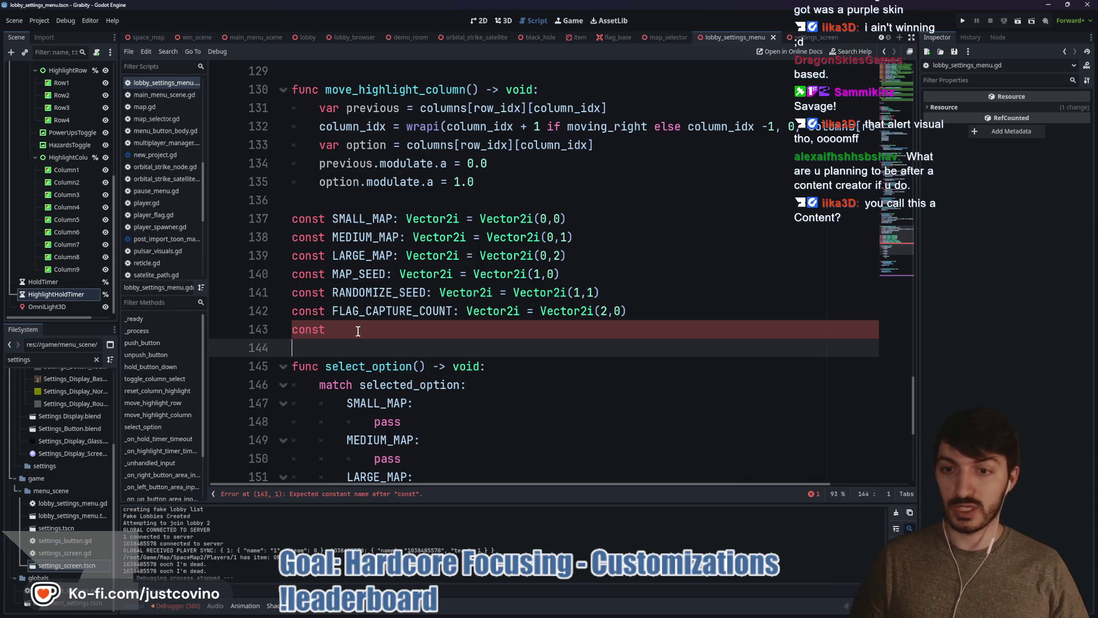
pyautogui.click(359, 331)
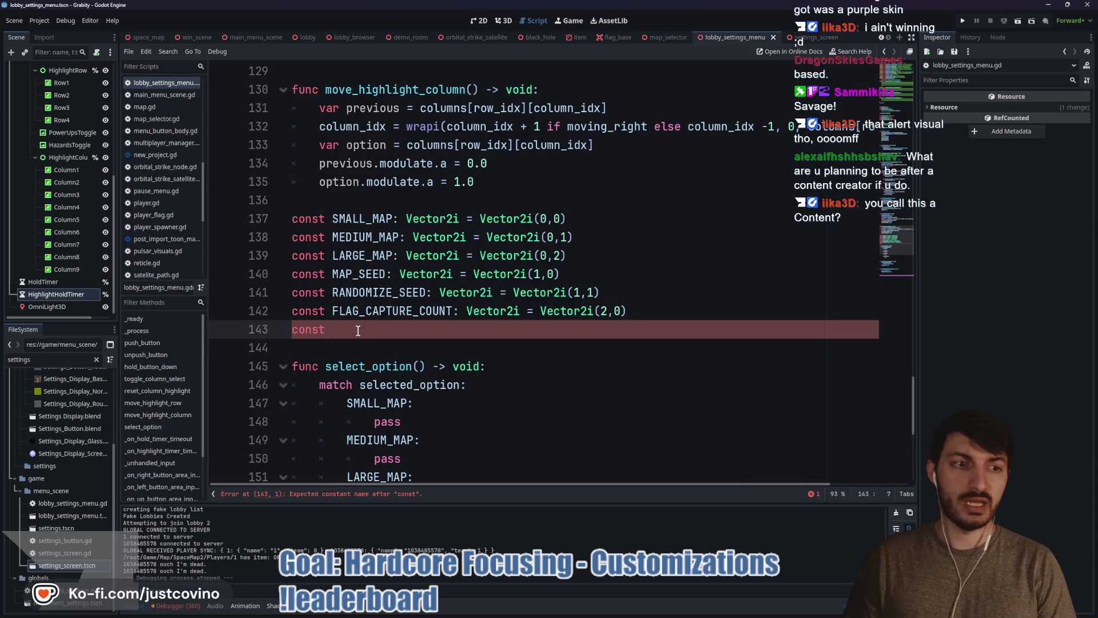
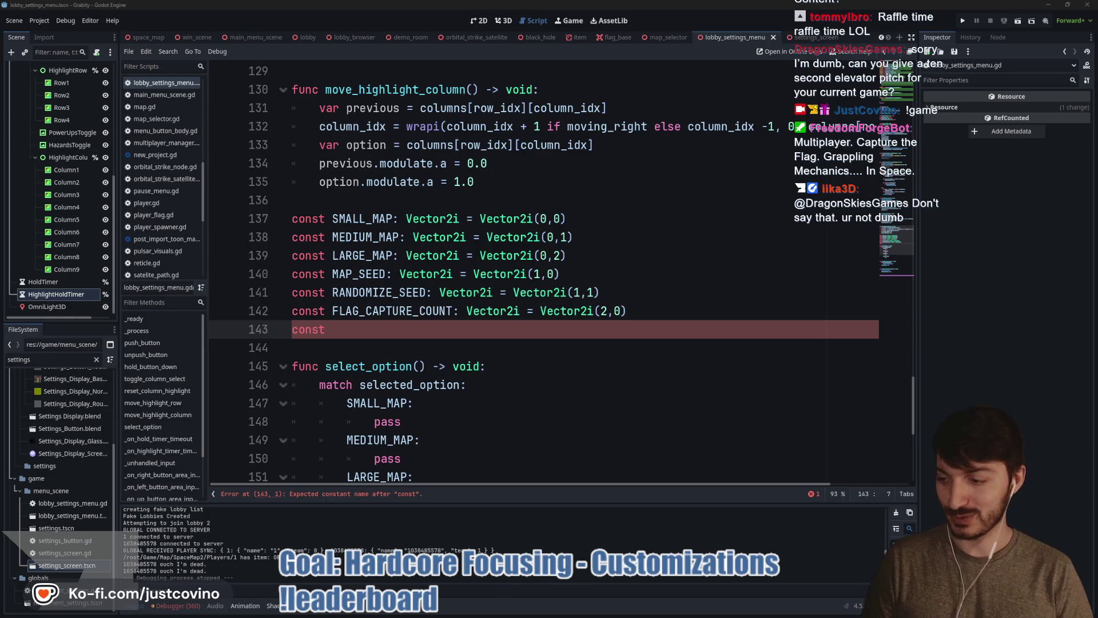
# - Delete the unfinished 'const' on line 143 and run the project in two debug instances
pyautogui.moveTo(349, 330); pyautogui.dragTo(271, 333)
pyautogui.press('BackSpace')
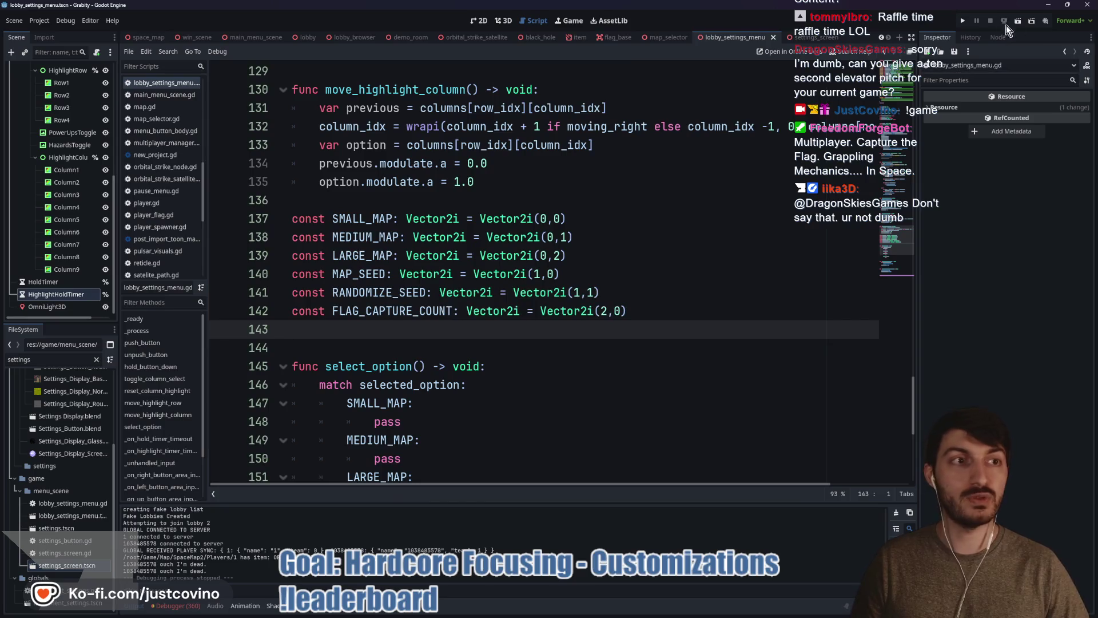
pyautogui.click(963, 20)
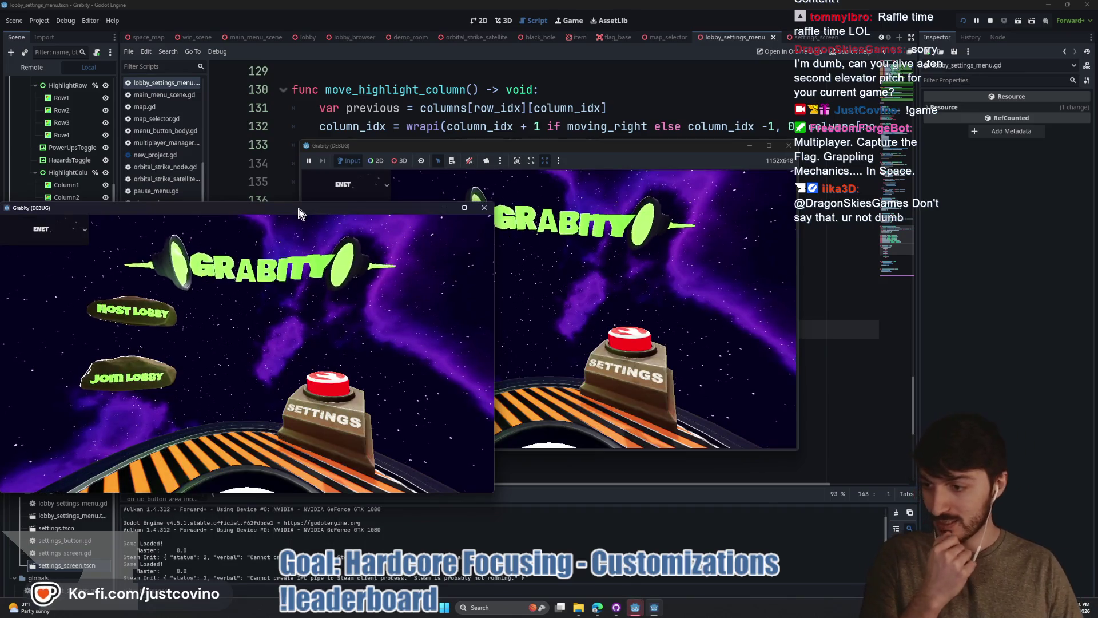
# - Put the two game windows side by side, host a lobby, join it, ready up and start
pyautogui.moveTo(300, 208); pyautogui.dragTo(323, 150)
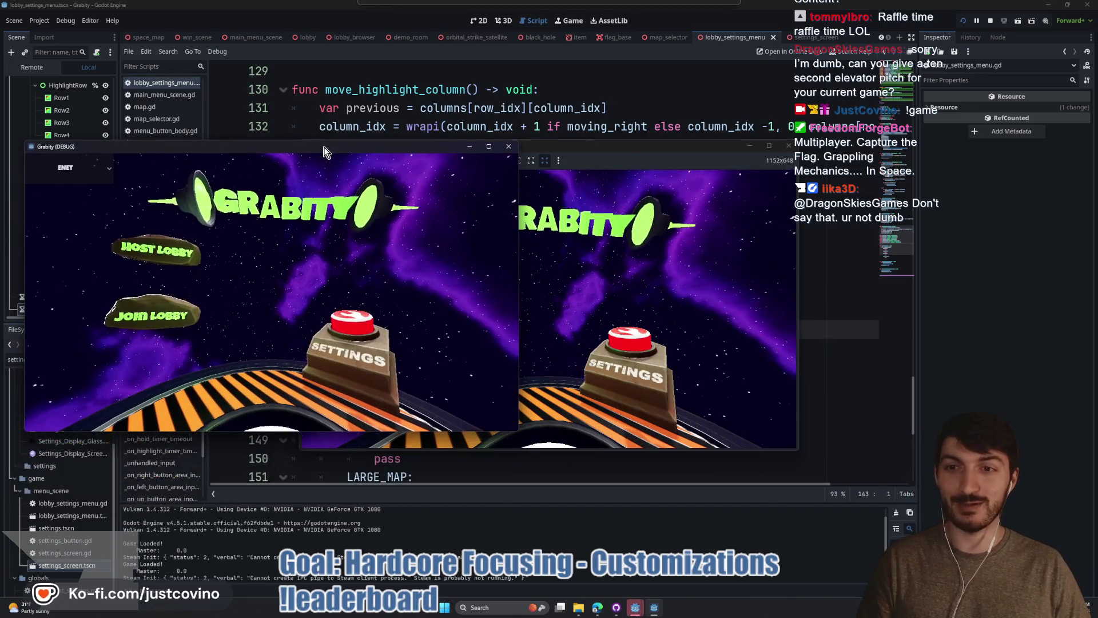
pyautogui.moveTo(576, 145); pyautogui.dragTo(809, 142)
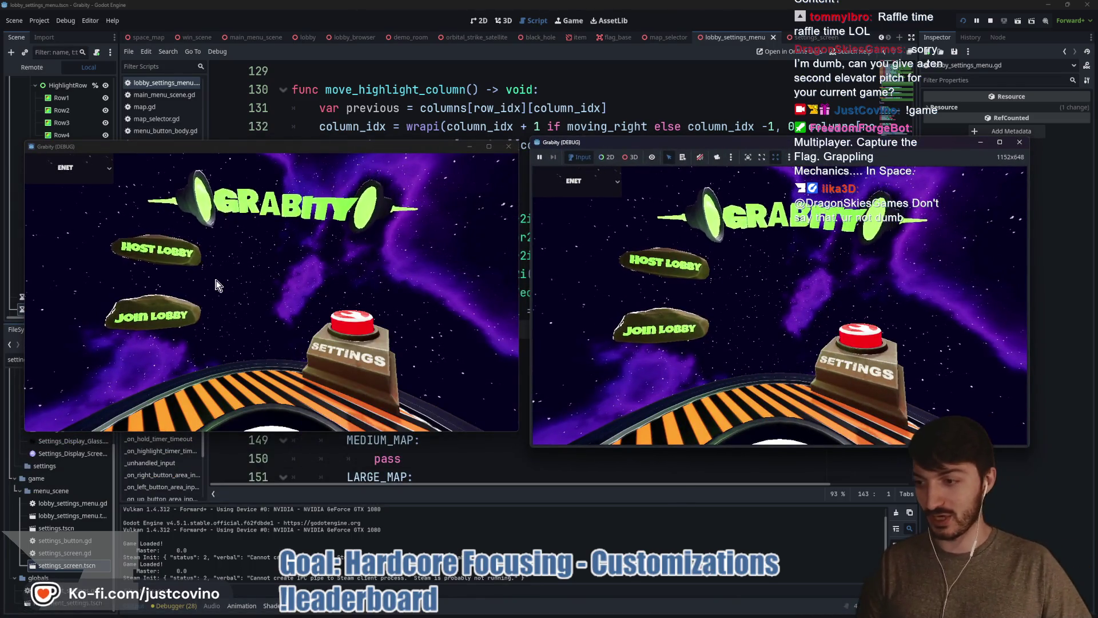
pyautogui.click(150, 251)
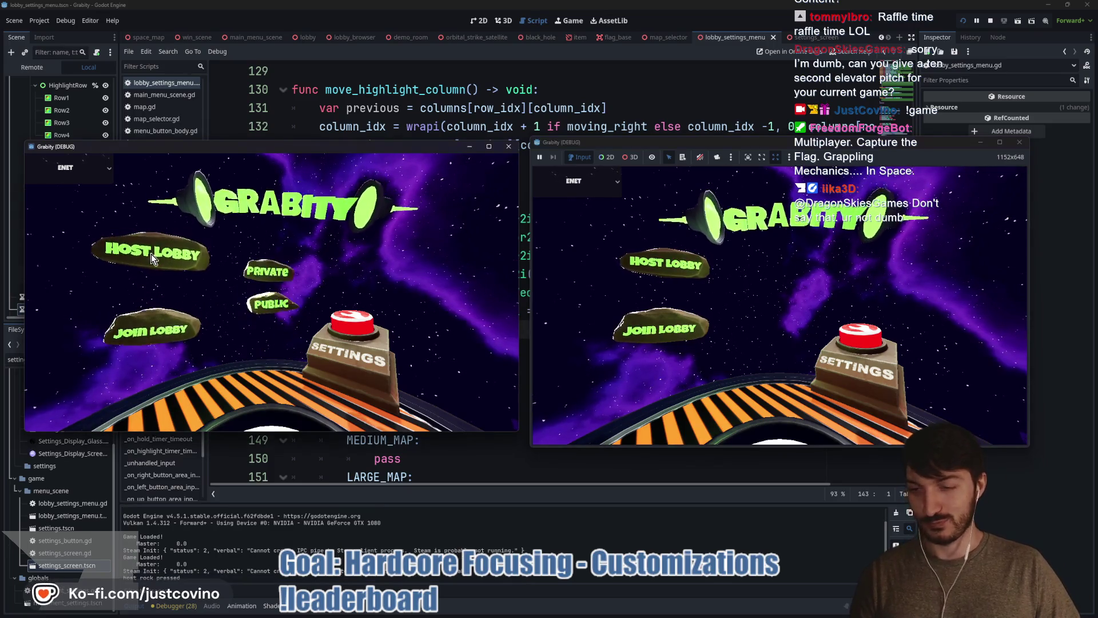
pyautogui.click(246, 251)
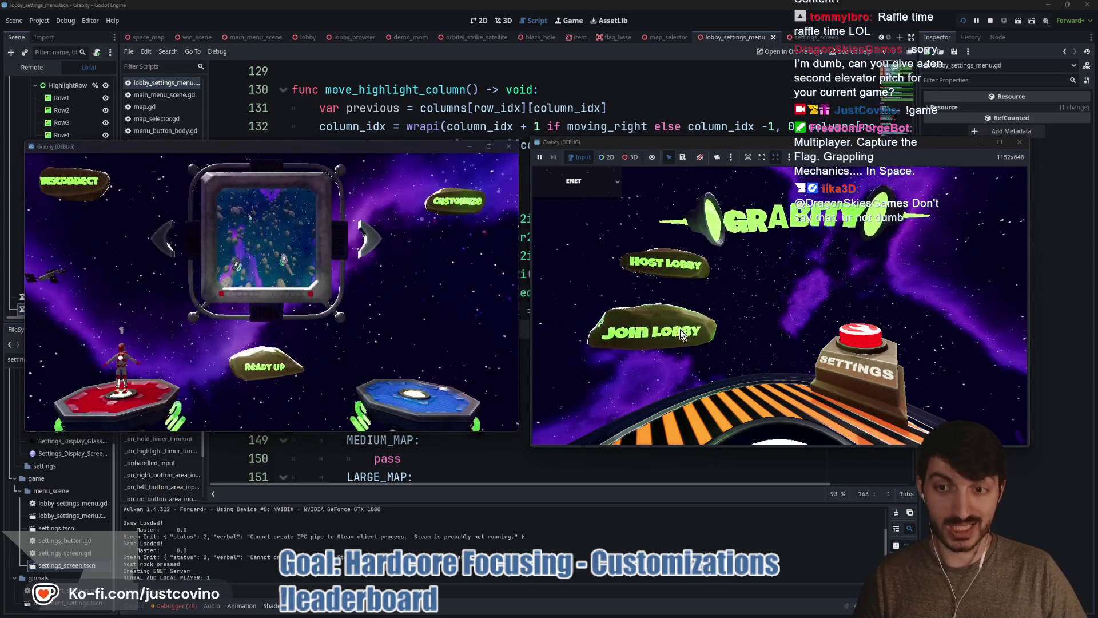
pyautogui.click(678, 331)
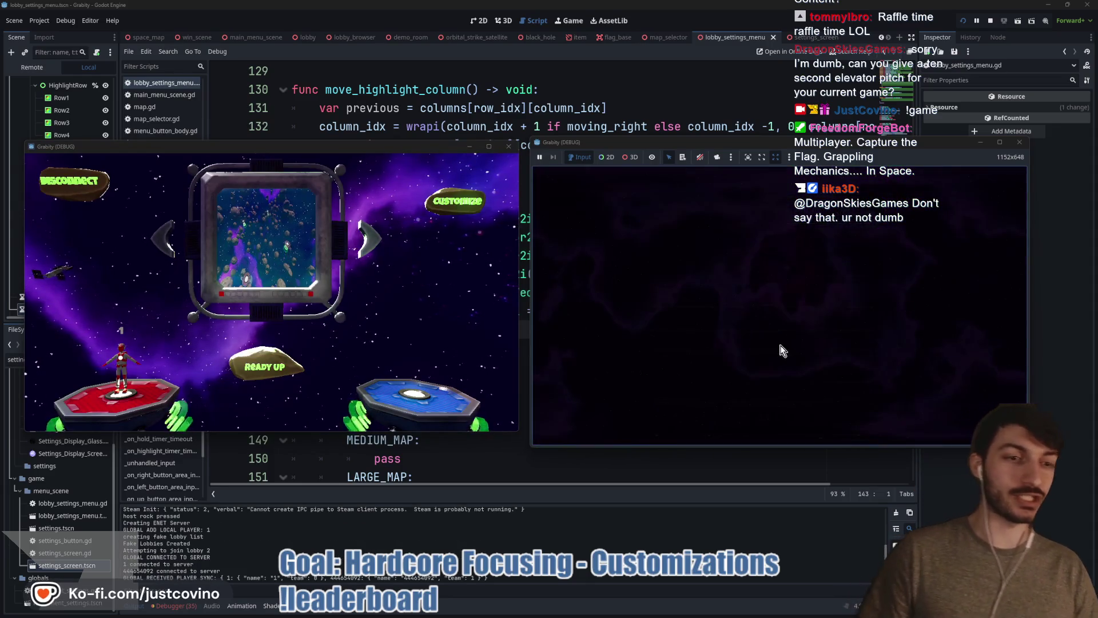
pyautogui.click(286, 369)
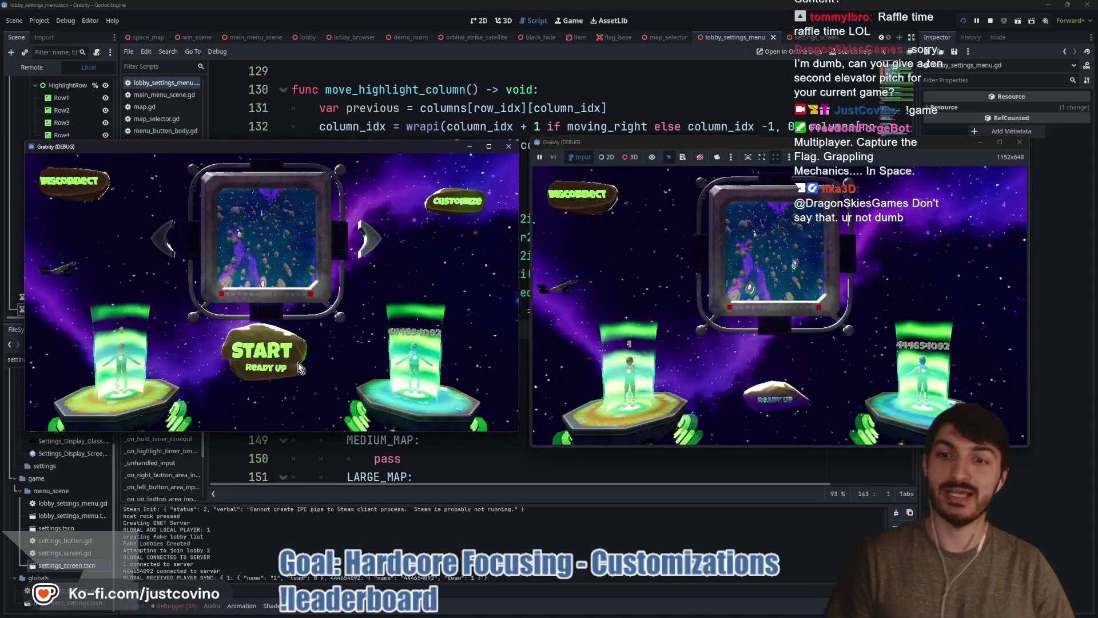
pyautogui.click(269, 362)
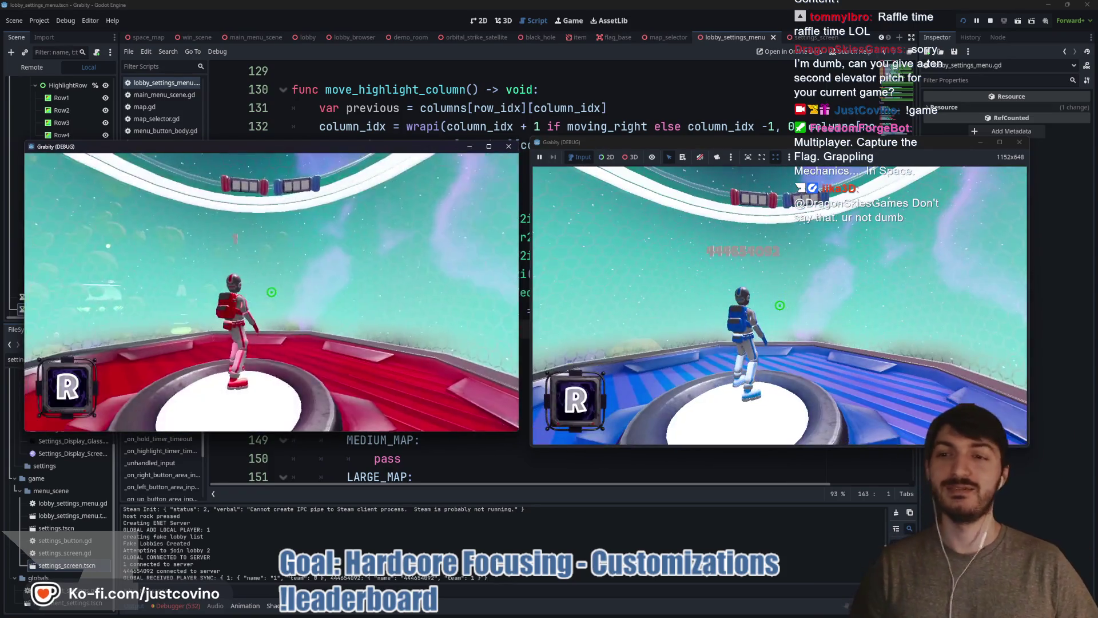
# - Playtest grappling, swinging the red player off the platform onto asteroids, including the green one
pyautogui.press('super')
pyautogui.press('super')
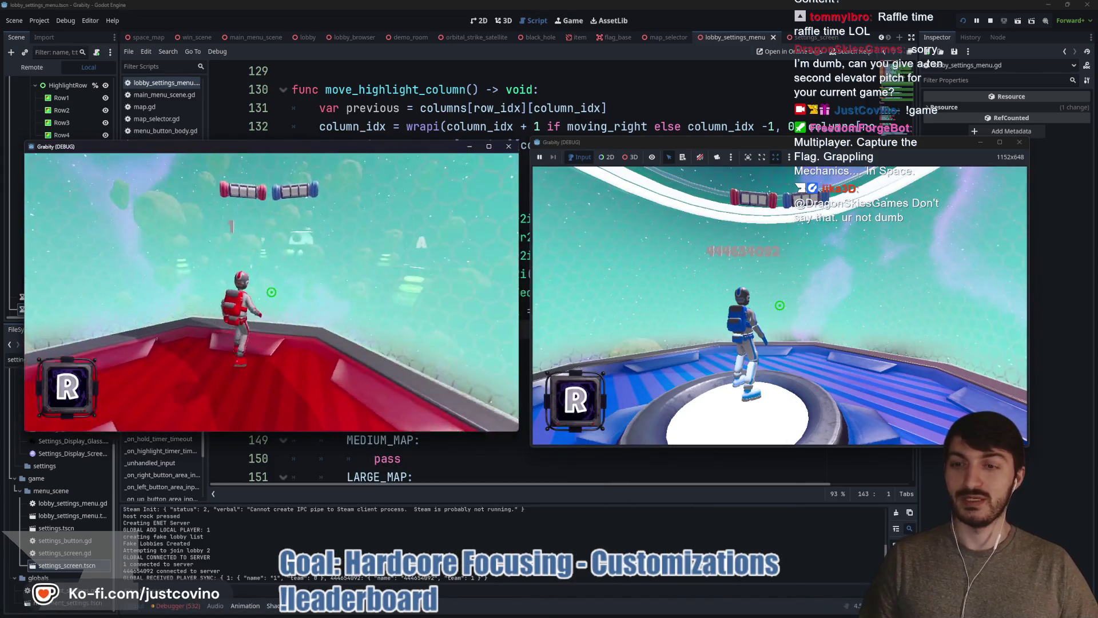
pyautogui.press('space')
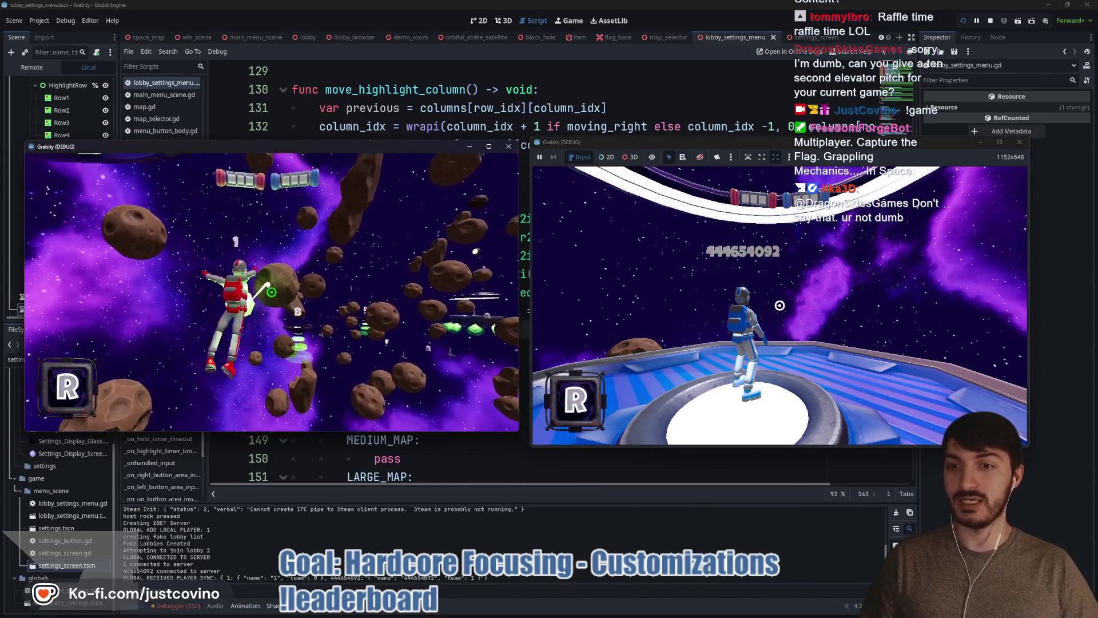
pyautogui.click(272, 292)
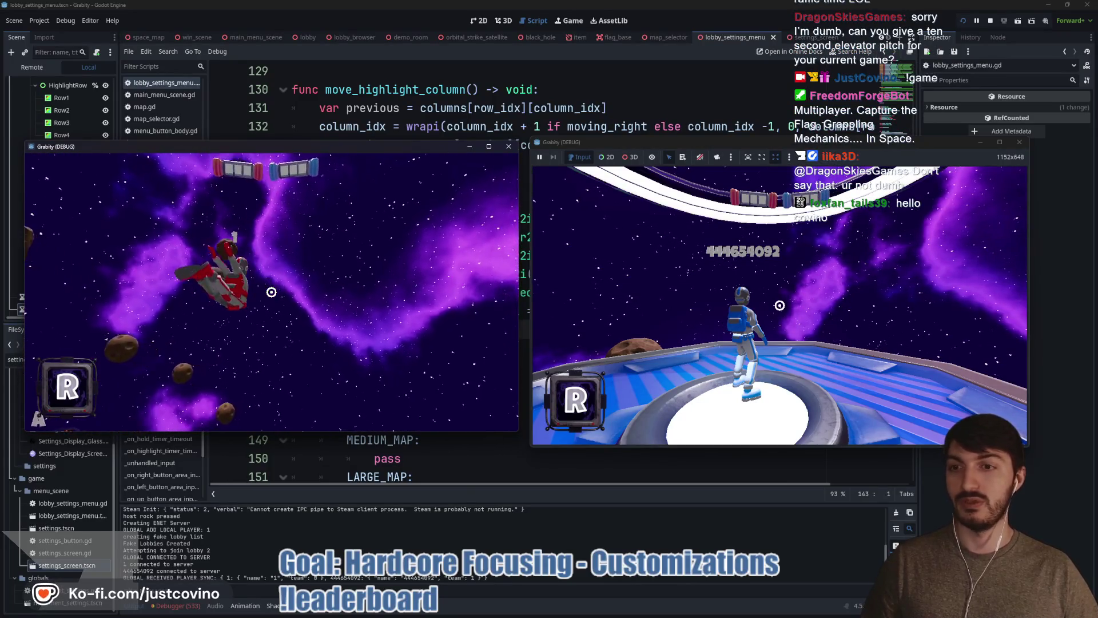
pyautogui.click(271, 291)
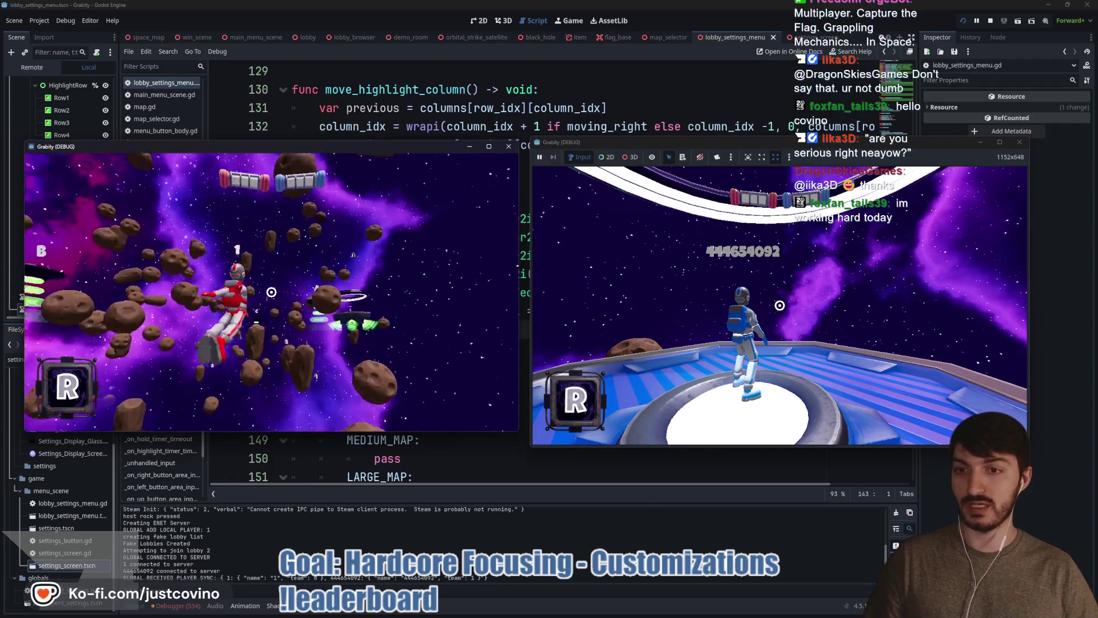
pyautogui.click(272, 292)
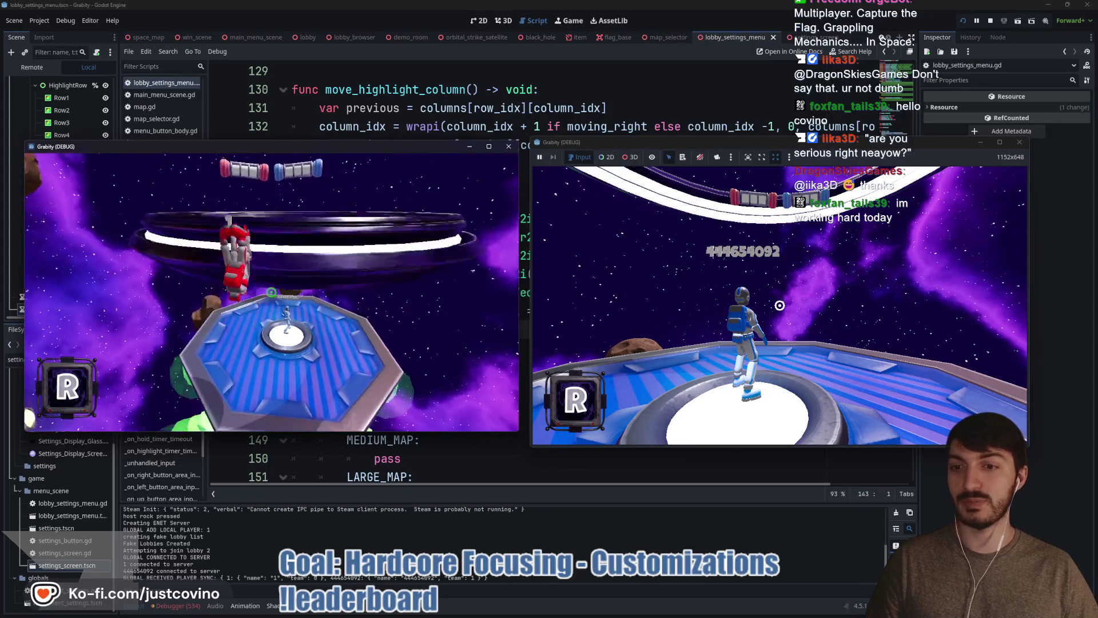
pyautogui.click(272, 291)
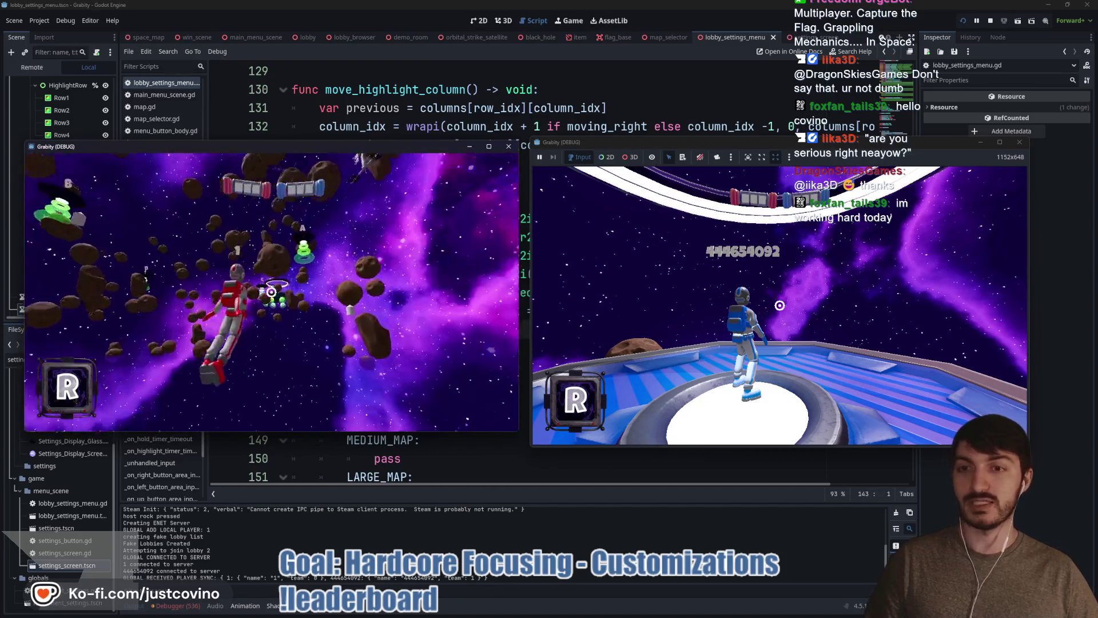
pyautogui.click(272, 291)
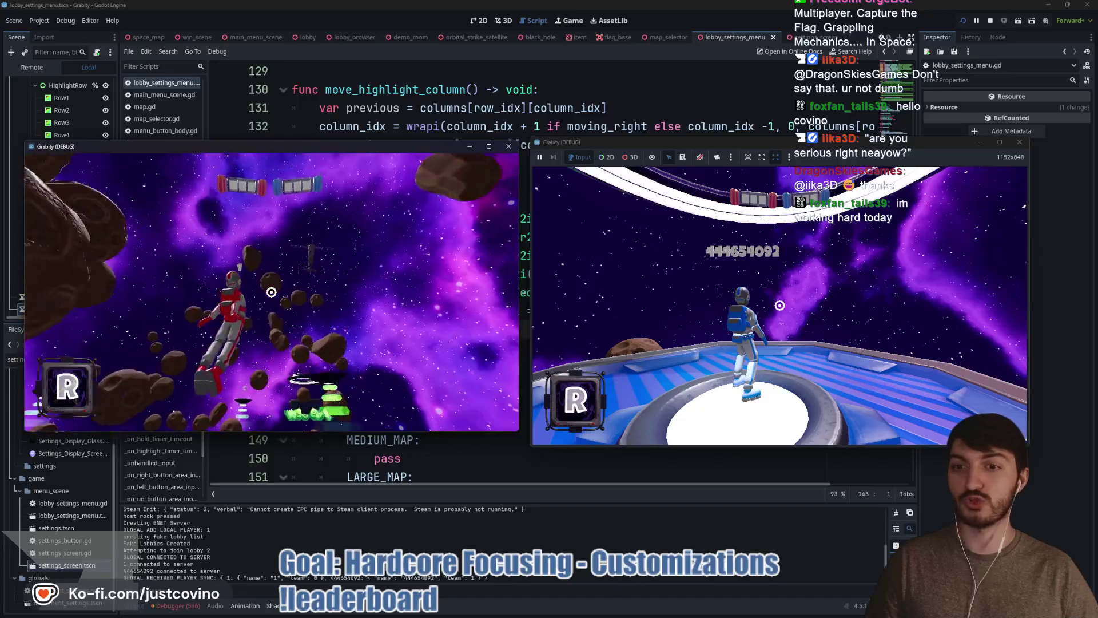
pyautogui.click(271, 292)
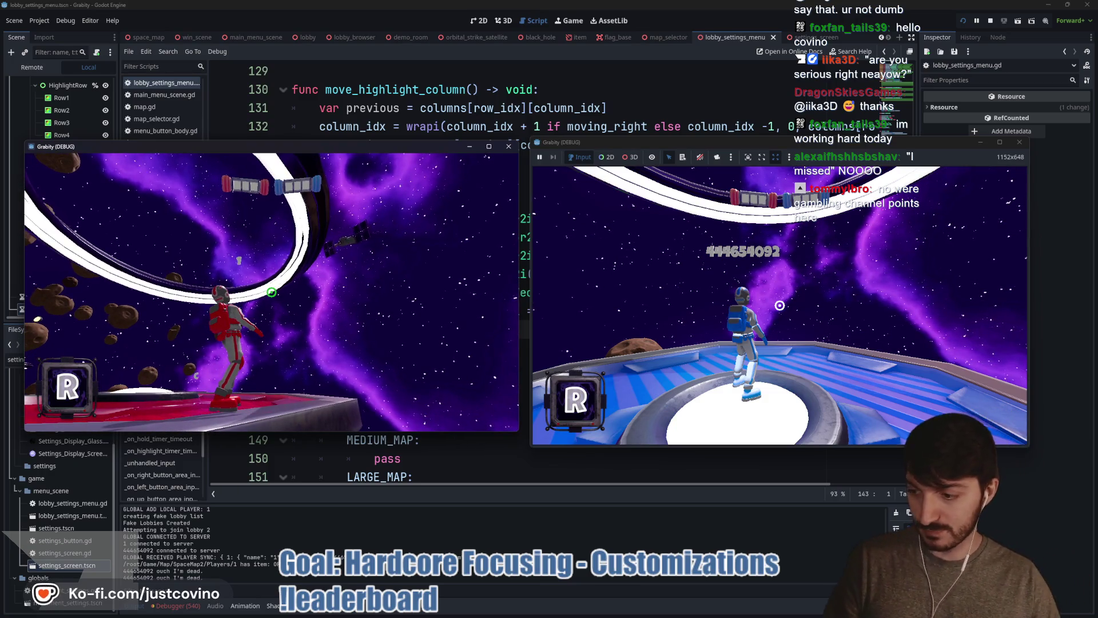
# - Stop the game and open the leaderboard's Raffles page in the browser
pyautogui.press('F8')
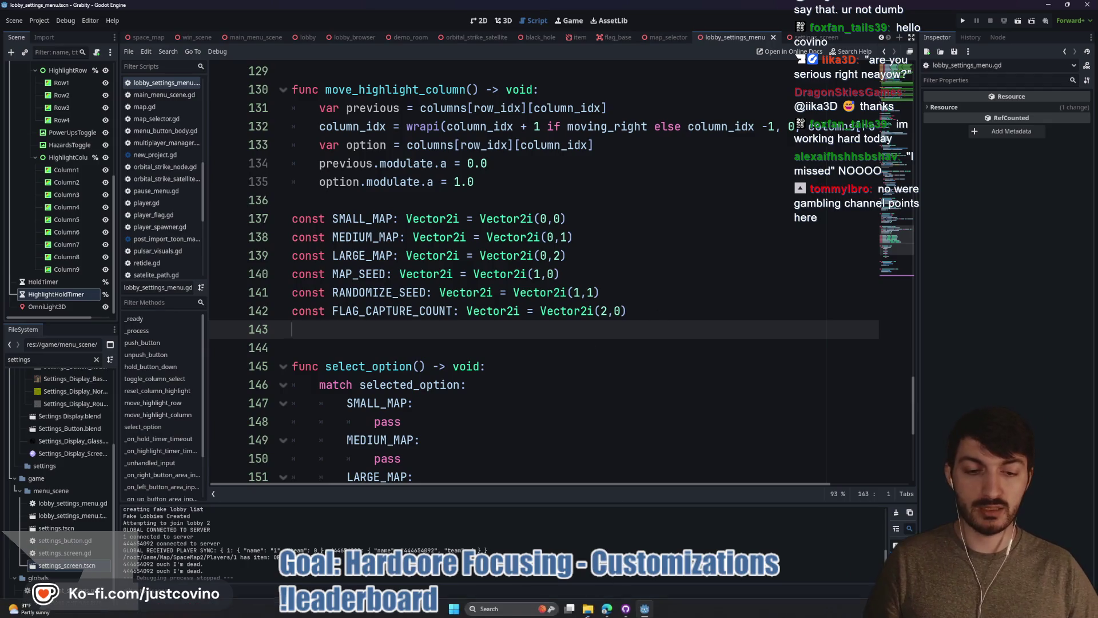
pyautogui.click(605, 610)
pyautogui.click(508, 105)
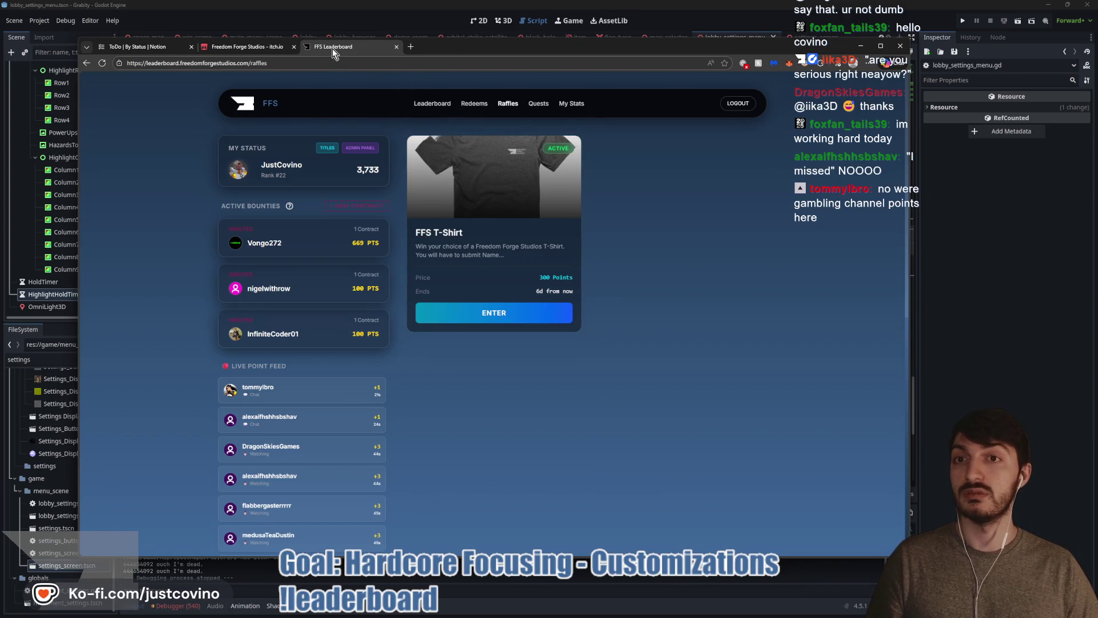
# - Split the FFS Leaderboard tab into its own window and switch back to the Godot script
pyautogui.moveTo(358, 46)
pyautogui.mouseDown()
pyautogui.moveTo(417, 165)
pyautogui.moveTo(392, 127)
pyautogui.moveTo(0, 171)
pyautogui.mouseUp()
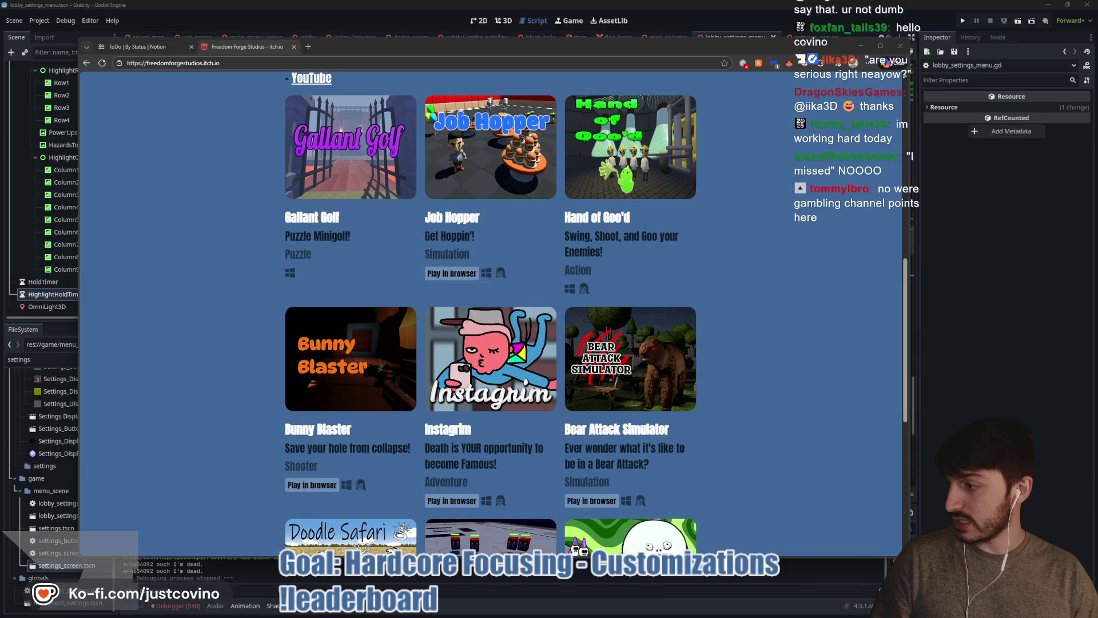
pyautogui.hotkey('alt', 'Tab')
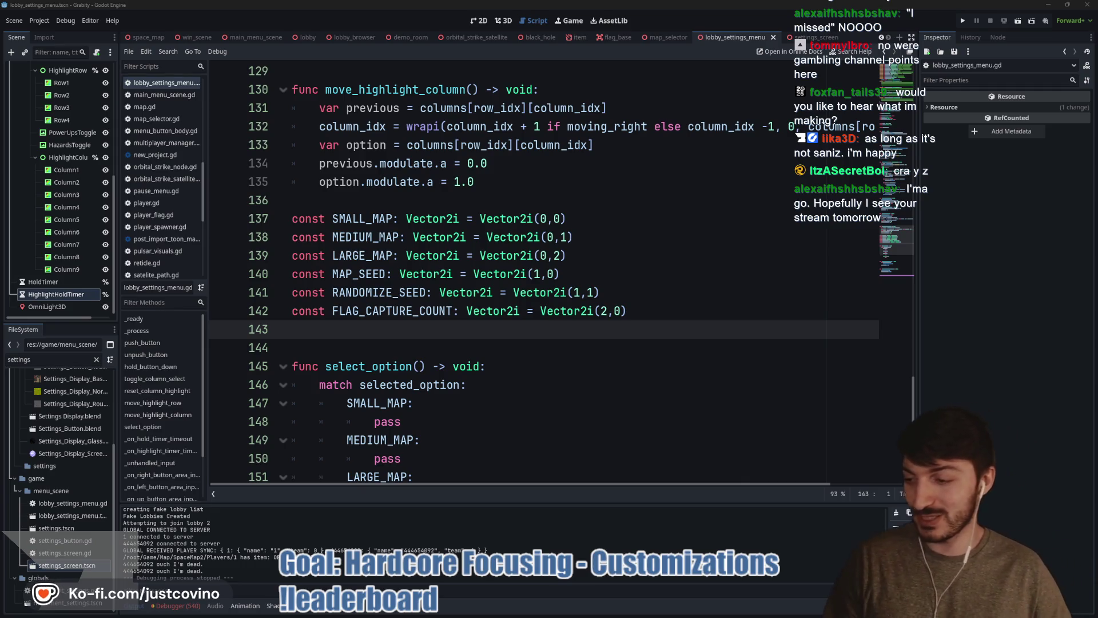
pyautogui.click(359, 199)
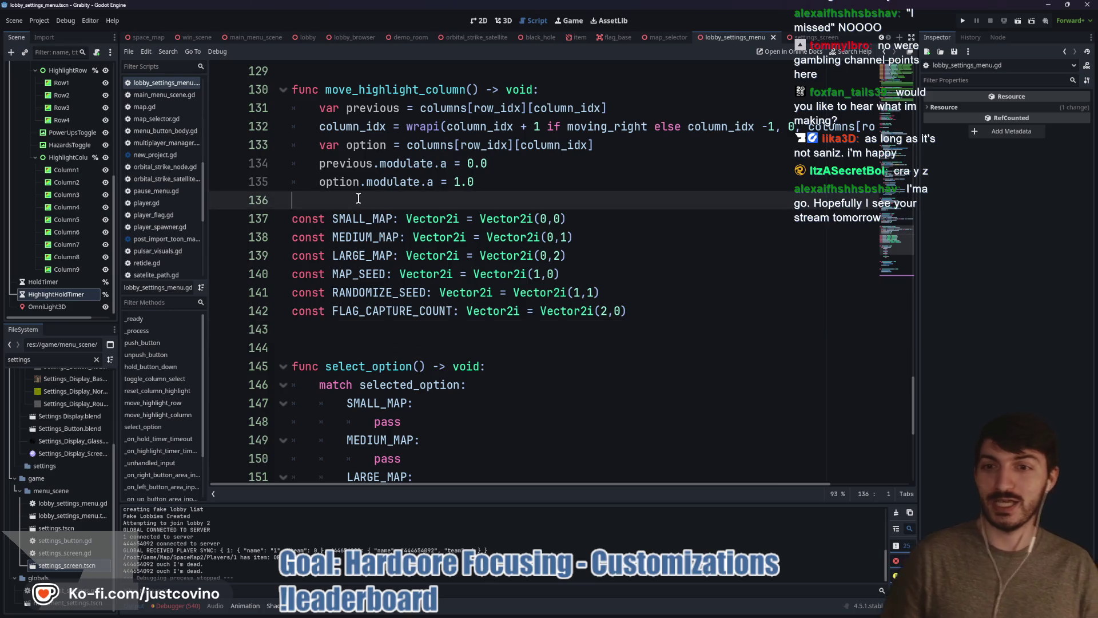
pyautogui.click(378, 343)
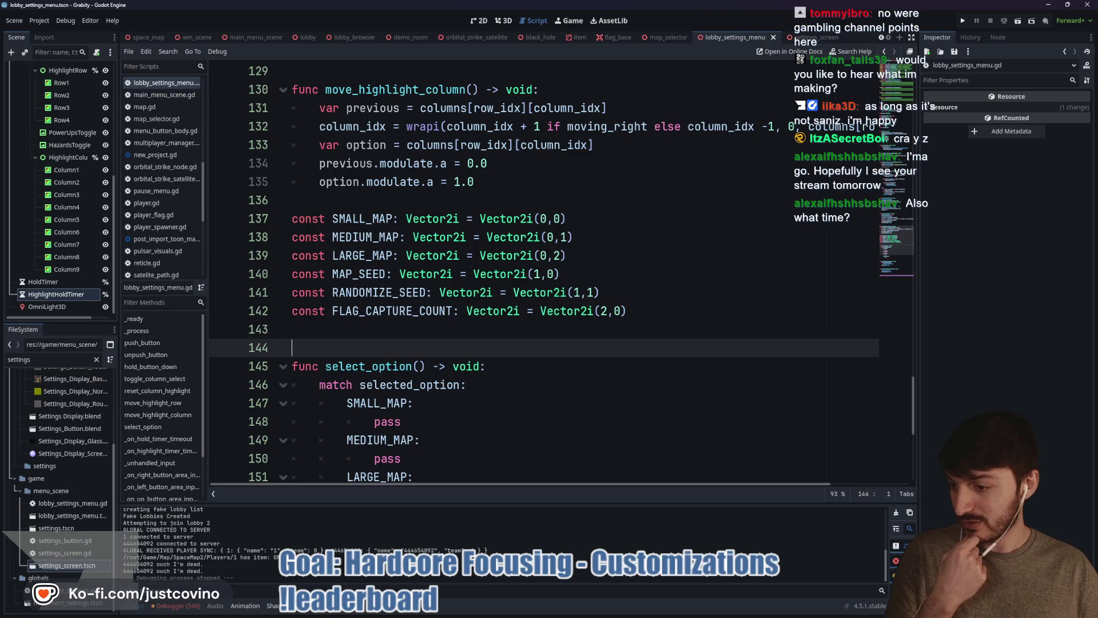
pyautogui.press('super+d')
pyautogui.press('super+d')
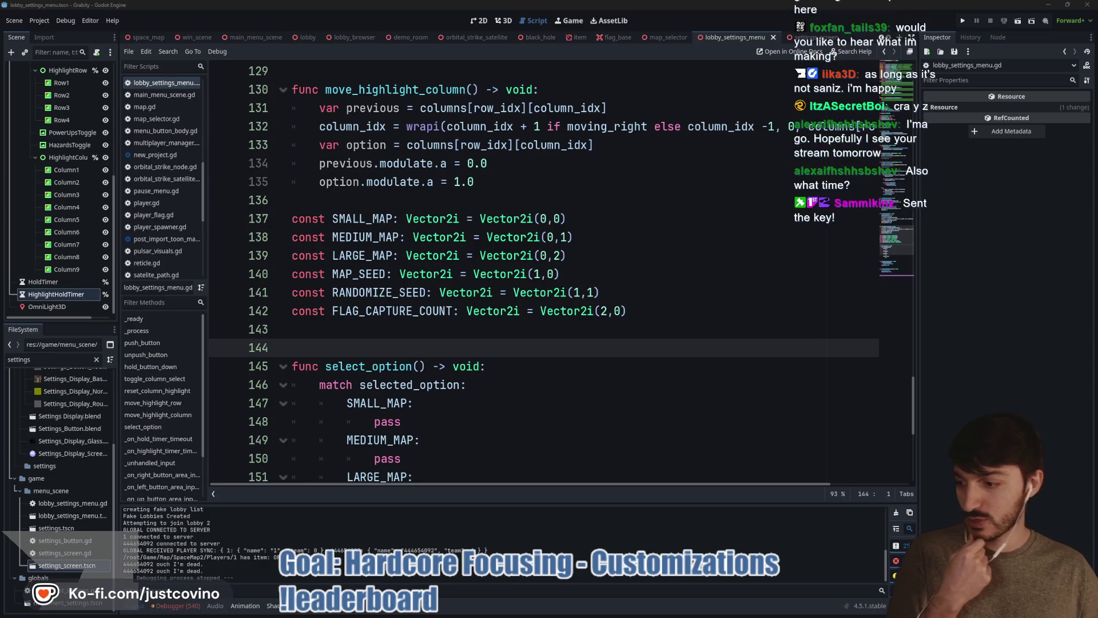
pyautogui.press('super+d')
pyautogui.press('super+d')
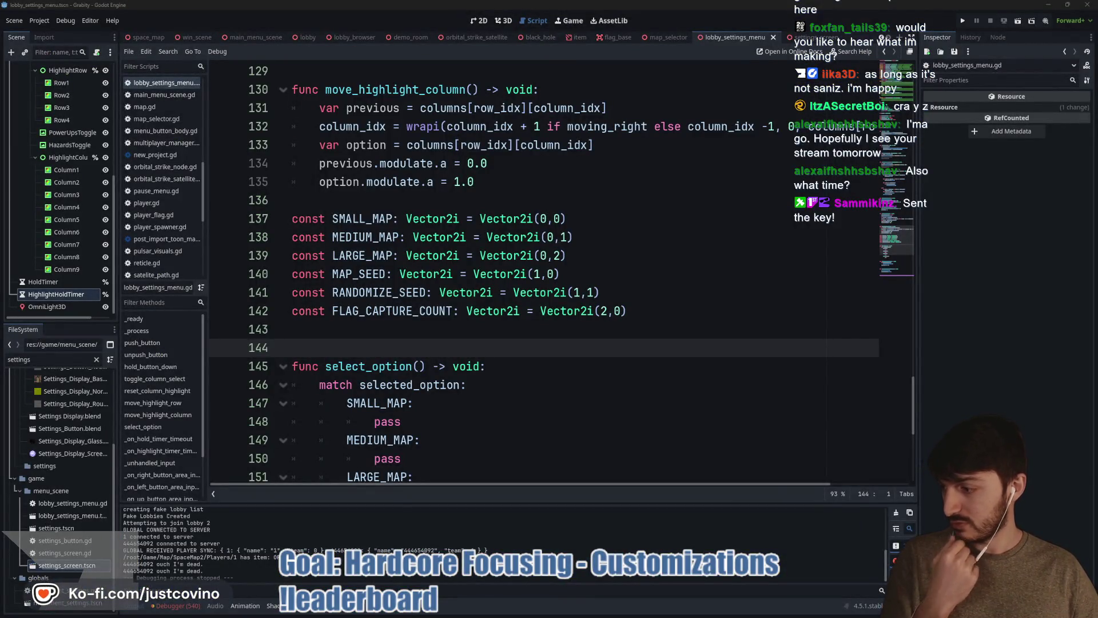
pyautogui.moveTo(0, 155); pyautogui.dragTo(387, 154)
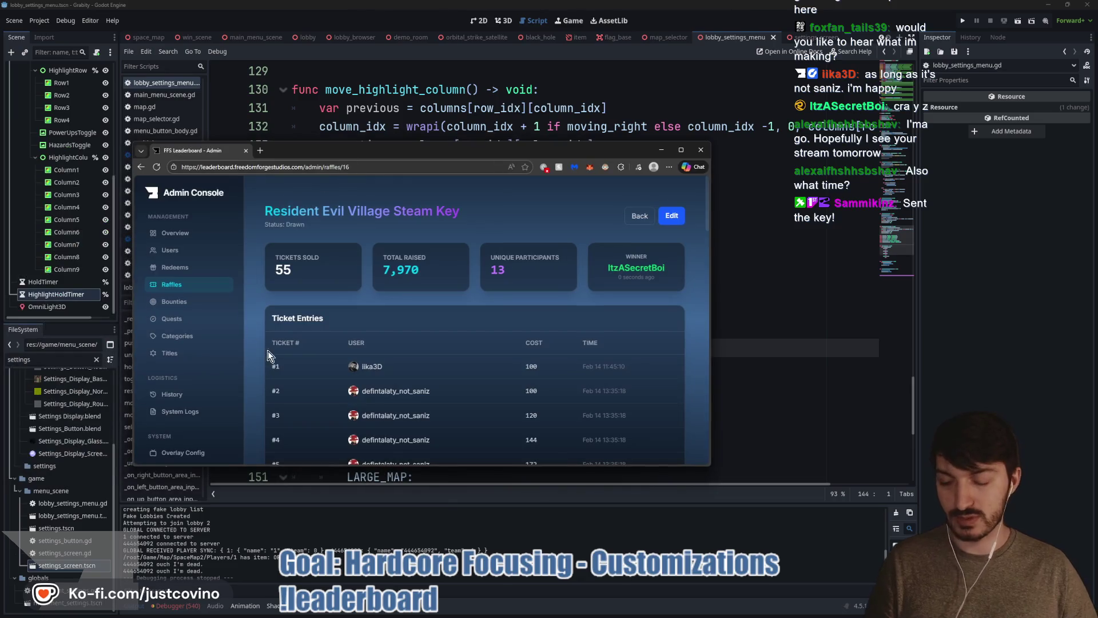
# - Scroll through the raffle's ticket entries, then go to the main leaderboard page
pyautogui.scroll(-2, 246, 371)
pyautogui.scroll(-4, 246, 372)
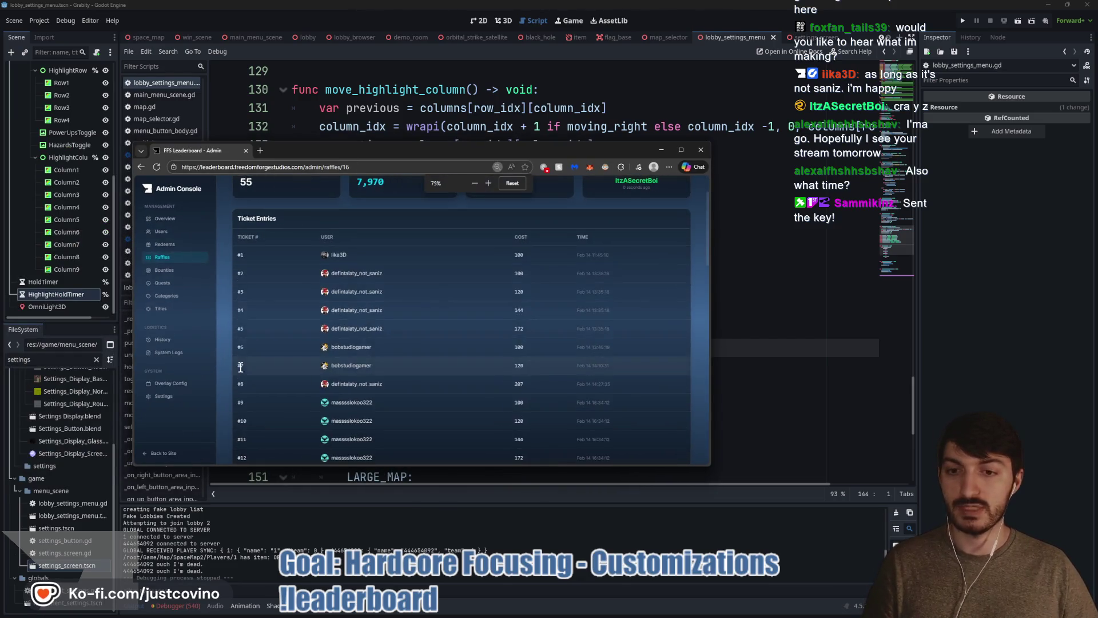
pyautogui.click(154, 457)
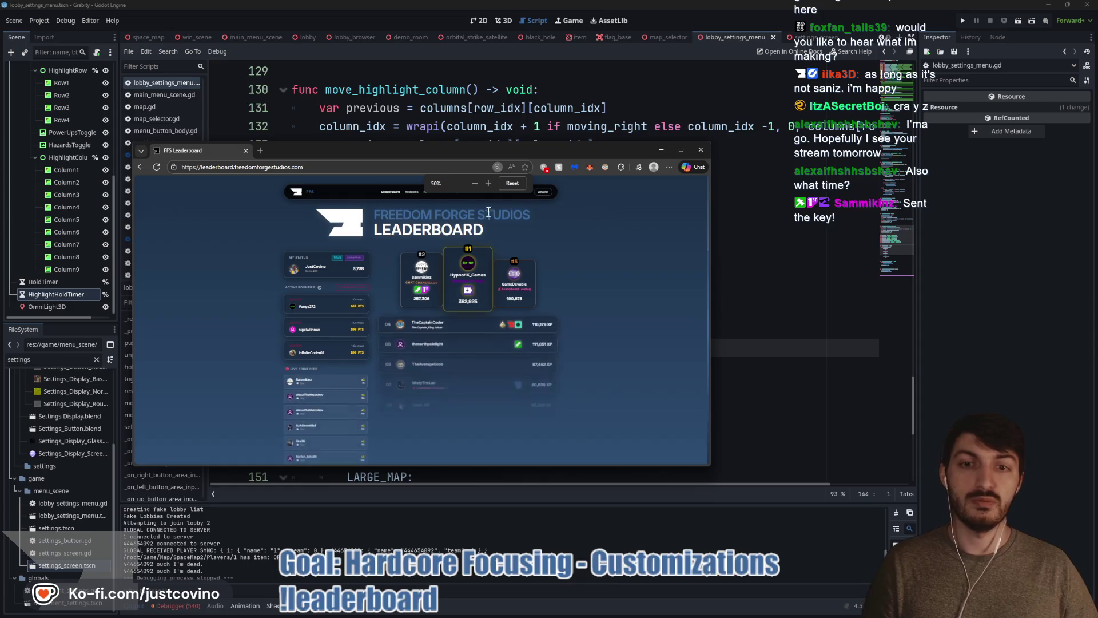
pyautogui.scroll(5, 627, 314)
# - Move and enlarge the leaderboard window, then minimize it to reveal the script
pyautogui.moveTo(401, 150)
pyautogui.mouseDown()
pyautogui.moveTo(457, 147)
pyautogui.moveTo(495, 109)
pyautogui.mouseUp()
pyautogui.moveTo(806, 429); pyautogui.dragTo(907, 552)
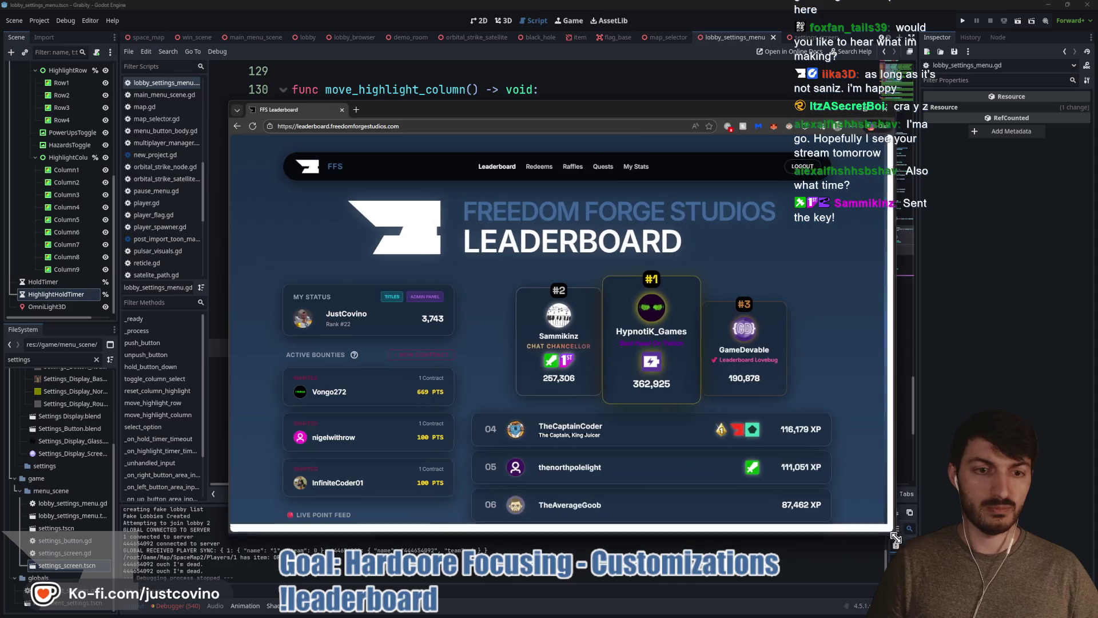
pyautogui.click(550, 388)
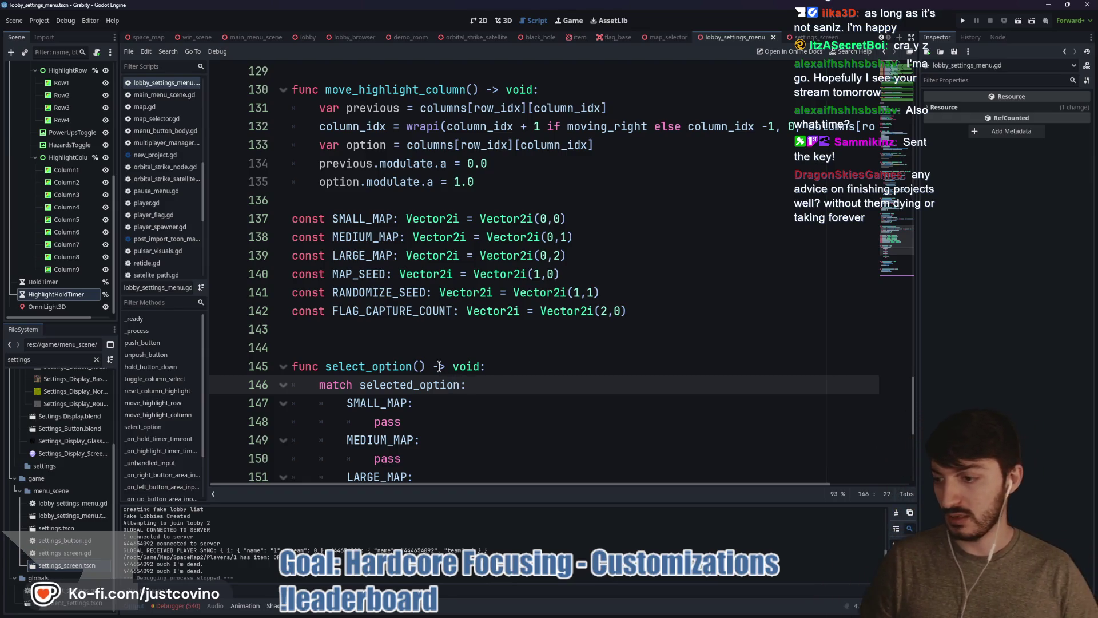
pyautogui.click(368, 335)
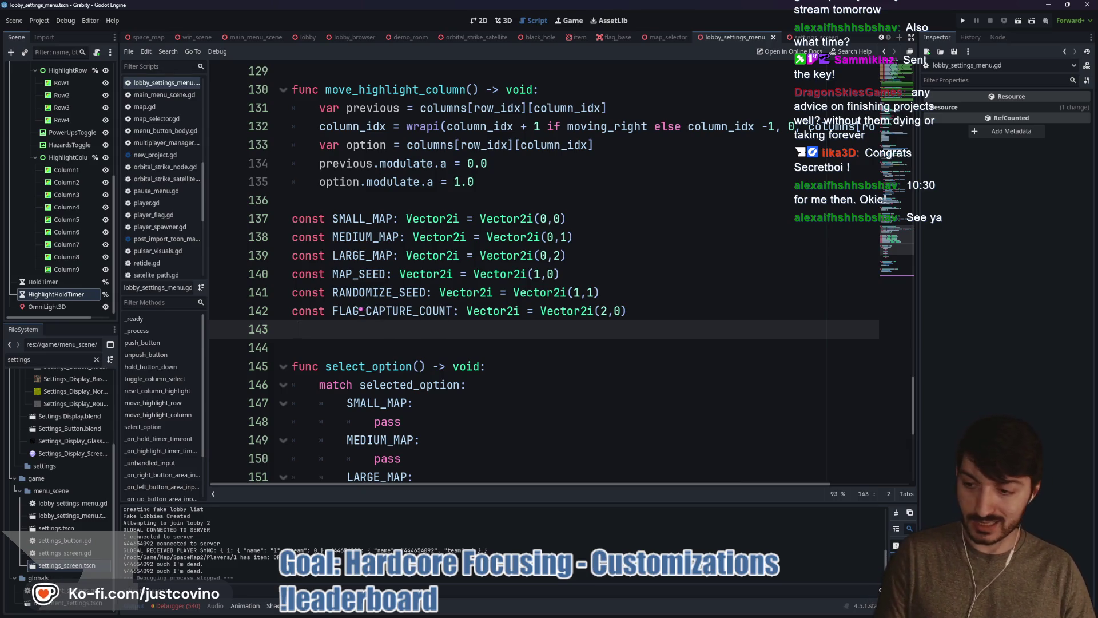
pyautogui.moveTo(288, 159)
pyautogui.mouseDown()
pyautogui.moveTo(469, 241)
pyautogui.moveTo(772, 240)
pyautogui.moveTo(772, 227)
pyautogui.mouseUp()
pyautogui.moveTo(596, 160); pyautogui.dragTo(596, 231)
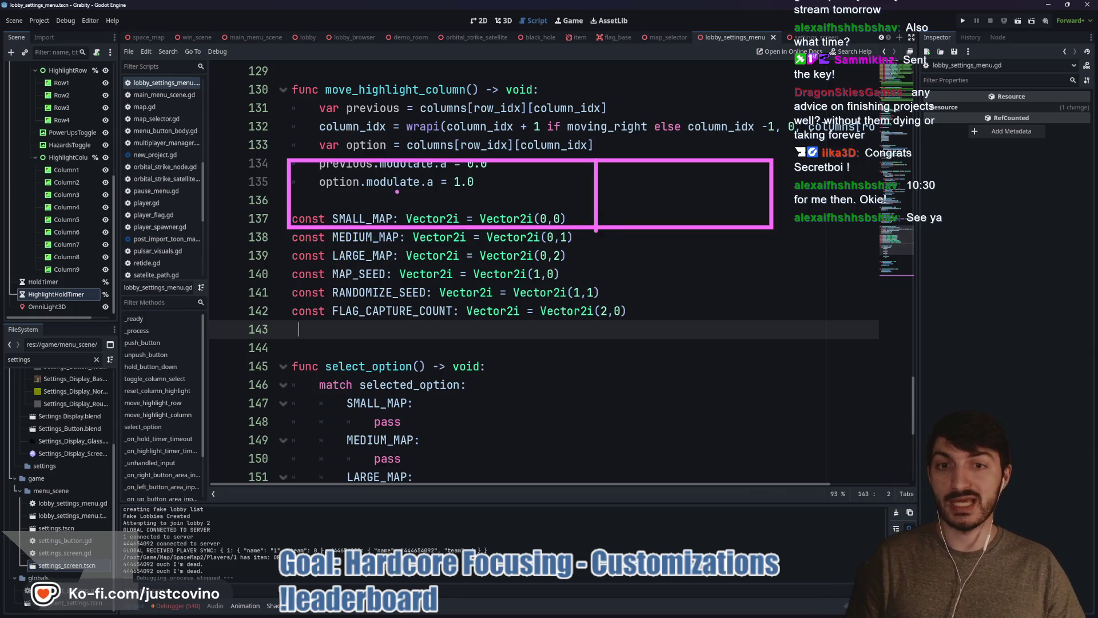
pyautogui.moveTo(403, 210)
pyautogui.mouseDown()
pyautogui.moveTo(419, 190)
pyautogui.moveTo(465, 187)
pyautogui.mouseUp()
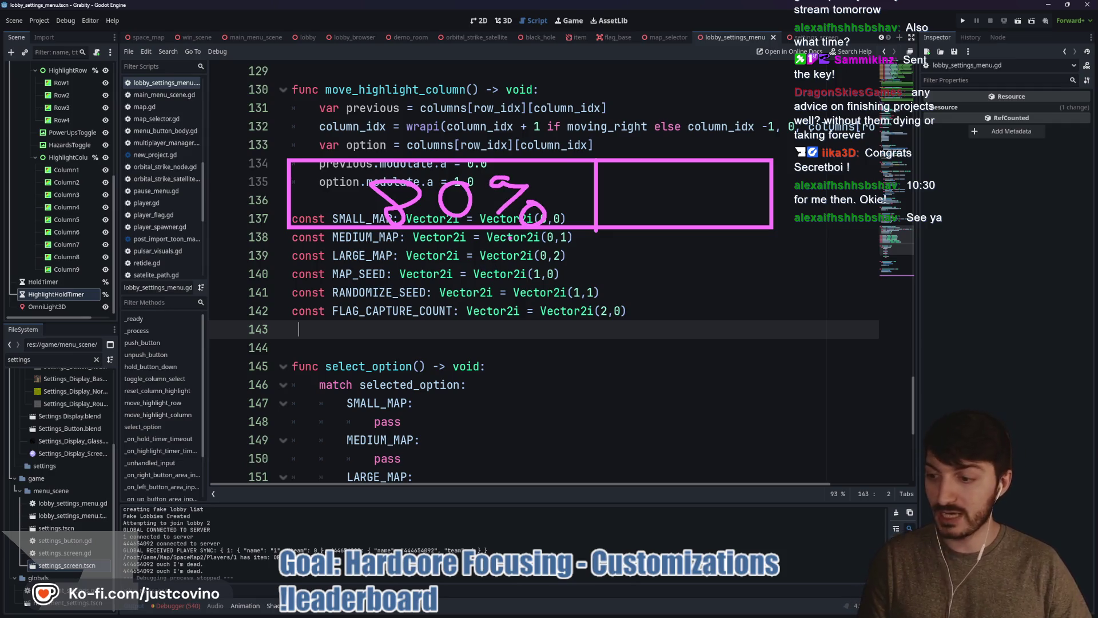
pyautogui.moveTo(773, 89); pyautogui.dragTo(778, 143)
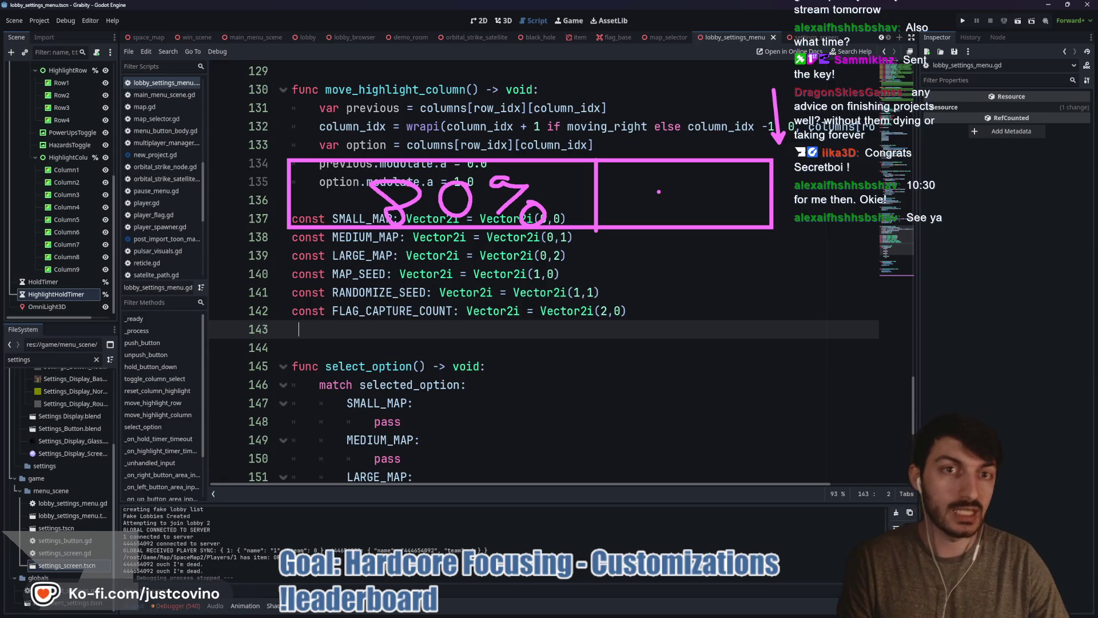
pyautogui.moveTo(609, 135)
pyautogui.mouseDown()
pyautogui.moveTo(744, 265)
pyautogui.moveTo(735, 375)
pyautogui.moveTo(770, 376)
pyautogui.mouseUp()
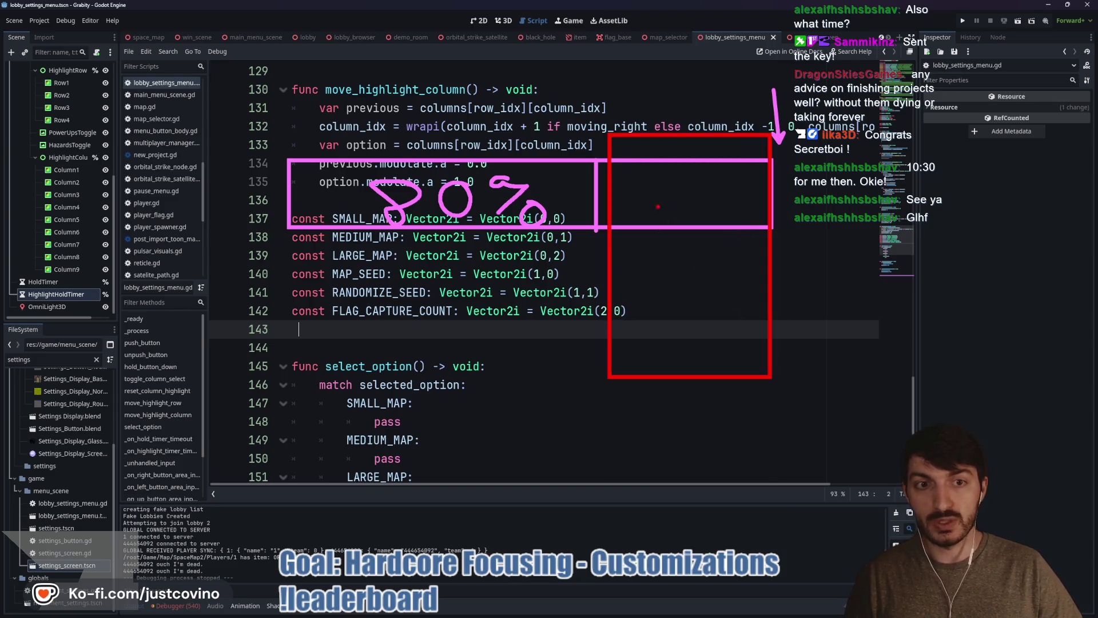
pyautogui.moveTo(662, 186)
pyautogui.mouseDown()
pyautogui.moveTo(705, 213)
pyautogui.moveTo(758, 183)
pyautogui.moveTo(756, 213)
pyautogui.mouseUp()
pyautogui.moveTo(596, 148); pyautogui.dragTo(531, 136)
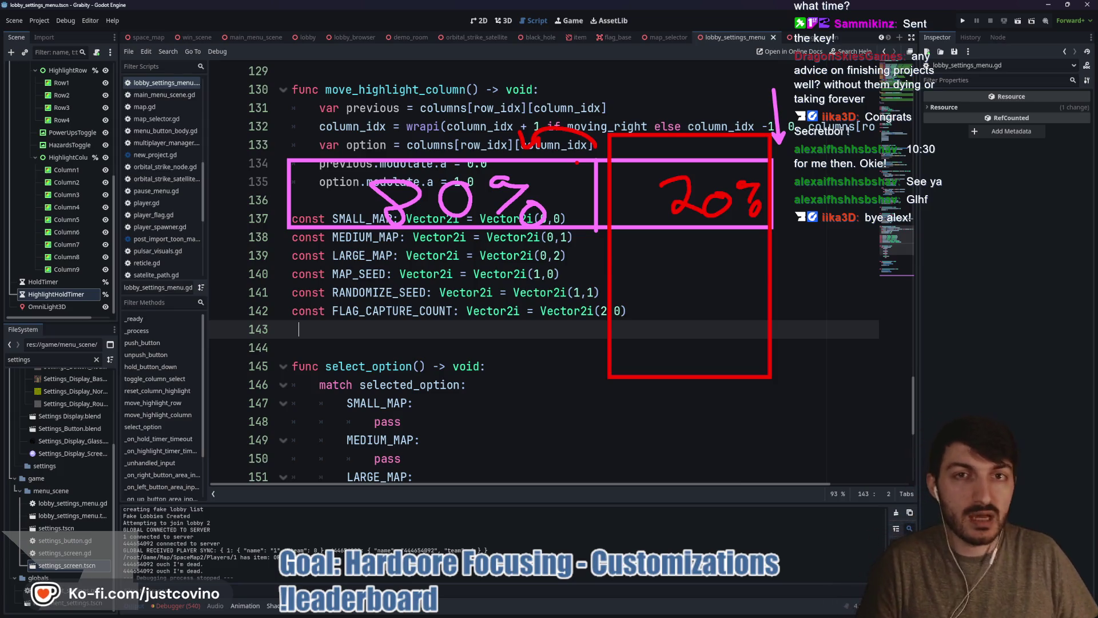
pyautogui.moveTo(322, 256); pyautogui.dragTo(541, 248)
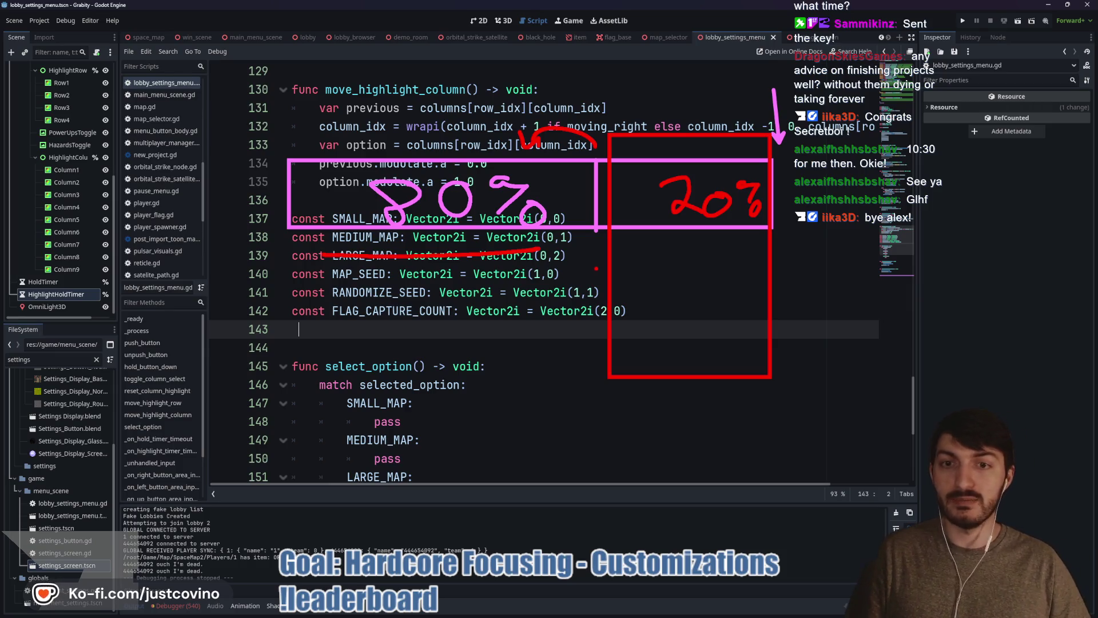
pyautogui.press('Escape')
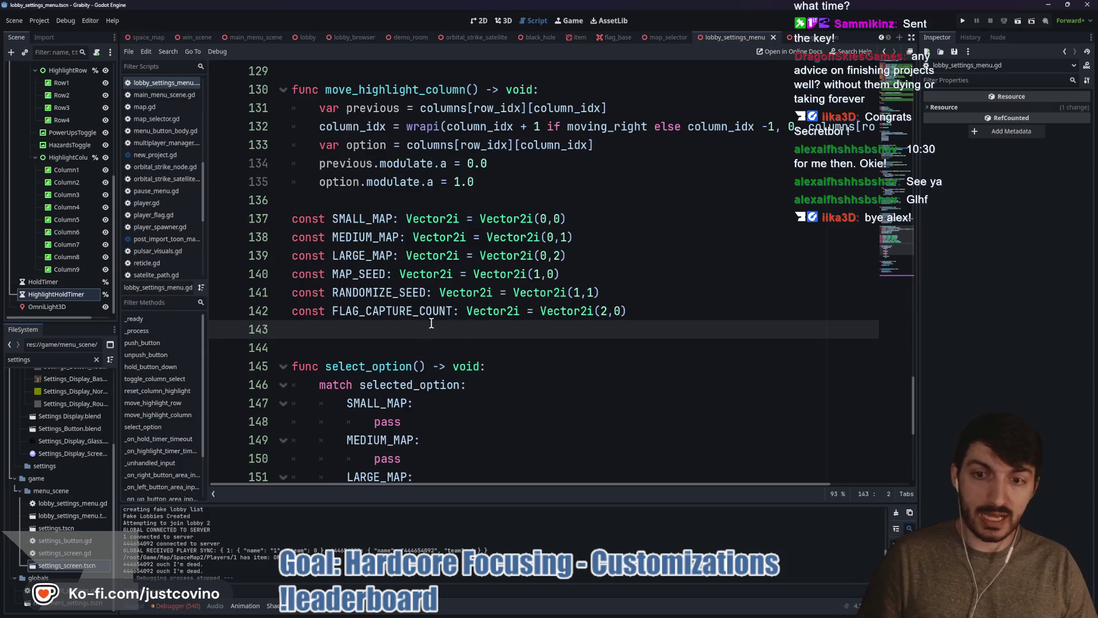
# - Write unindented const ITEMS_TOGGLE: Vector2i = Vector2i(2,1) on line 143, then view the Game Customizations scene
pyautogui.press('BackSpace')
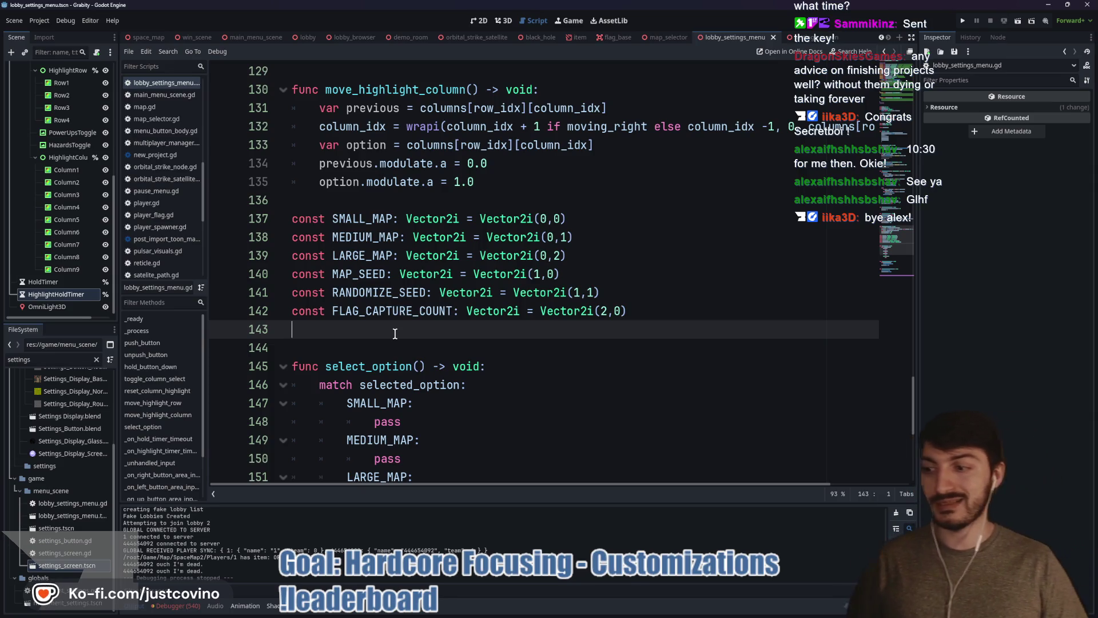
pyautogui.write('const')
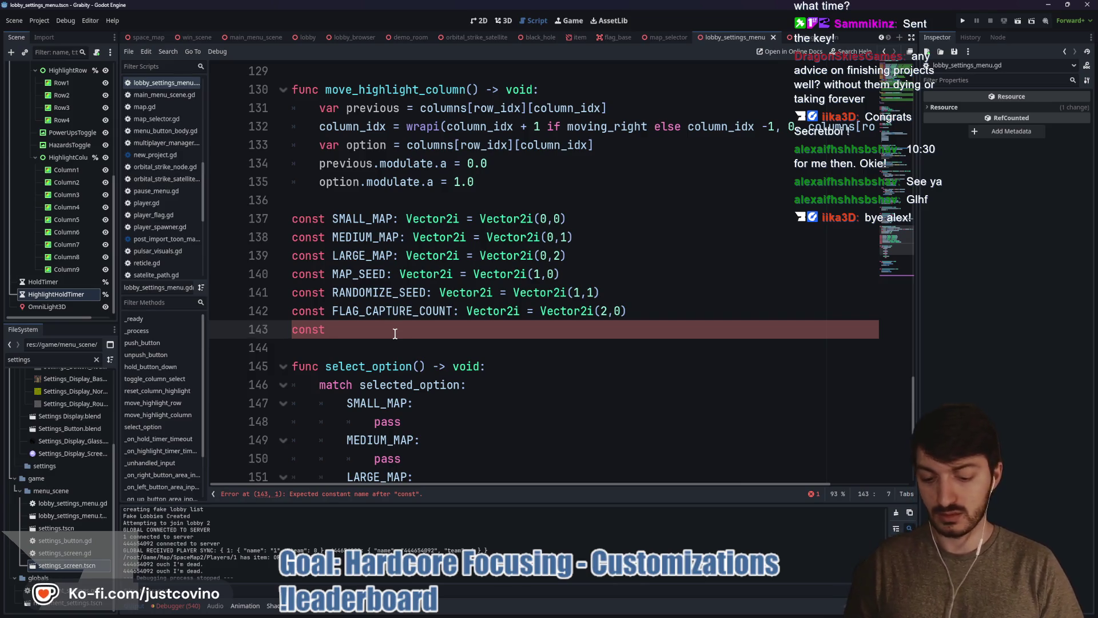
pyautogui.write('TOGGLE_')
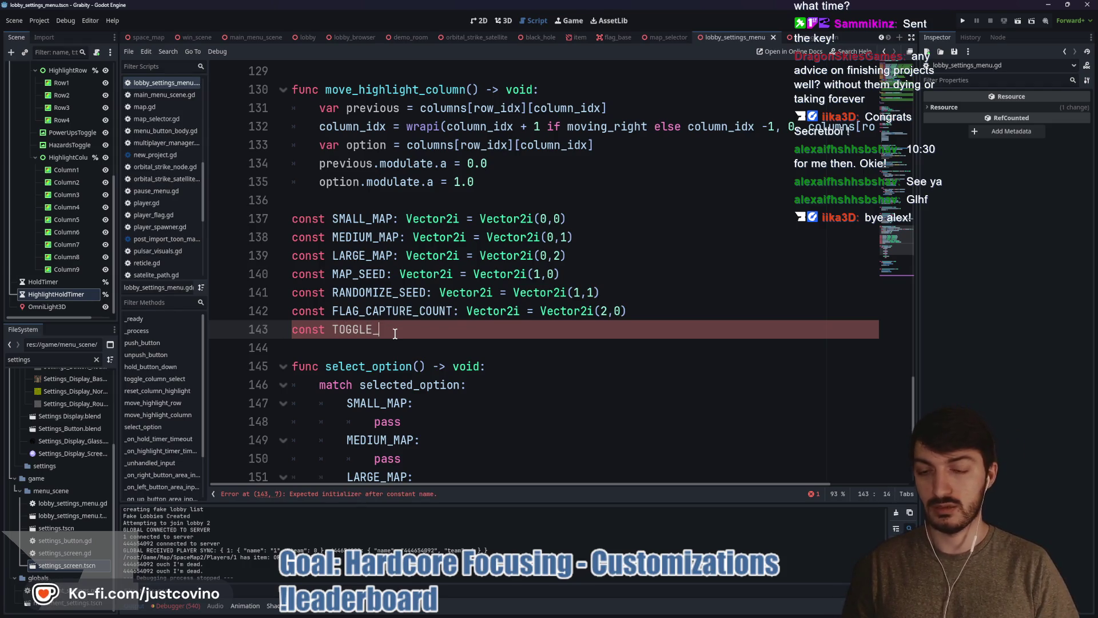
pyautogui.write('TITM')
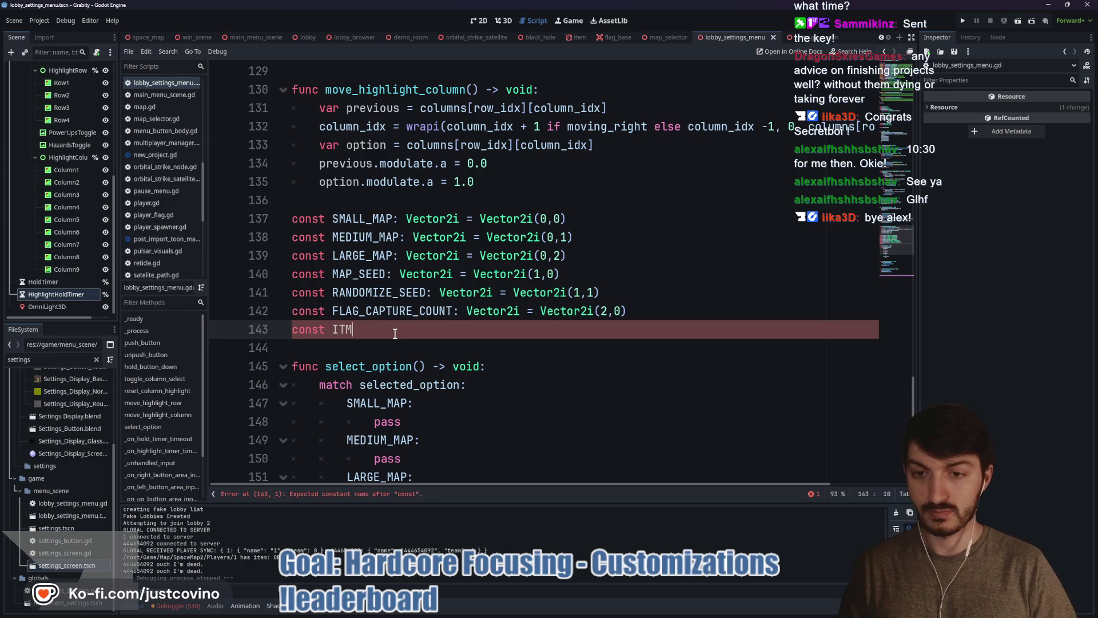
pyautogui.press('BackSpace')
pyautogui.write('EMS_TOGGLE')
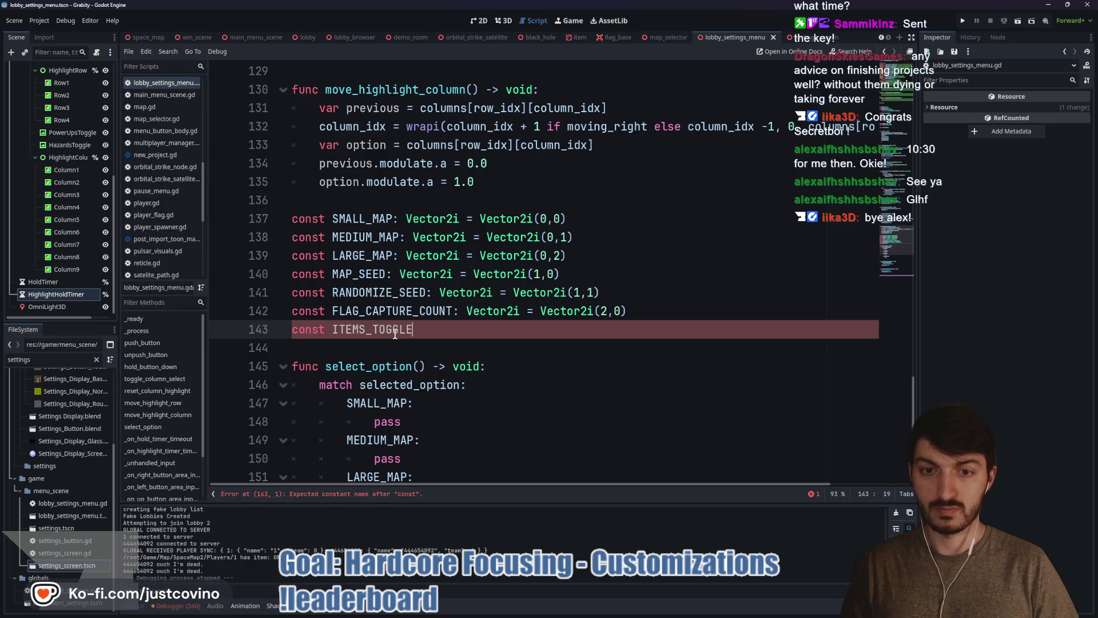
pyautogui.write(': Vector2i')
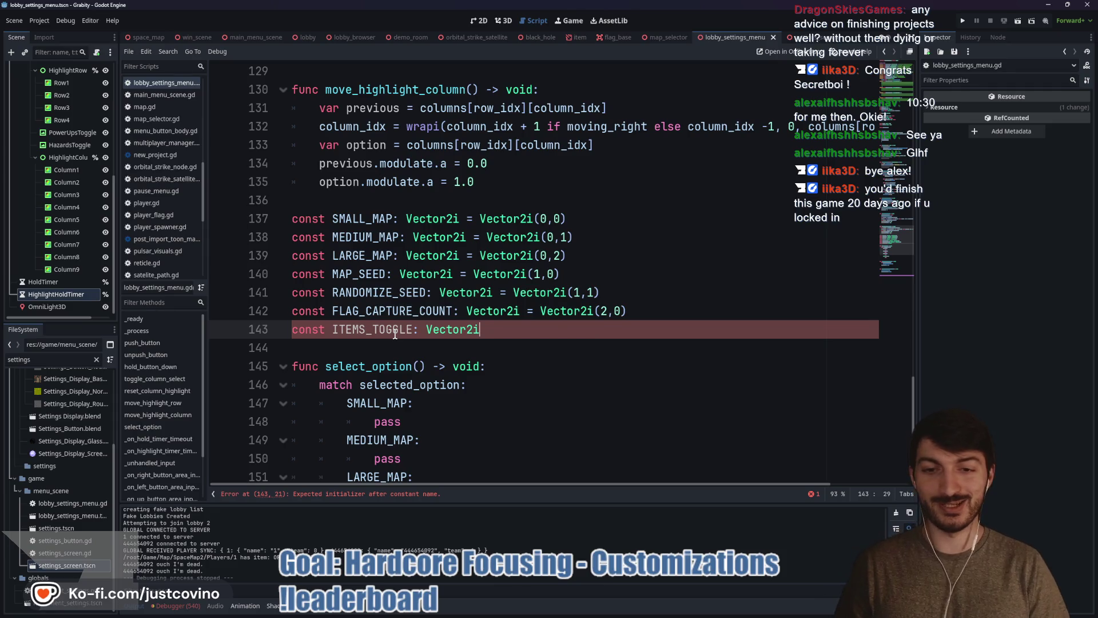
pyautogui.write(' = Ve')
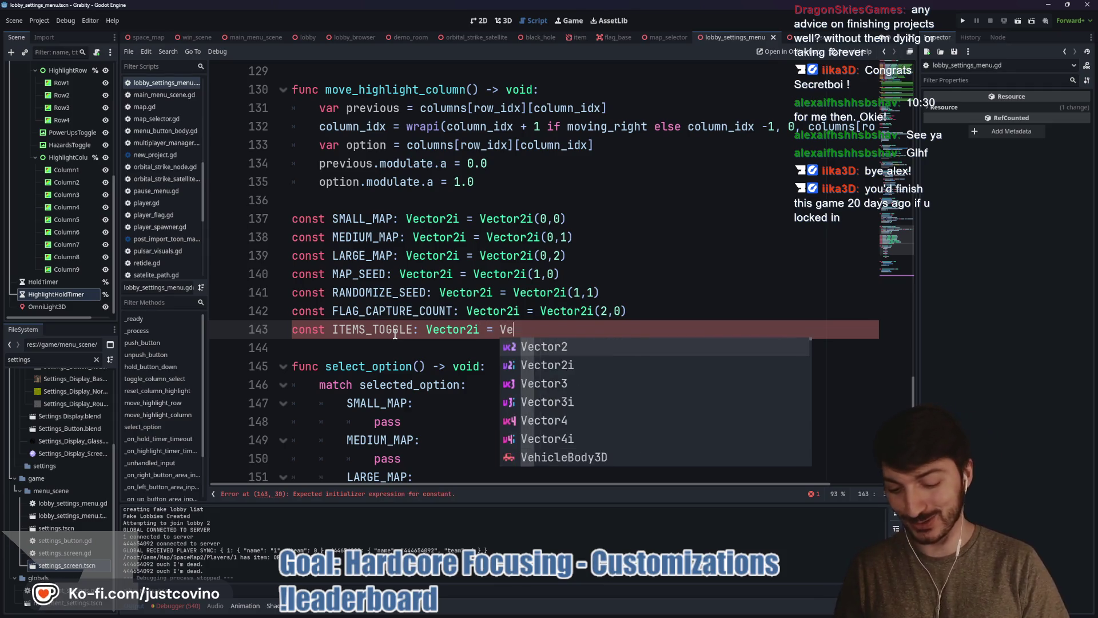
pyautogui.write('ctor2i')
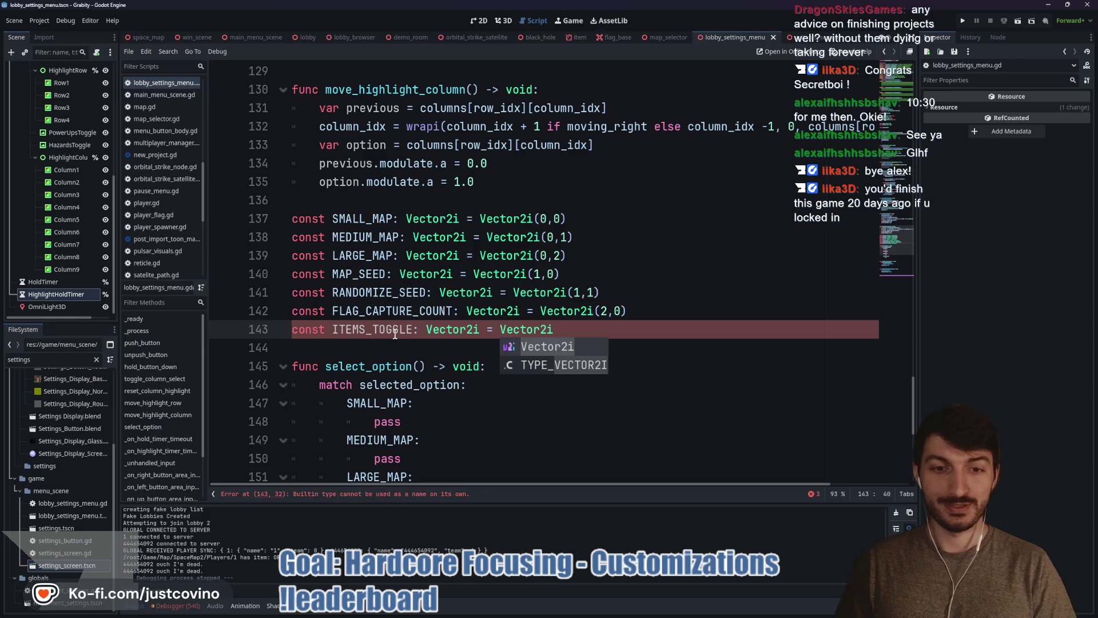
pyautogui.write('(')
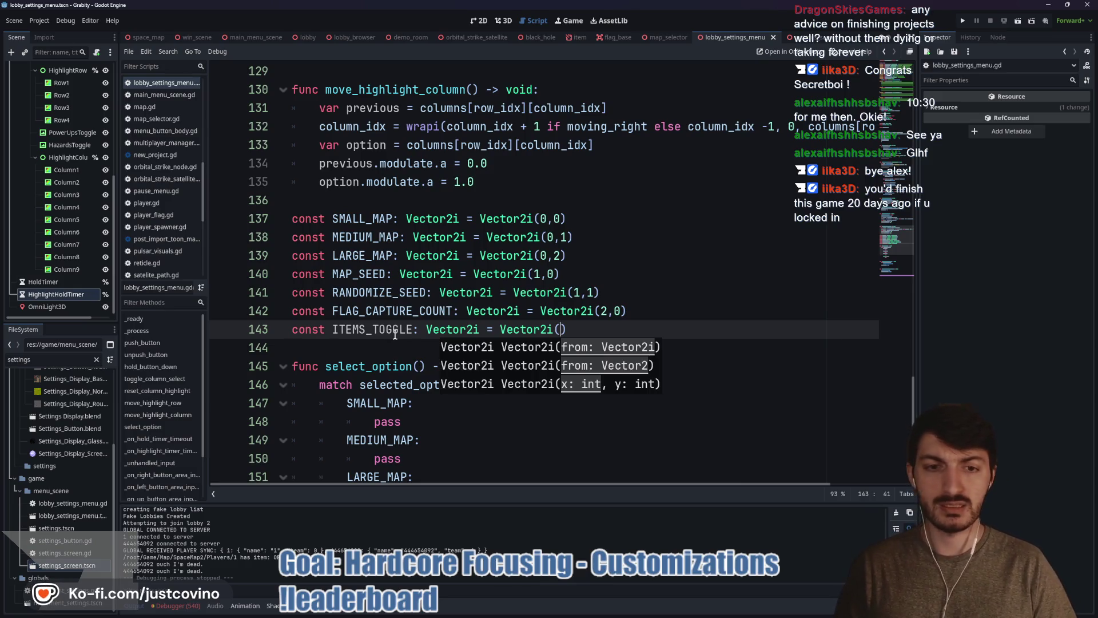
pyautogui.write('2,1')
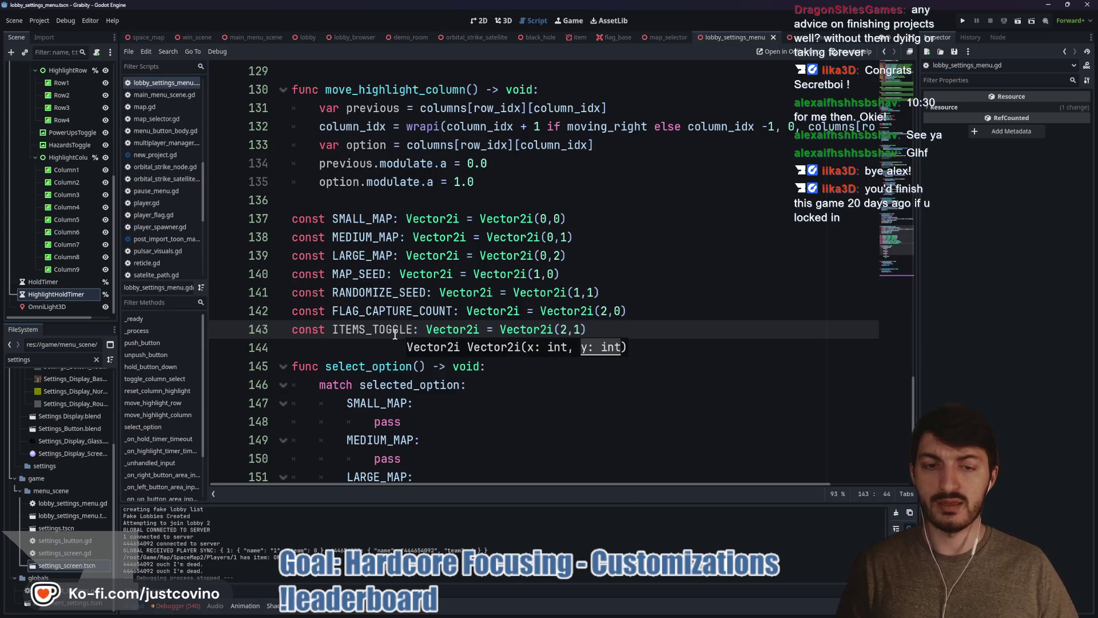
pyautogui.write(')')
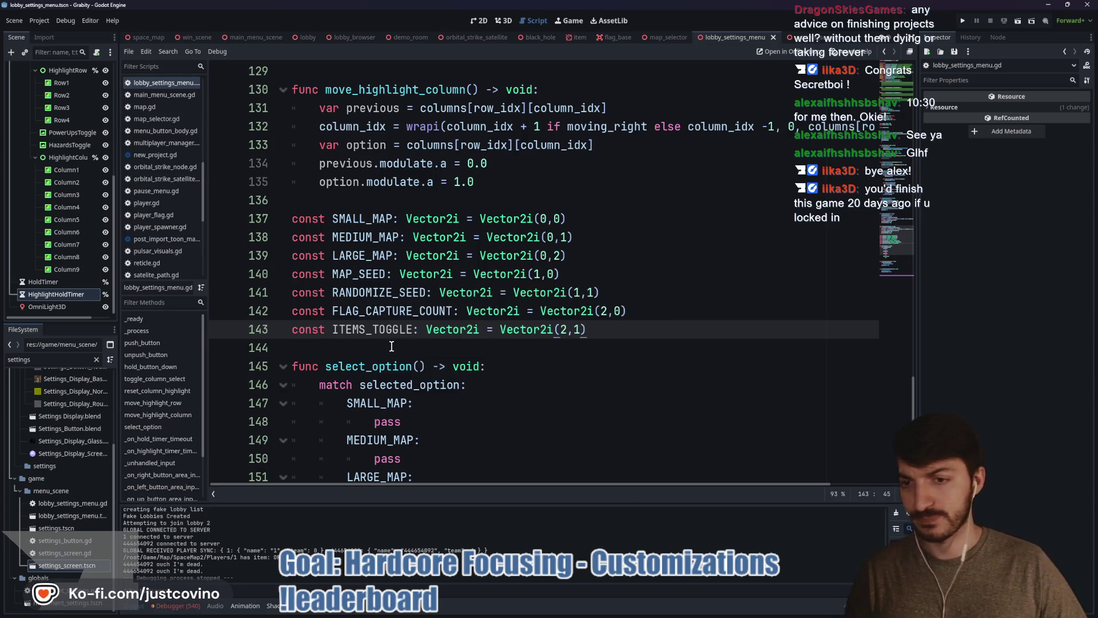
pyautogui.click(480, 21)
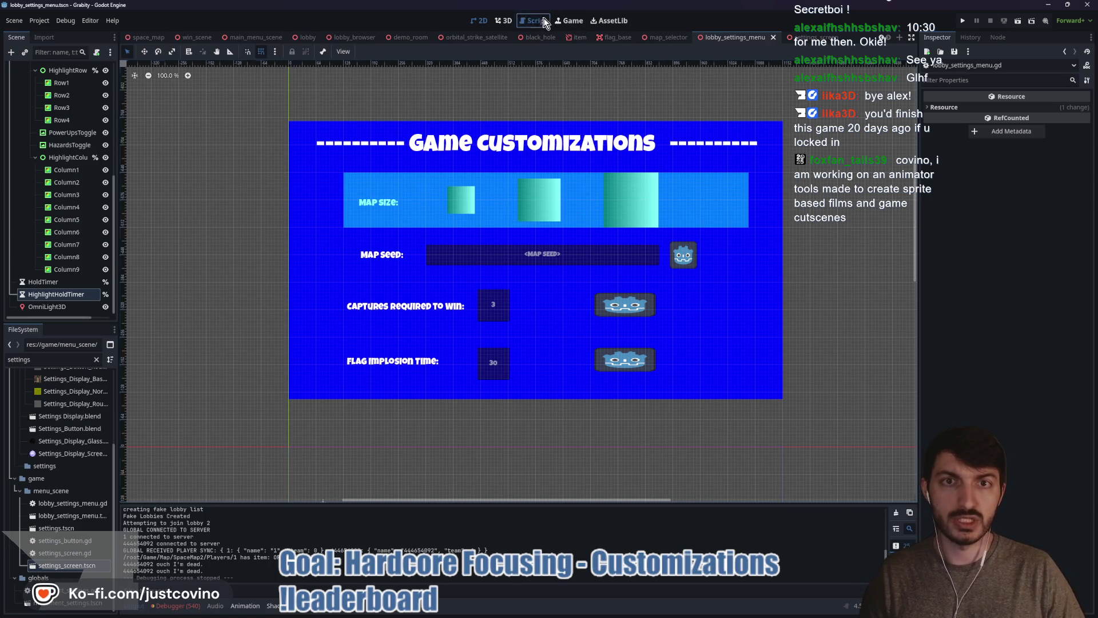
# - Add const IMPLOSION_TIMER: Vector2i = Vector2i(3,0) on a new line below ITEMS_TOGGLE
pyautogui.click(523, 21)
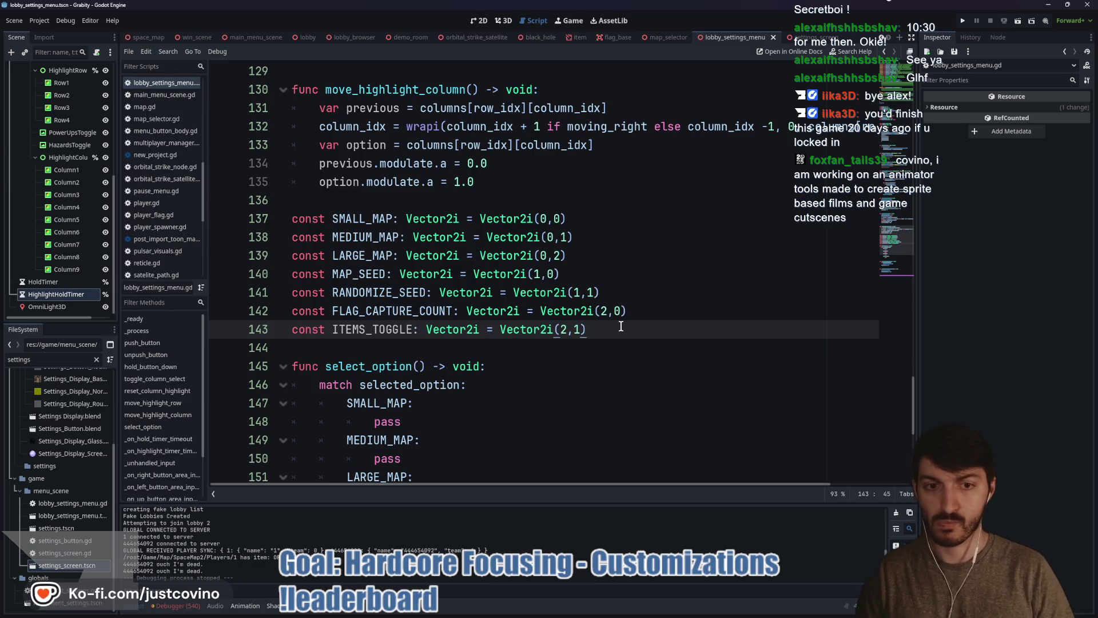
pyautogui.press('Return')
pyautogui.write('const FL')
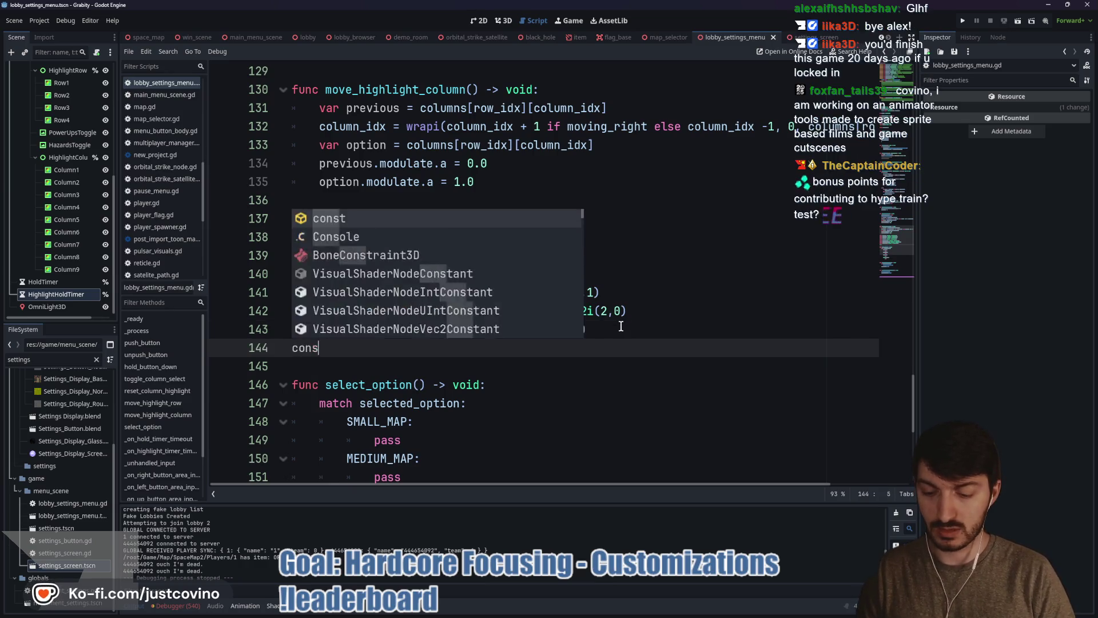
pyautogui.press('BackSpace')
pyautogui.press('BackSpace')
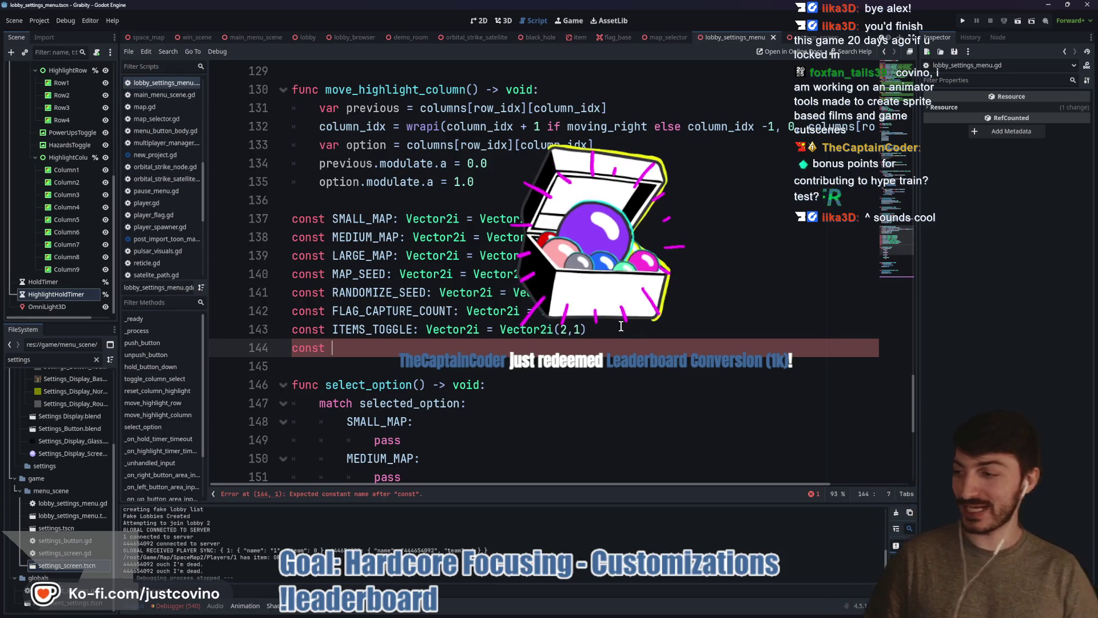
pyautogui.write('IMPLOSION_TIMER')
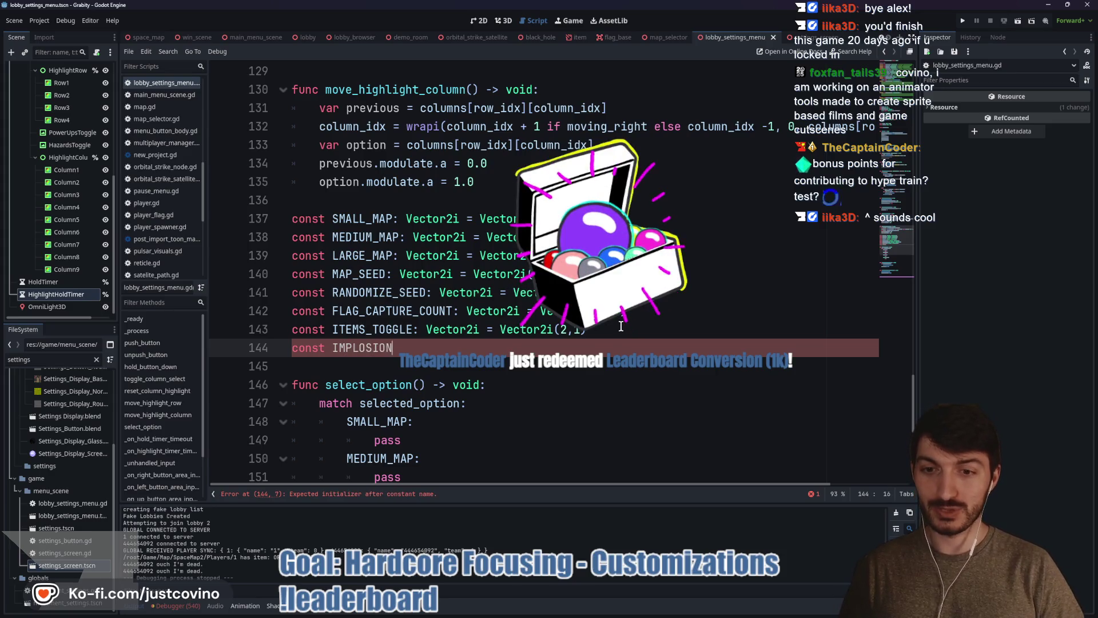
pyautogui.write(': Ve')
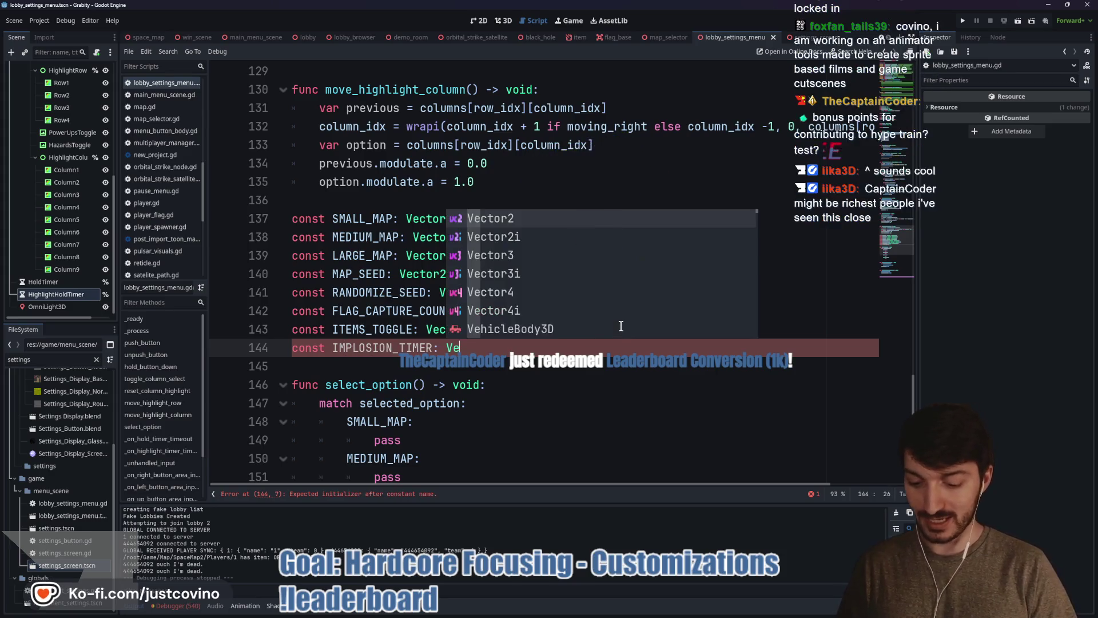
pyautogui.write('ctor2i = ')
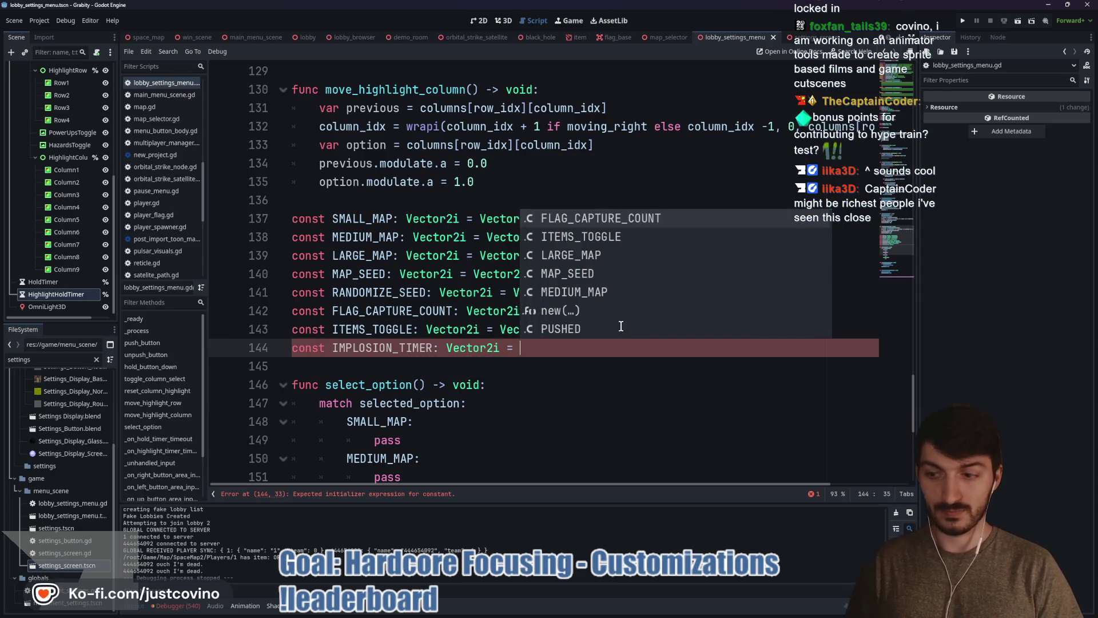
pyautogui.write('Vector2i')
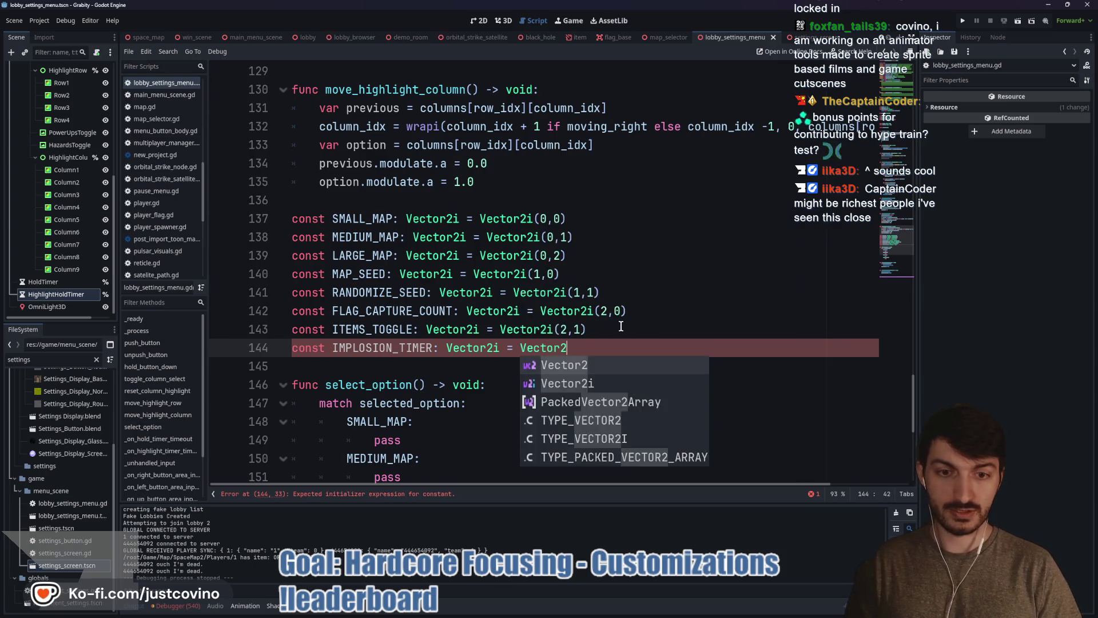
pyautogui.write('(3')
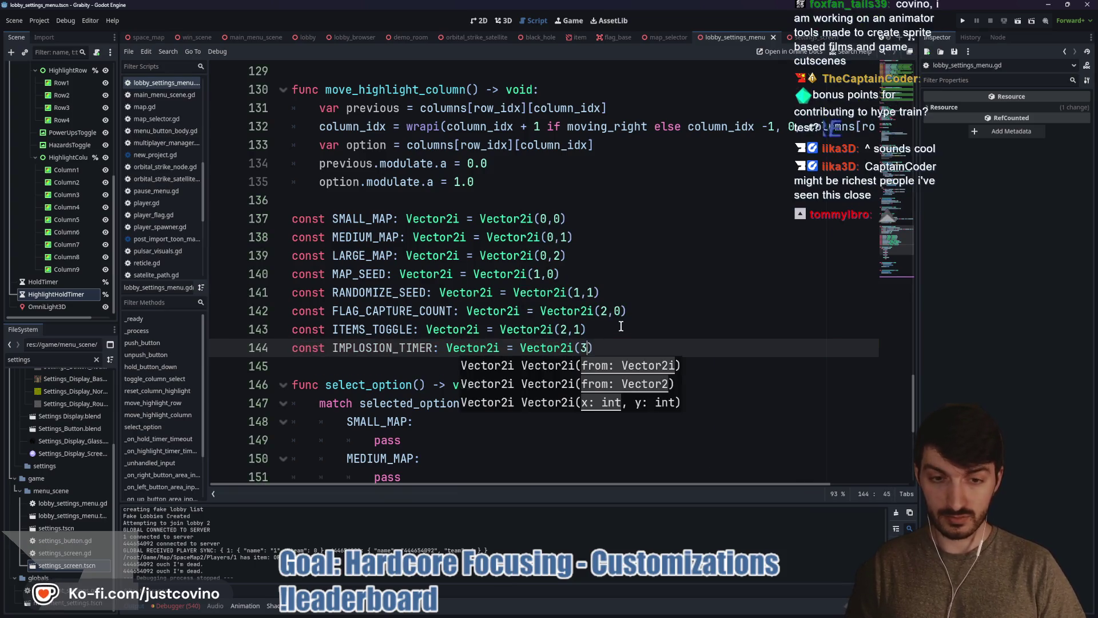
pyautogui.write(',0')
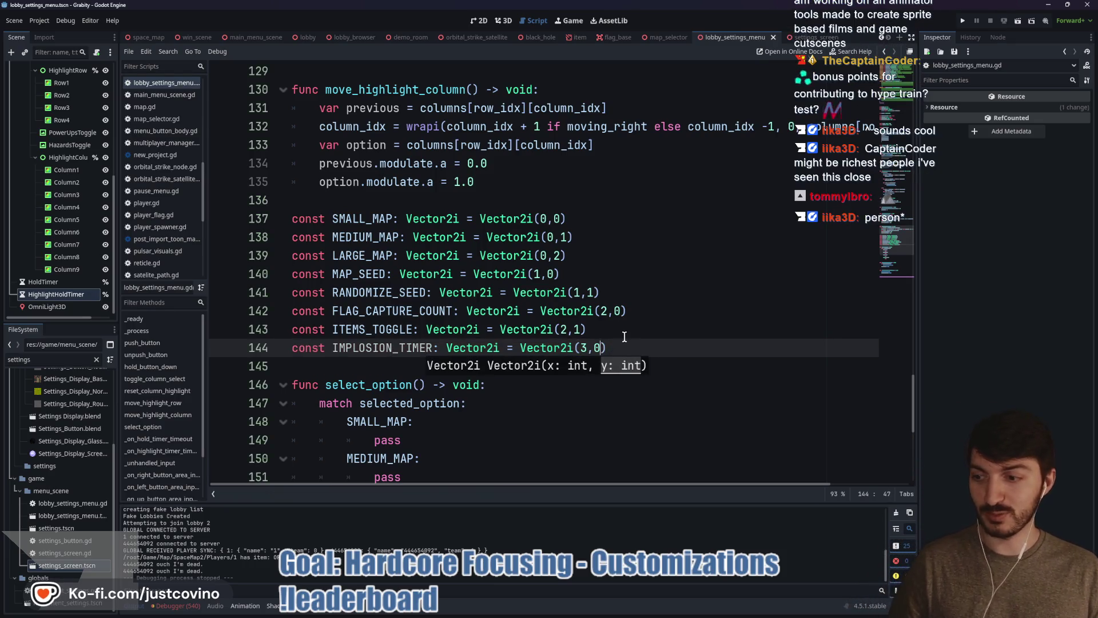
# - Save the script and bring the leaderboard browser window to the front
pyautogui.click(633, 347)
pyautogui.hotkey('ctrl', 's')
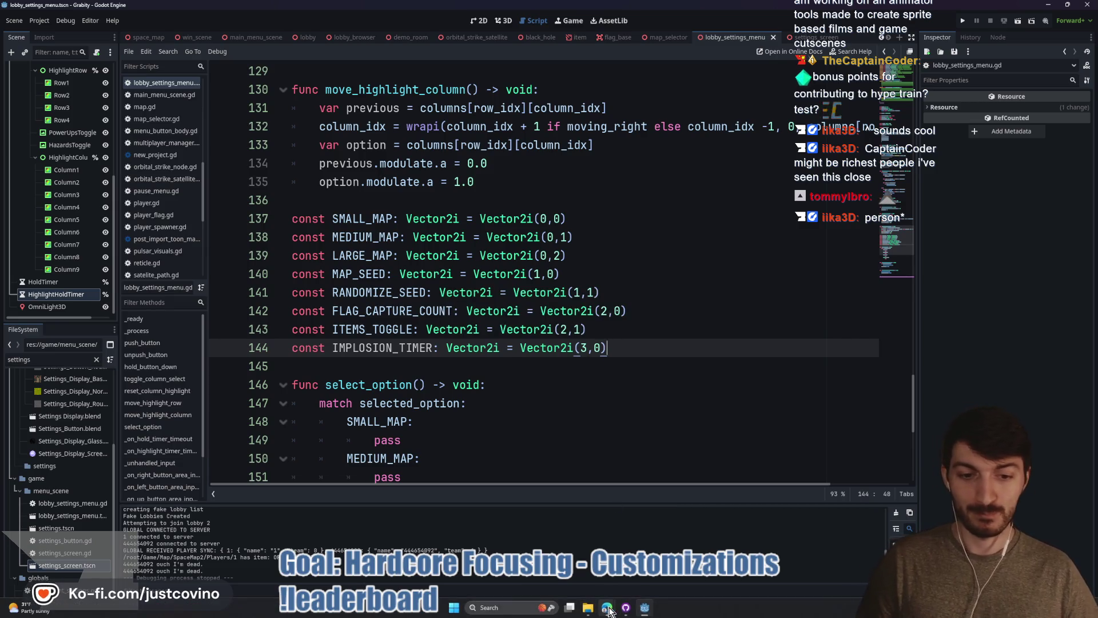
pyautogui.moveTo(607, 607)
pyautogui.click(649, 549)
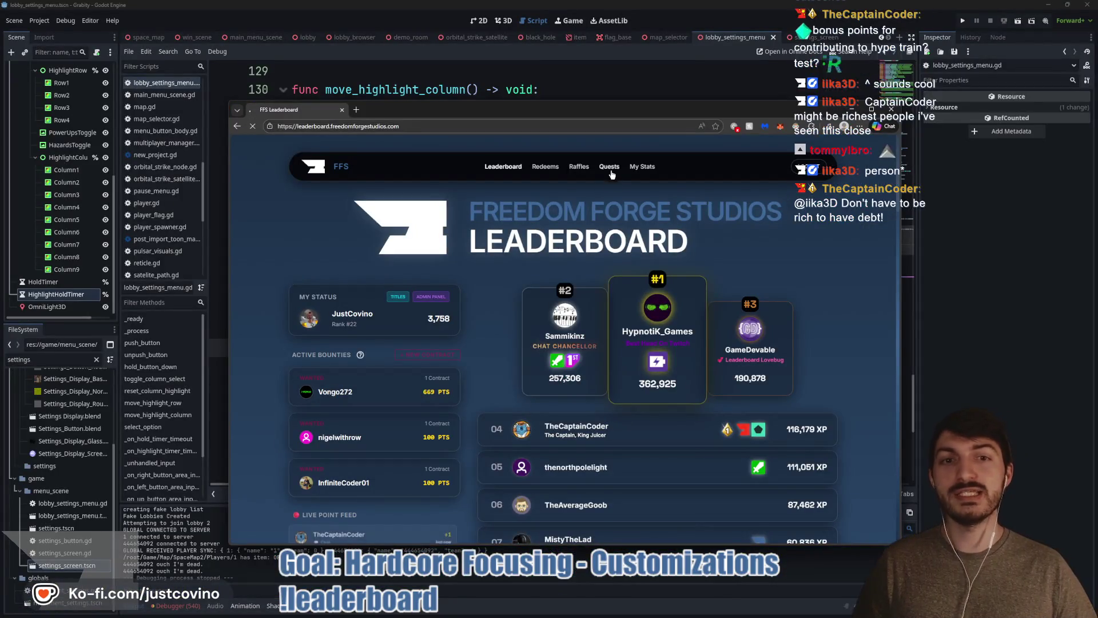
pyautogui.click(609, 167)
pyautogui.scroll(-9, 627, 295)
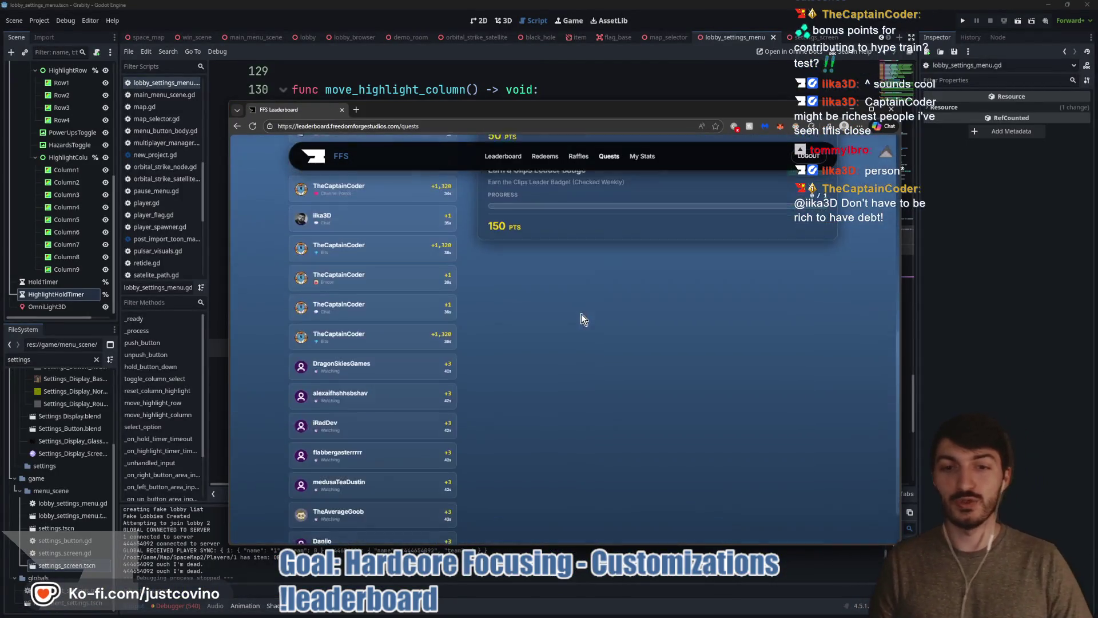
pyautogui.scroll(5, 509, 319)
pyautogui.scroll(1, 597, 318)
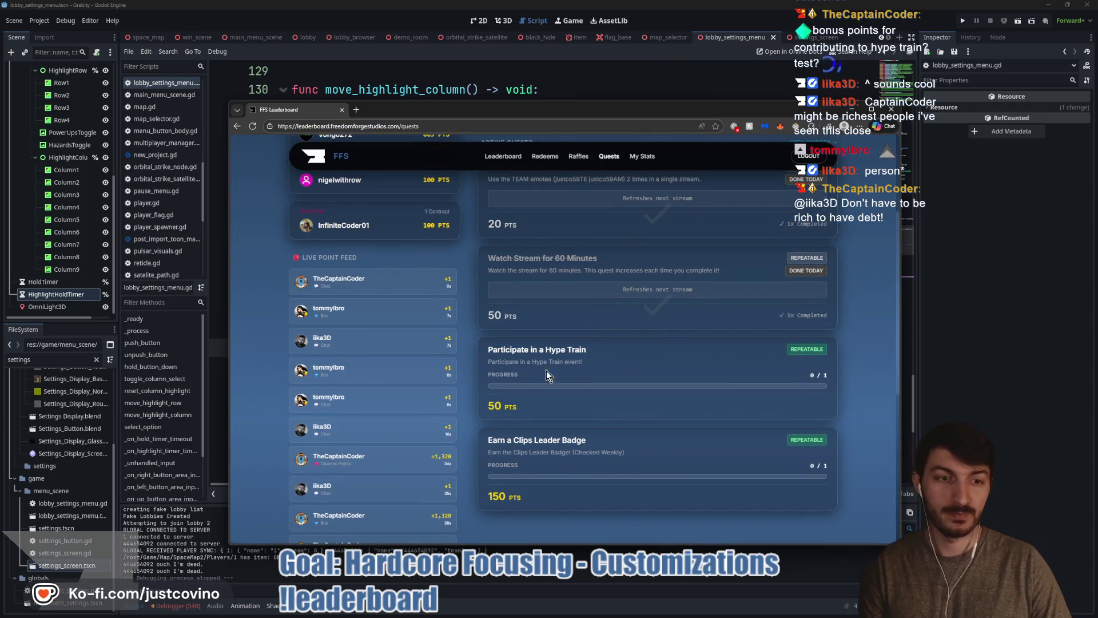
pyautogui.scroll(3, 667, 375)
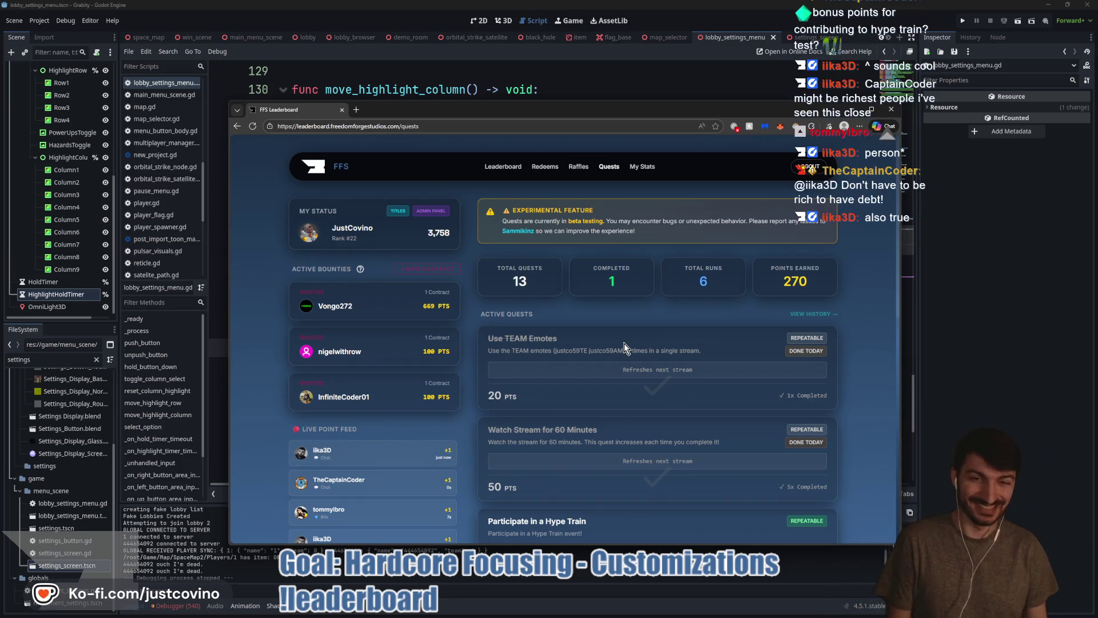
pyautogui.click(493, 167)
pyautogui.hotkey('alt', 'Tab')
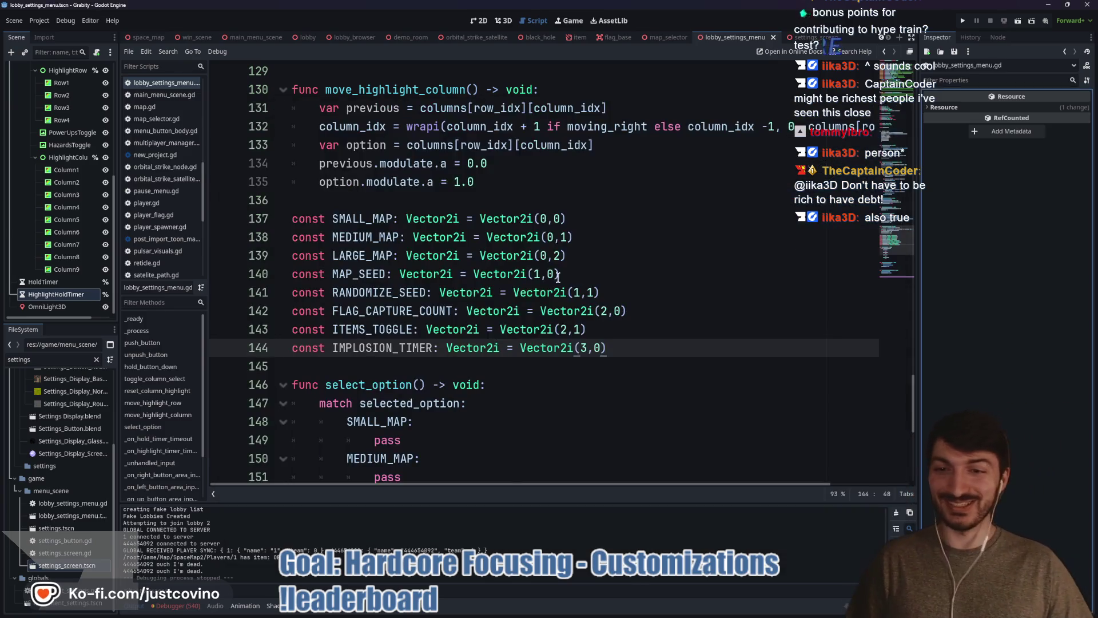
pyautogui.click(464, 372)
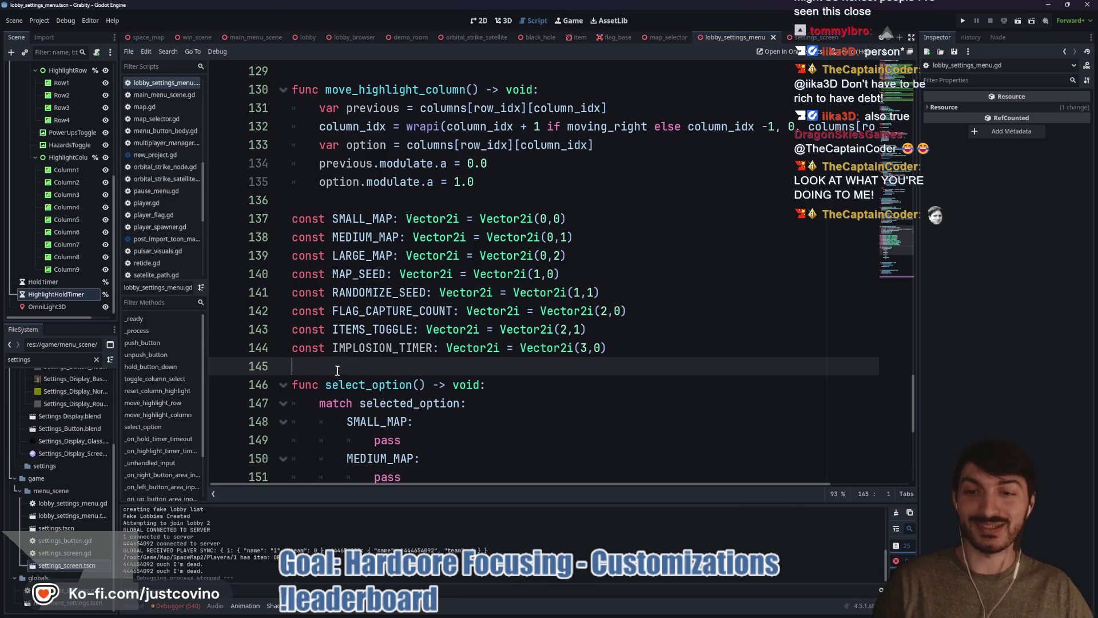
pyautogui.moveTo(606, 608)
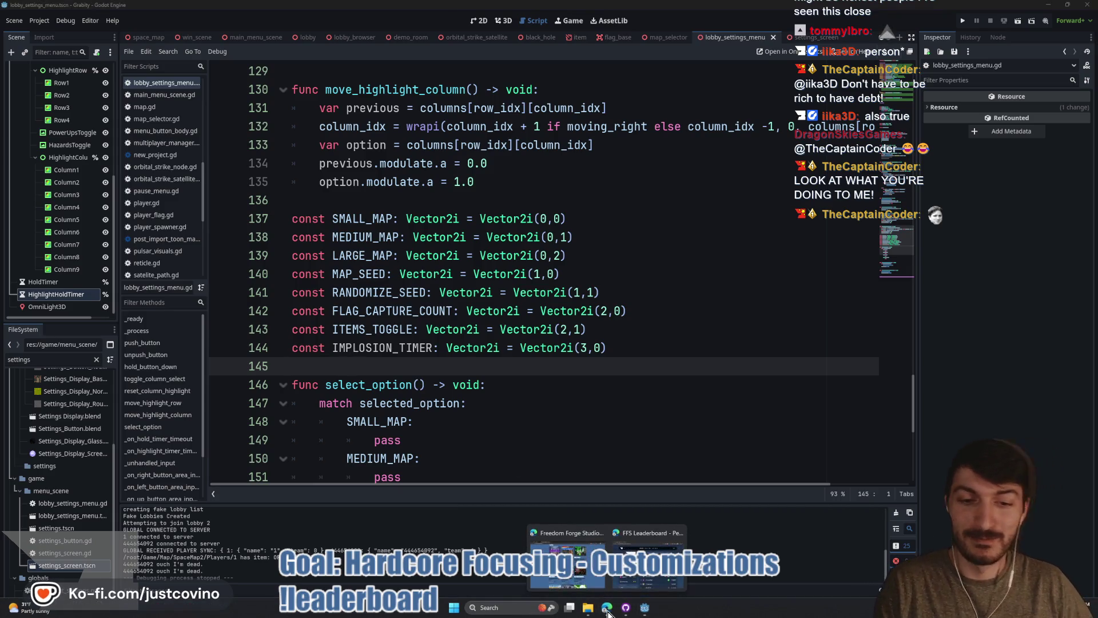
pyautogui.click(646, 567)
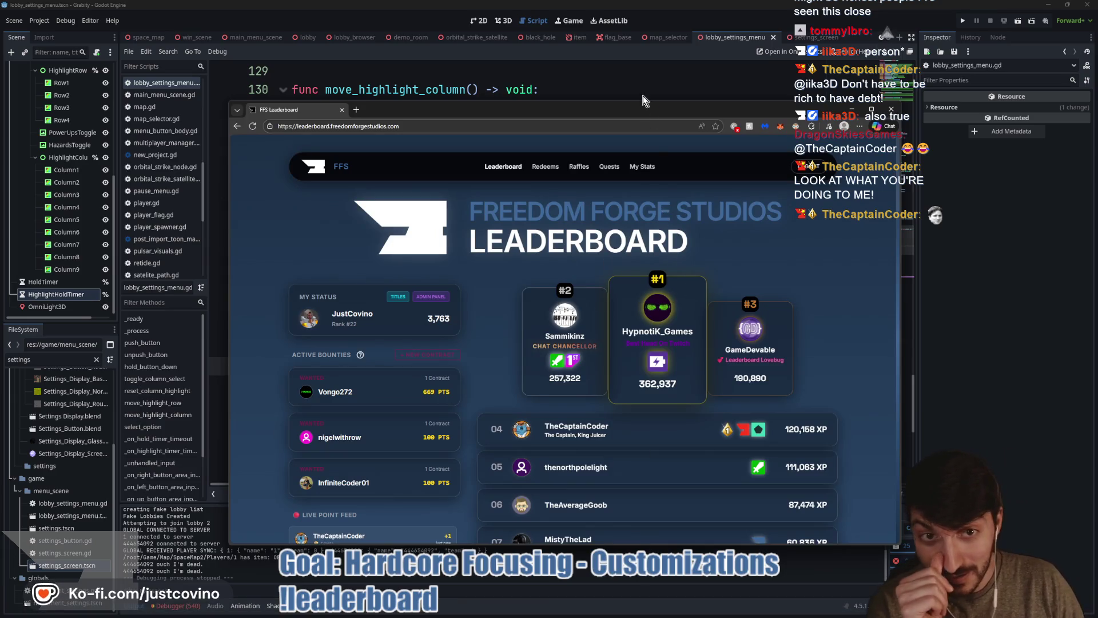
pyautogui.moveTo(643, 95); pyautogui.dragTo(562, 69)
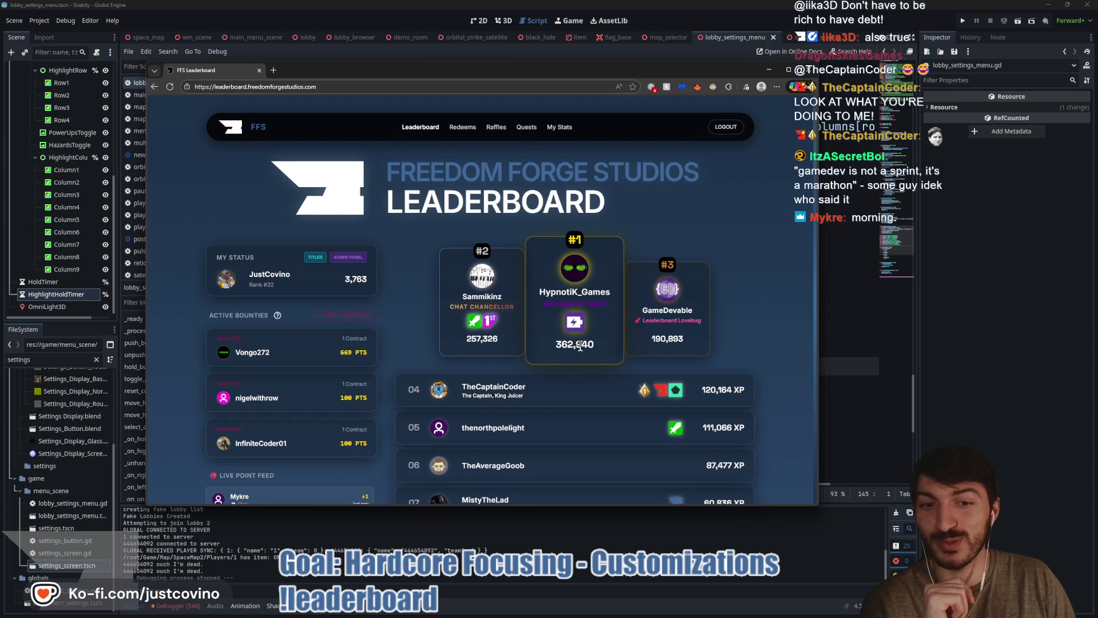
pyautogui.moveTo(554, 344); pyautogui.dragTo(606, 350)
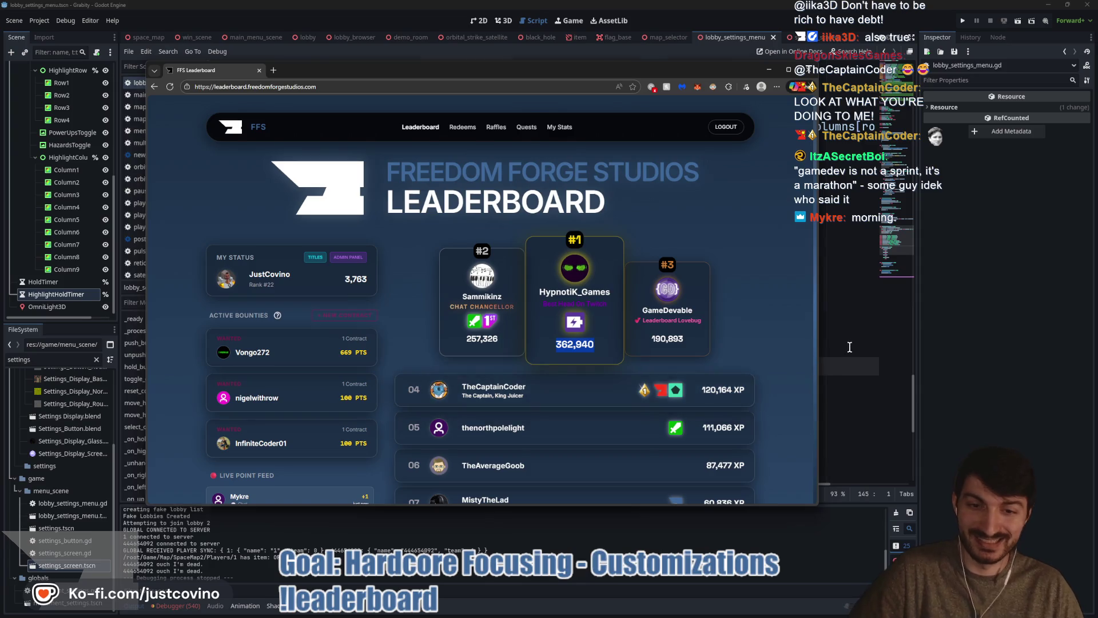
pyautogui.hotkey('alt', 'Tab')
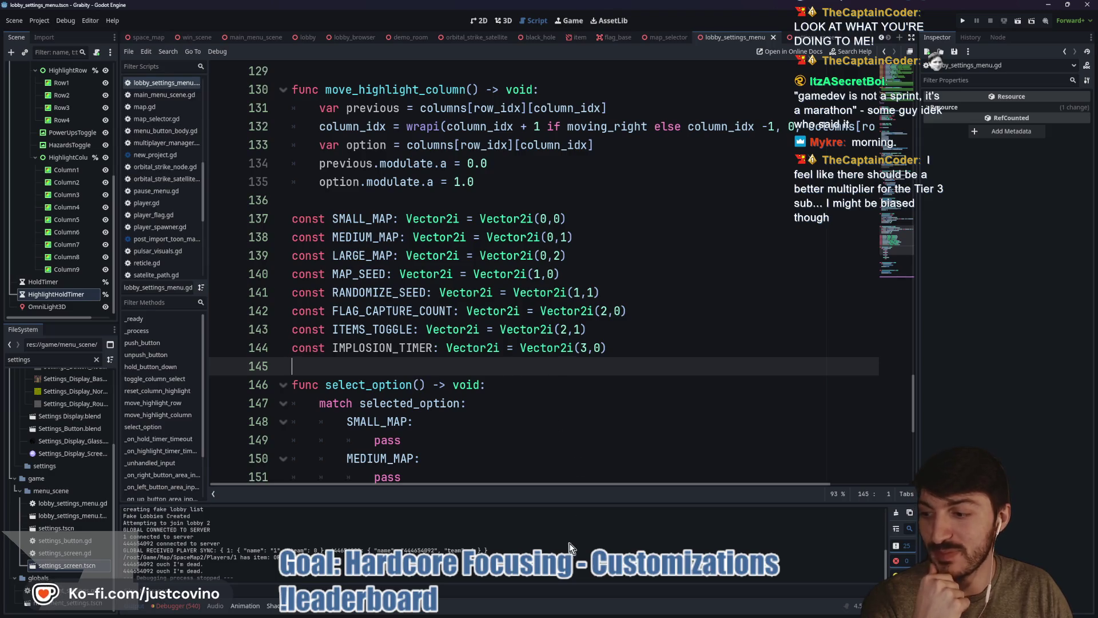
pyautogui.moveTo(606, 612)
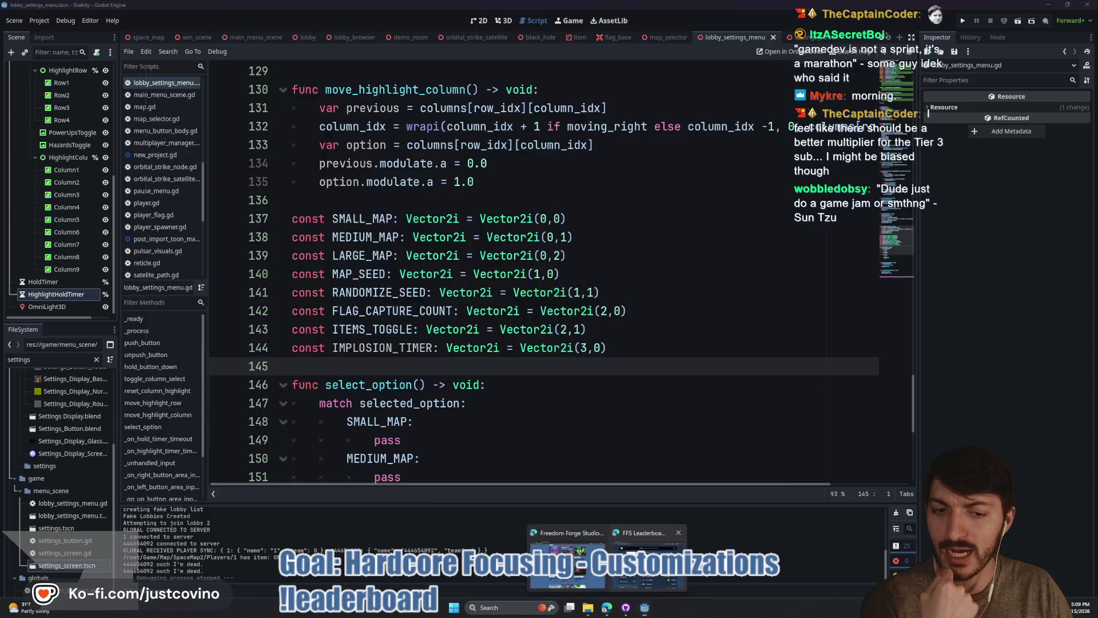
pyautogui.click(568, 552)
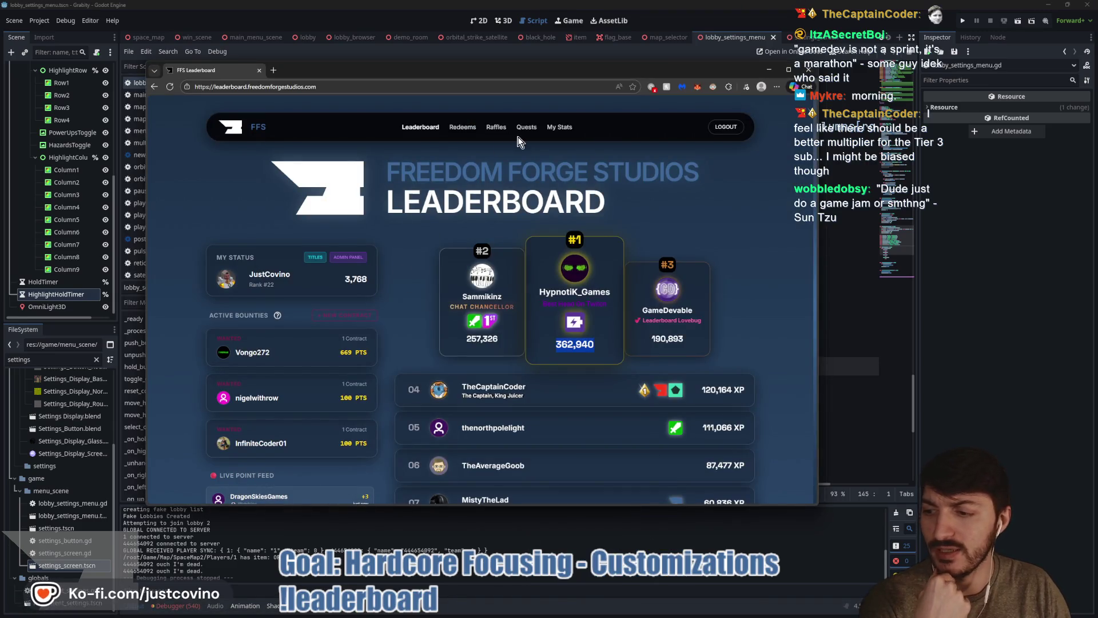
pyautogui.moveTo(465, 71)
pyautogui.mouseDown()
pyautogui.moveTo(452, 135)
pyautogui.moveTo(520, 212)
pyautogui.moveTo(236, 107)
pyautogui.moveTo(0, 108)
pyautogui.mouseUp()
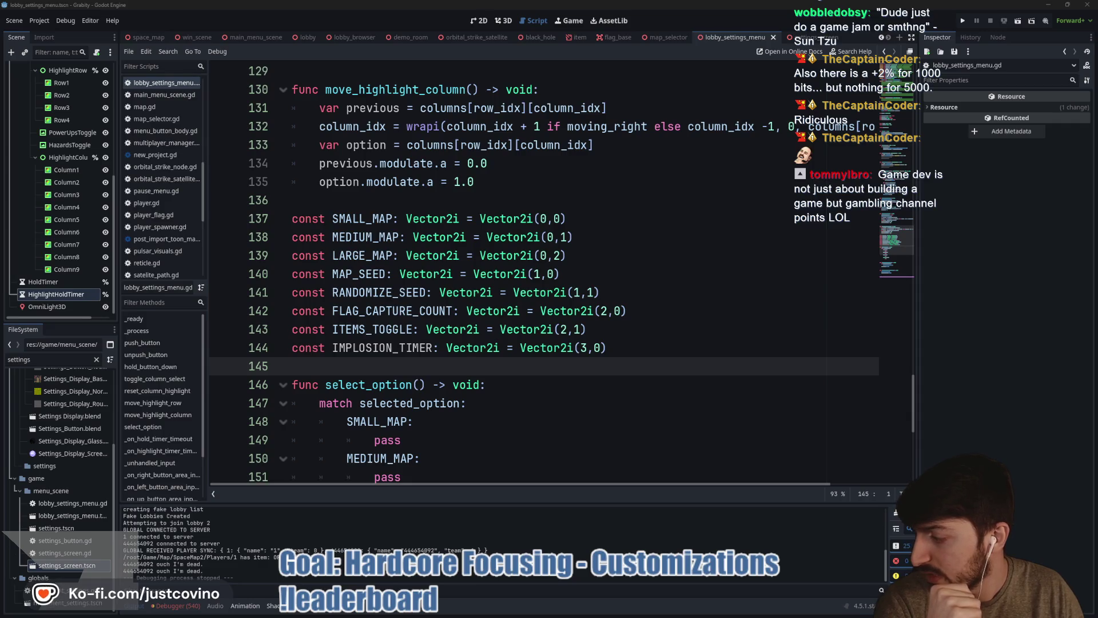
# - Bring back the FFS Leaderboard window, move it up-left and enlarge it to show more rankings
pyautogui.hotkey('alt', 'Tab')
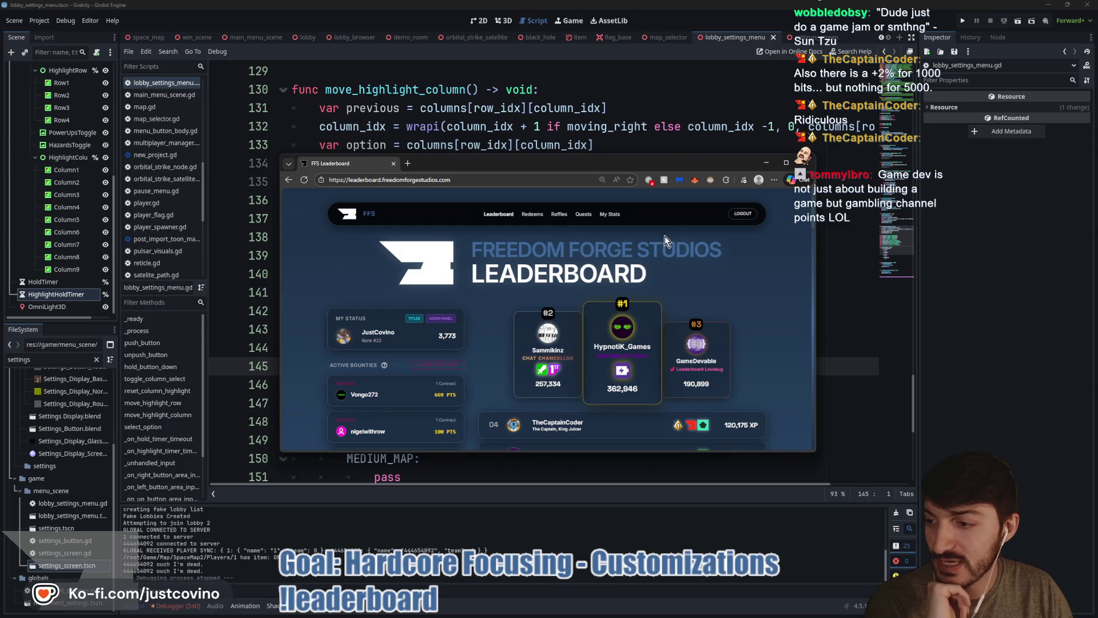
pyautogui.moveTo(555, 163); pyautogui.dragTo(545, 120)
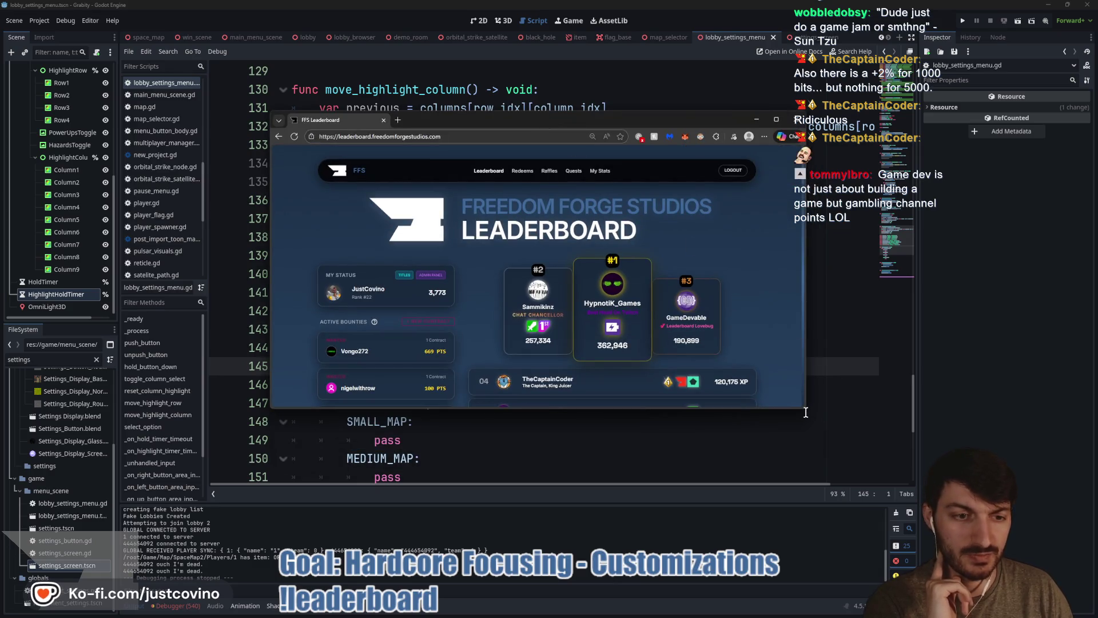
pyautogui.moveTo(805, 413)
pyautogui.mouseDown()
pyautogui.moveTo(883, 510)
pyautogui.moveTo(933, 534)
pyautogui.mouseUp()
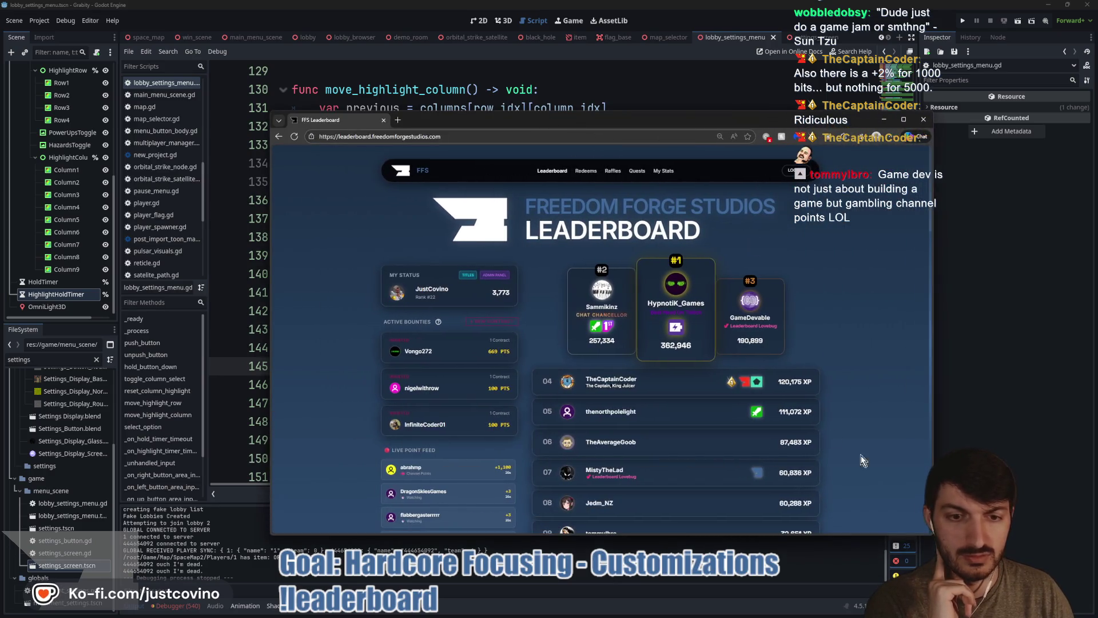